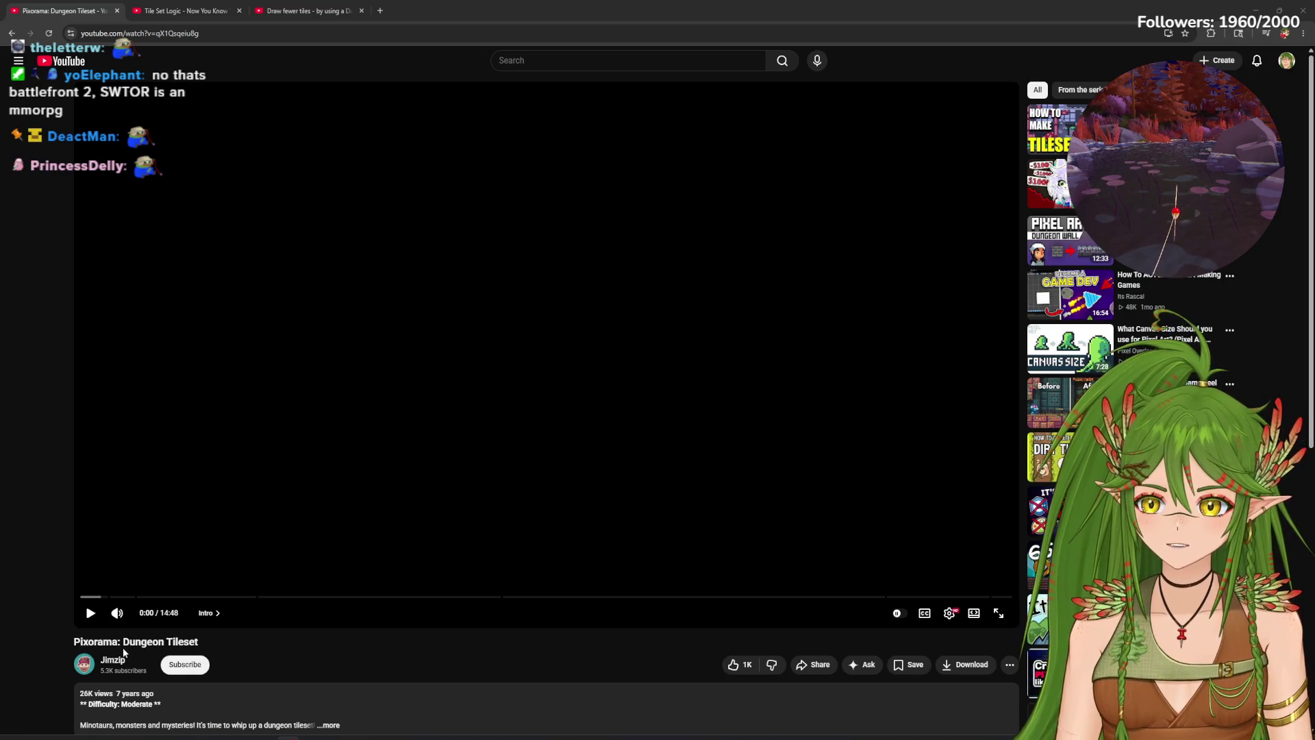
Step: Scrub the Pixorama video to the 2:31 Tilesets chapter and back, then skip through Tile Set Logic
{"action": "mouse_move", "coordinate": [302, 597]}
{"action": "left_mouse_down"}
{"action": "mouse_move", "coordinate": [320, 596]}
{"action": "mouse_move", "coordinate": [212, 596]}
{"action": "mouse_move", "coordinate": [544, 609]}
{"action": "mouse_move", "coordinate": [881, 601]}
{"action": "mouse_move", "coordinate": [655, 606]}
{"action": "mouse_move", "coordinate": [693, 615]}
{"action": "left_mouse_up"}
{"action": "left_click_drag", "start_coordinate": [710, 606], "coordinate": [82, 598]}
{"action": "key", "text": "ctrl+Tab"}
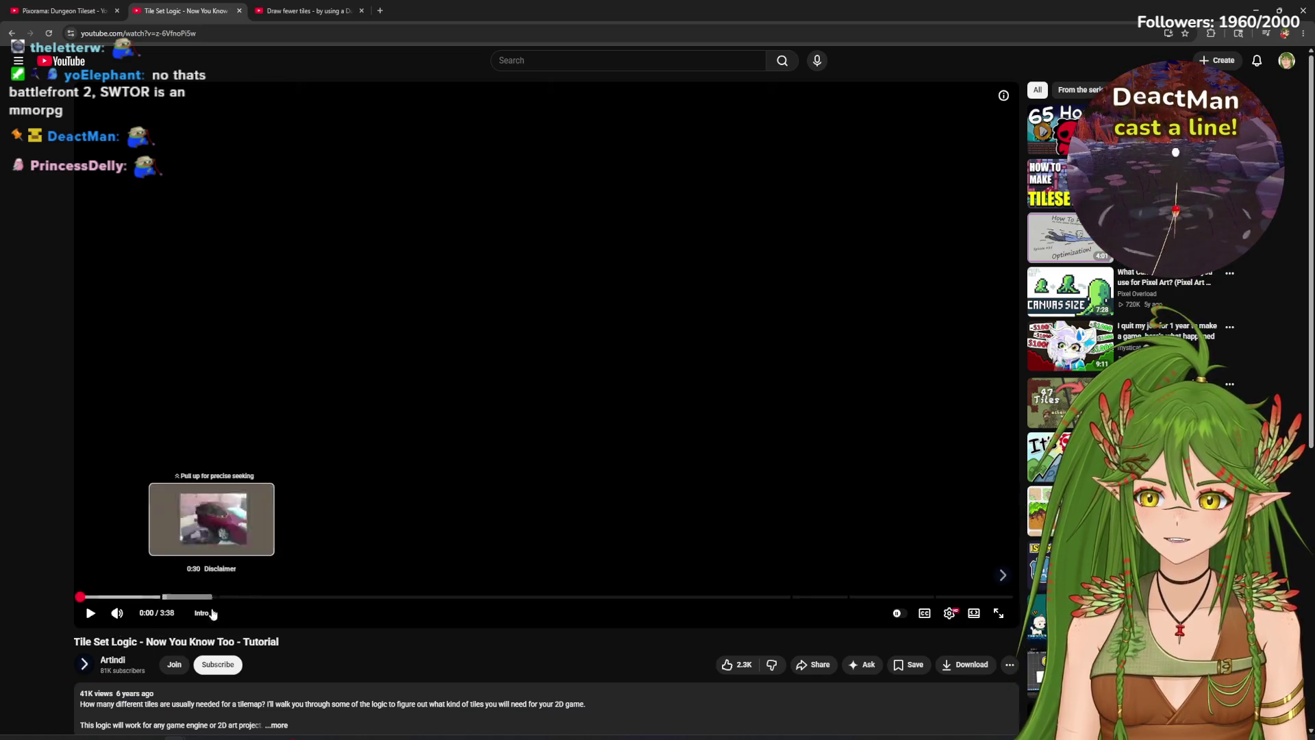
{"action": "left_click", "coordinate": [221, 598]}
{"action": "mouse_move", "coordinate": [221, 601]}
{"action": "left_mouse_down"}
{"action": "mouse_move", "coordinate": [949, 599]}
{"action": "mouse_move", "coordinate": [82, 613]}
{"action": "left_mouse_up"}
Step: Skip the Draw fewer tiles video to 0:59, then return to Tile Set Logic full screen
{"action": "key", "text": "ctrl+Tab"}
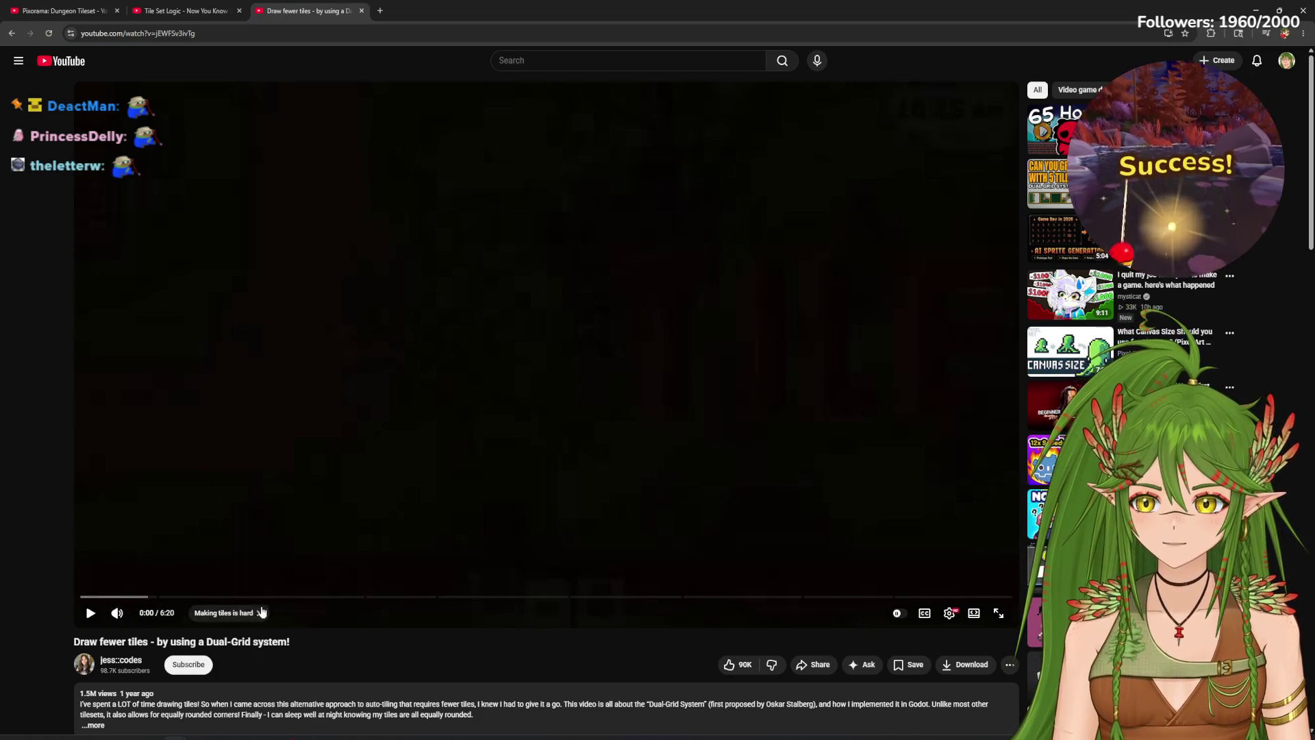
{"action": "mouse_move", "coordinate": [192, 596]}
{"action": "left_mouse_down"}
{"action": "mouse_move", "coordinate": [152, 596]}
{"action": "mouse_move", "coordinate": [949, 607]}
{"action": "mouse_move", "coordinate": [38, 600]}
{"action": "left_mouse_up"}
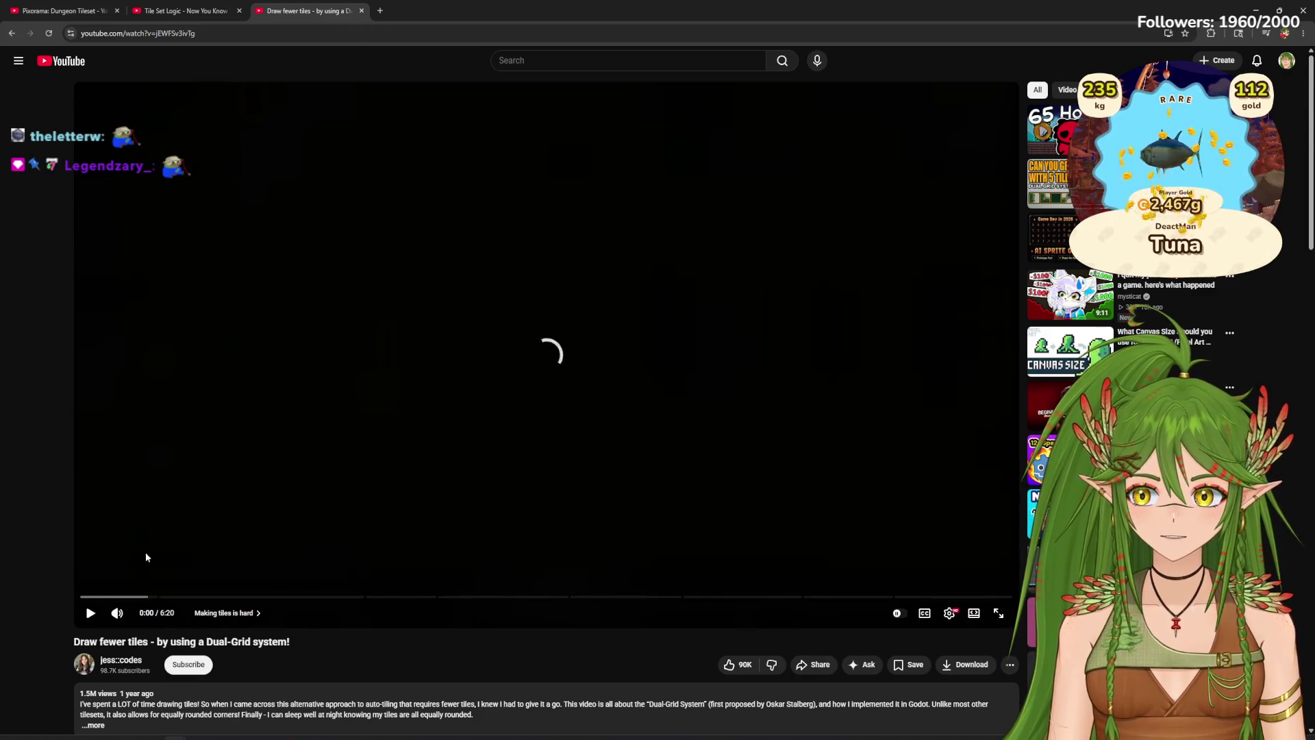
{"action": "key", "text": "ctrl+Tab"}
{"action": "key", "text": "ctrl+shift+Tab"}
{"action": "key", "text": "ctrl+shift+Tab"}
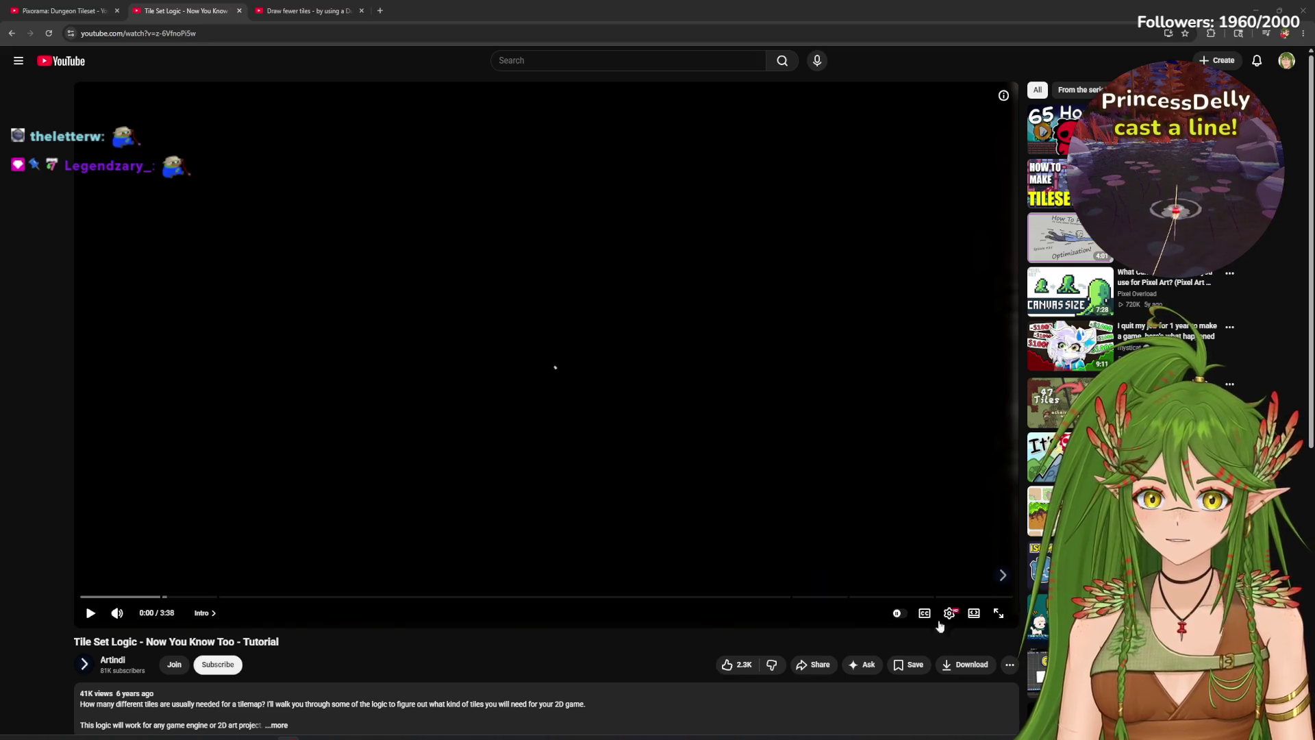
{"action": "left_click", "coordinate": [999, 614]}
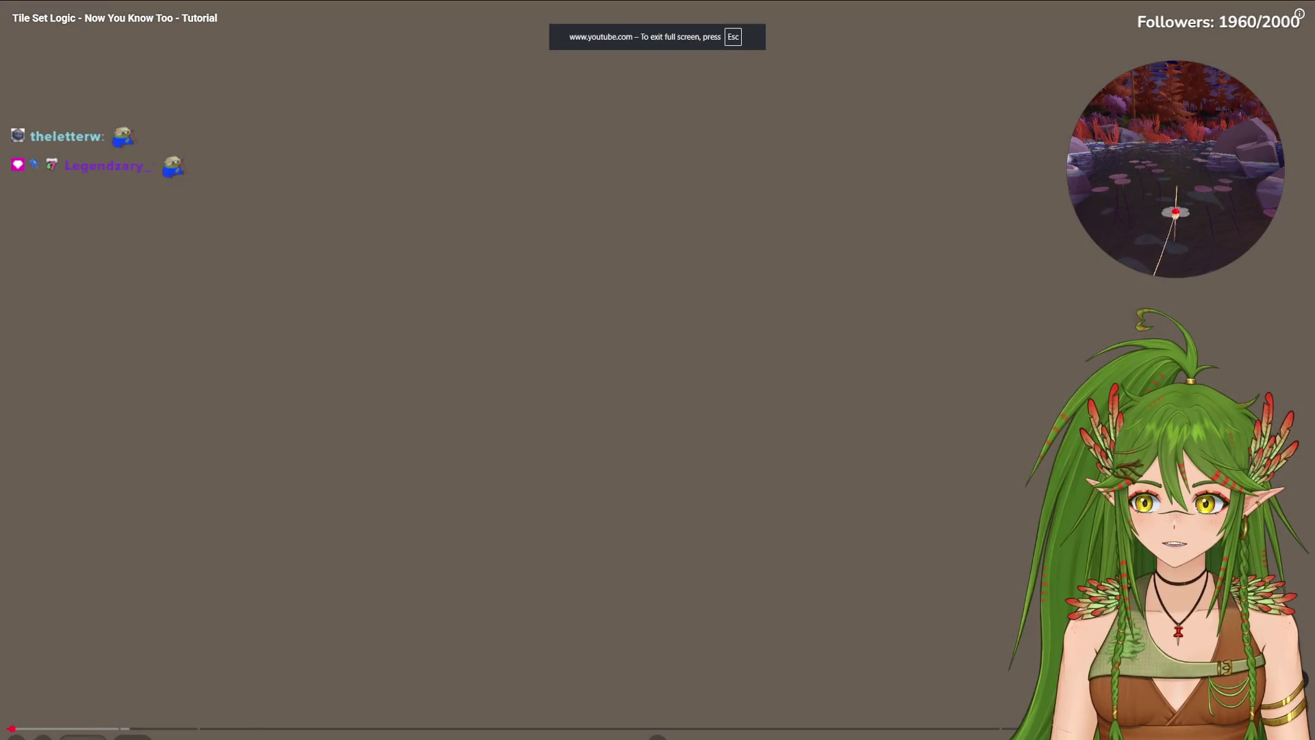
Step: Play past the title card and disclaimer, move the audio filters window aside, and rewind to The Logic
{"action": "left_click", "coordinate": [139, 647]}
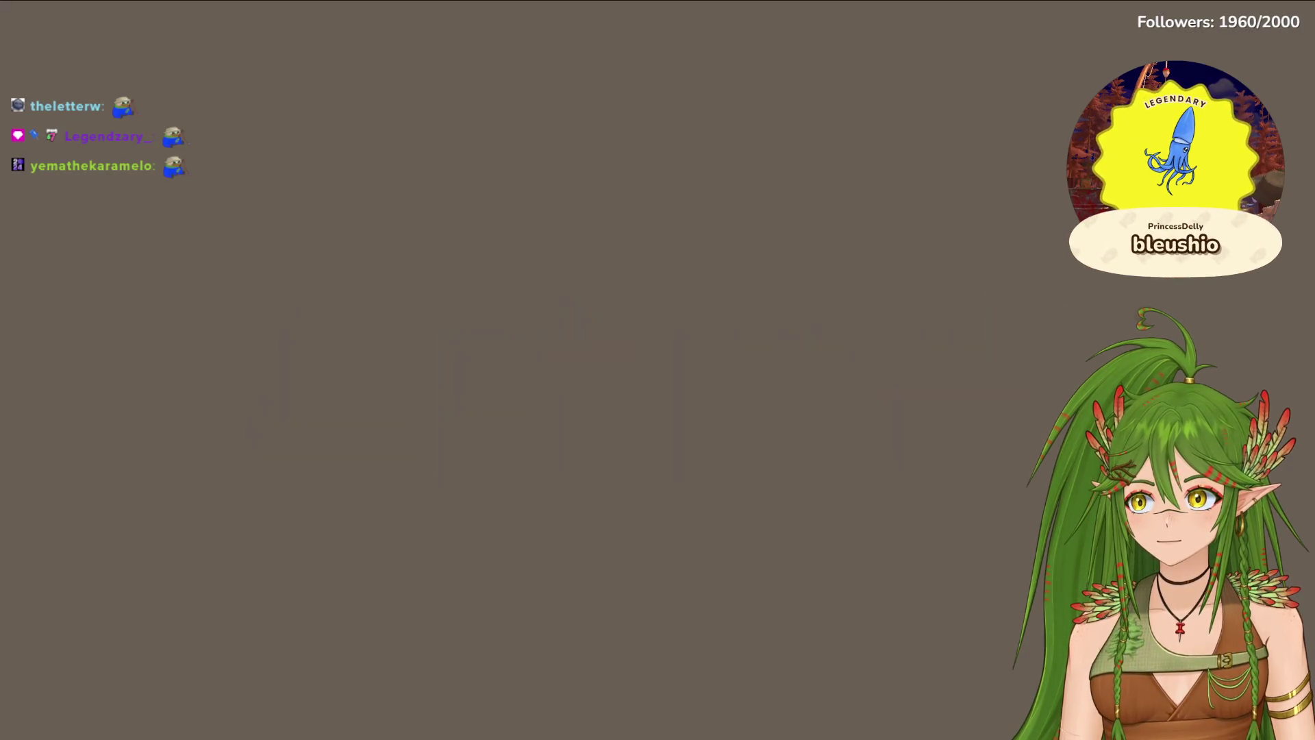
{"action": "left_click", "coordinate": [303, 405]}
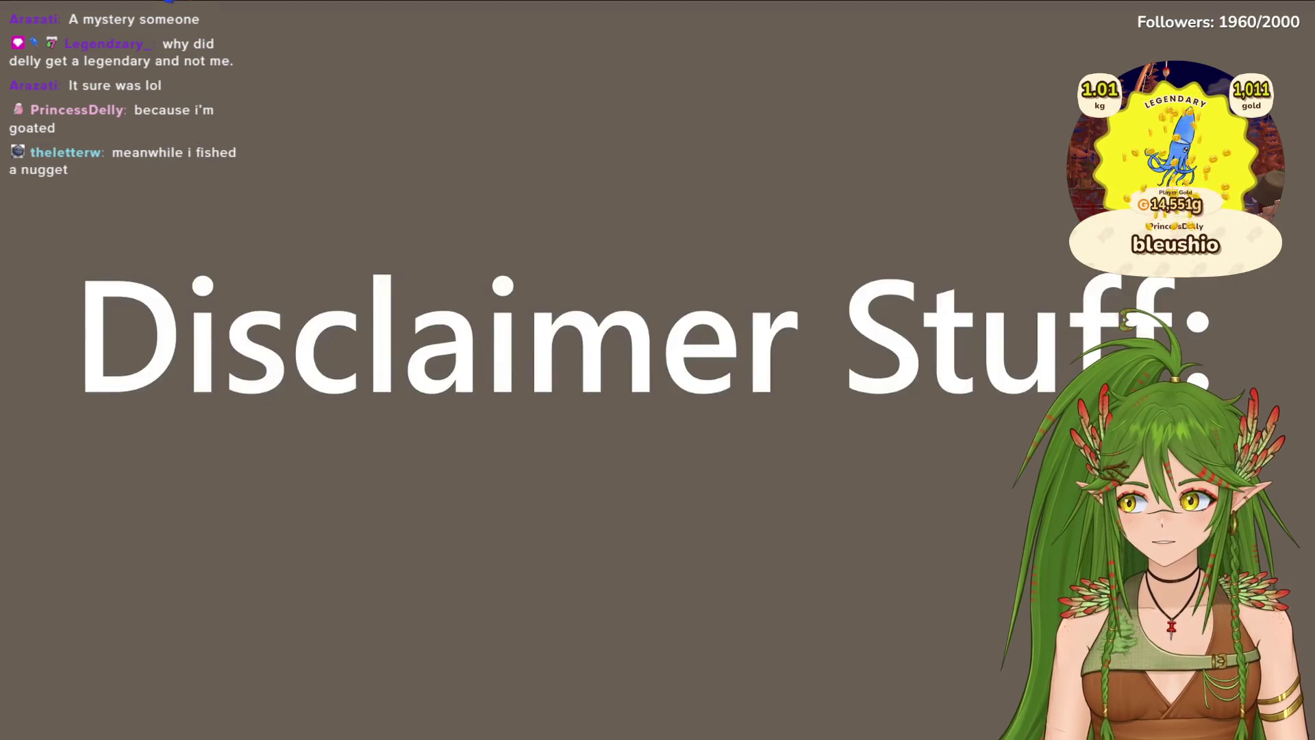
{"action": "left_click", "coordinate": [512, 323]}
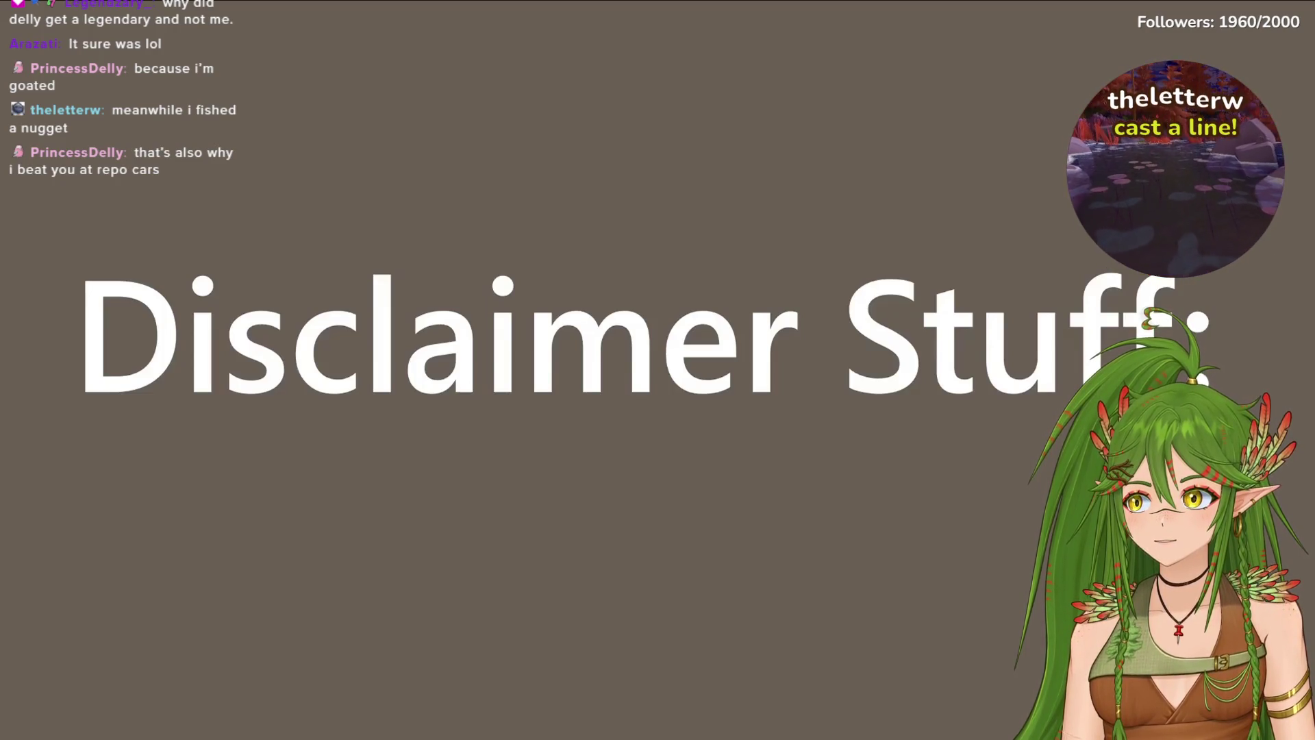
{"action": "key", "text": "space"}
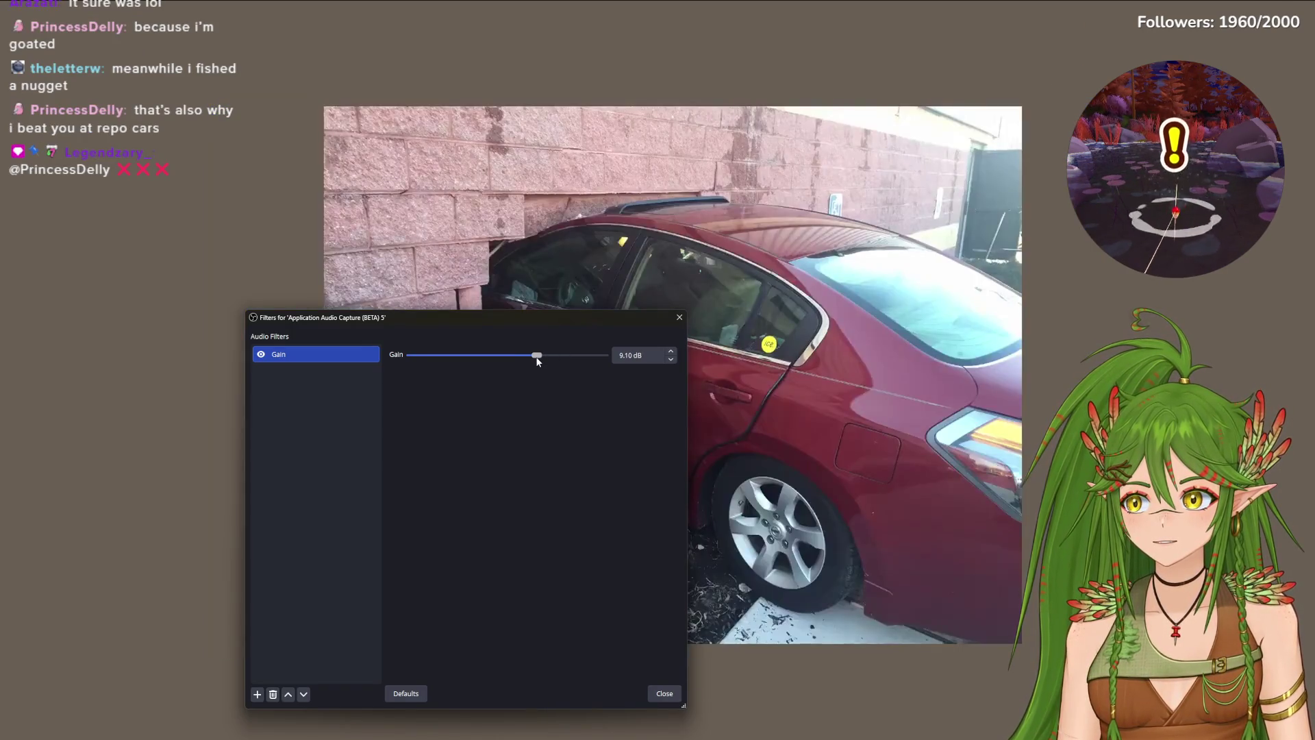
{"action": "mouse_move", "coordinate": [592, 329]}
{"action": "left_mouse_down"}
{"action": "mouse_move", "coordinate": [0, 313]}
{"action": "mouse_move", "coordinate": [323, 215]}
{"action": "mouse_move", "coordinate": [0, 215]}
{"action": "left_mouse_up"}
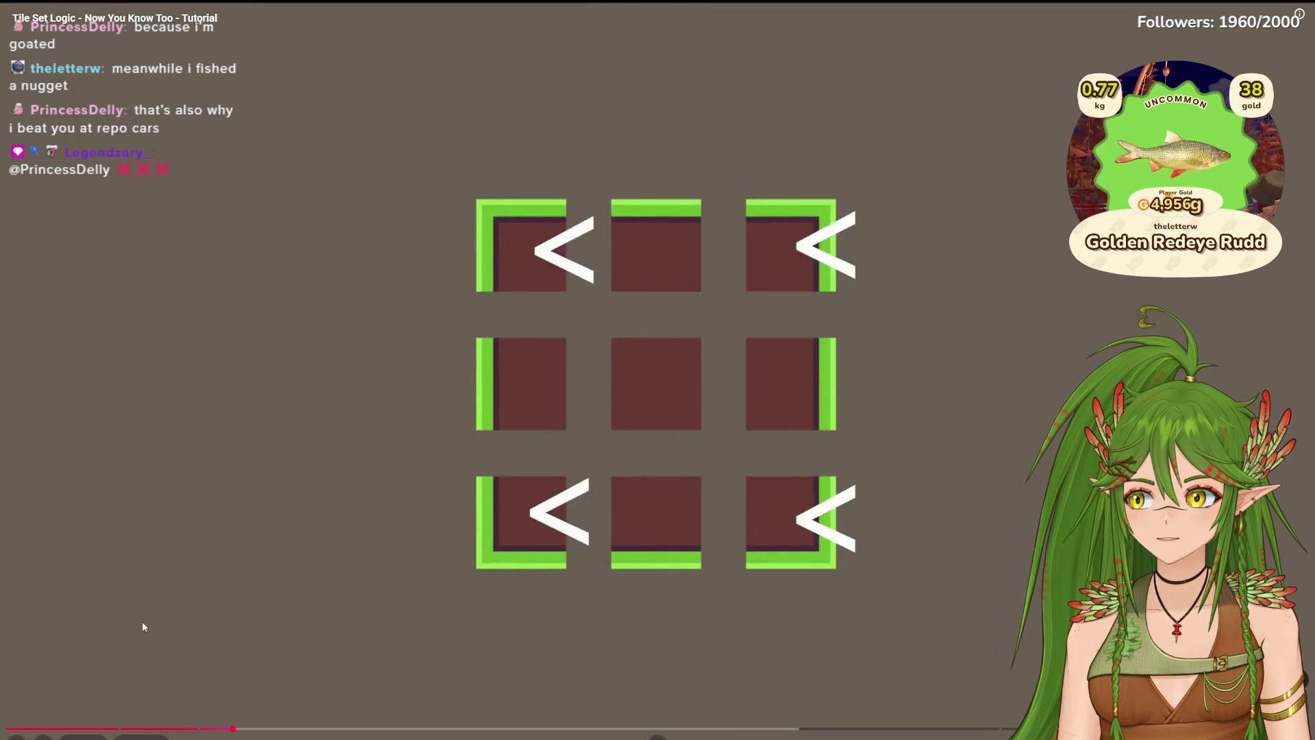
{"action": "left_click", "coordinate": [204, 728]}
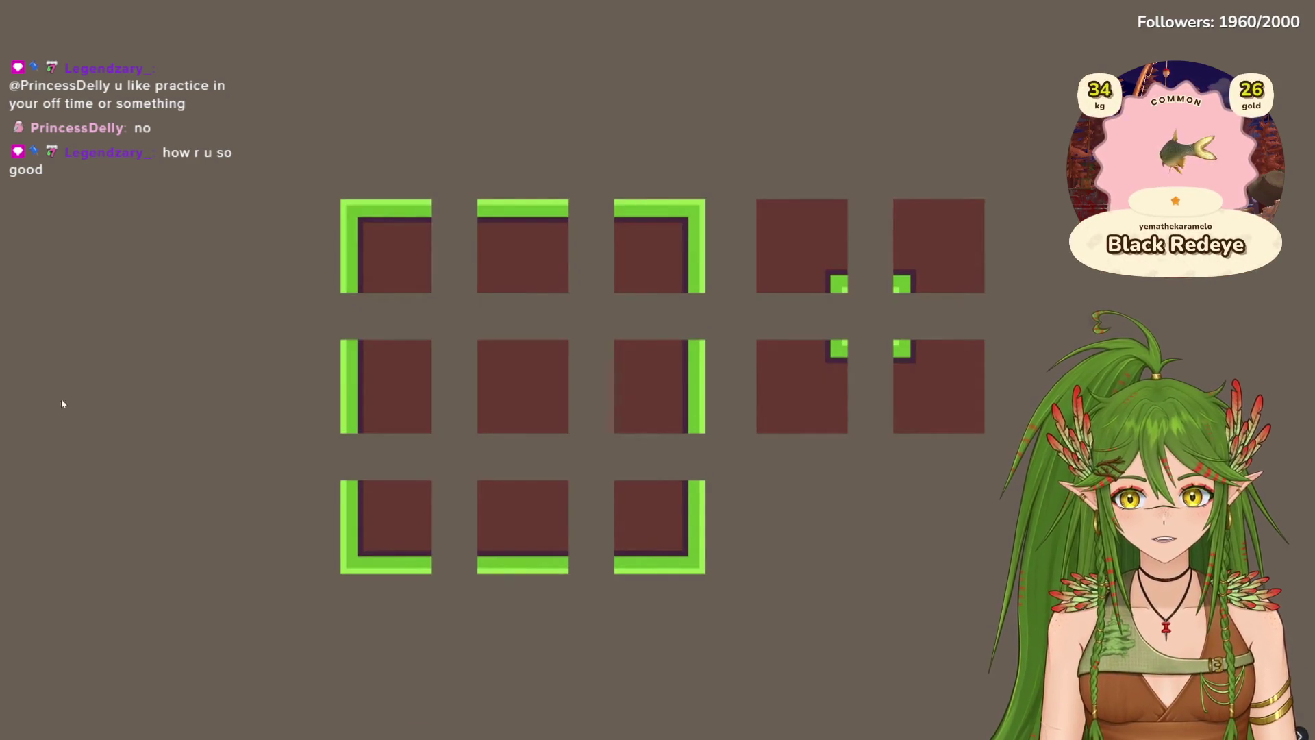
Step: Pause on the edge-and-corner grid, then play on to the vertical and horizontal strip tiles
{"action": "left_click", "coordinate": [579, 458]}
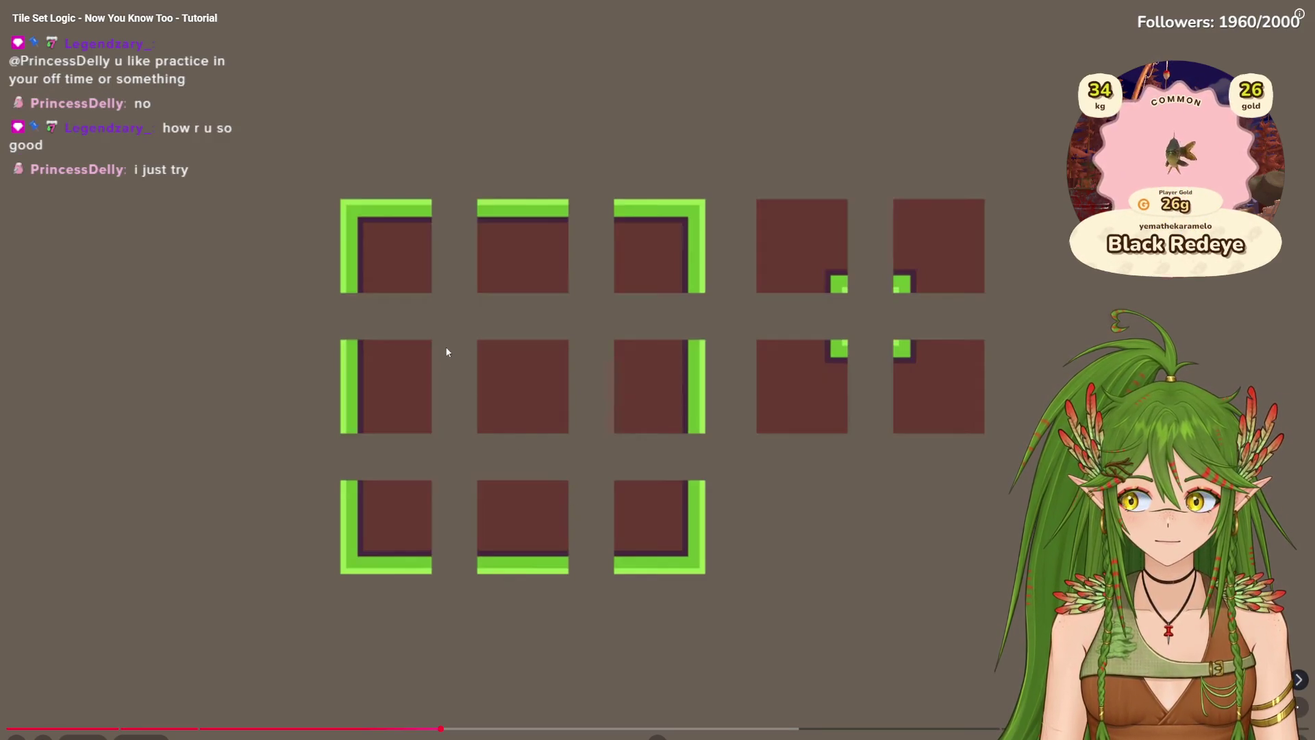
{"action": "left_click", "coordinate": [787, 435]}
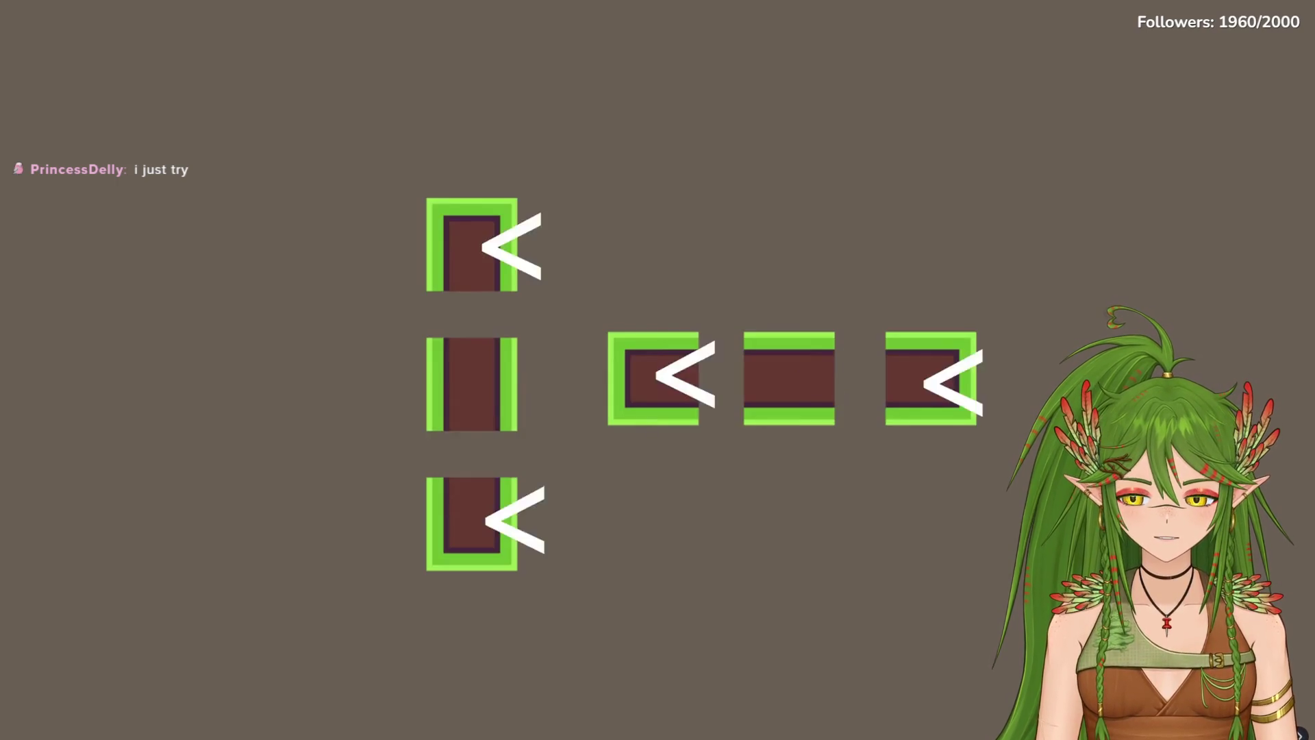
{"action": "left_click", "coordinate": [441, 244]}
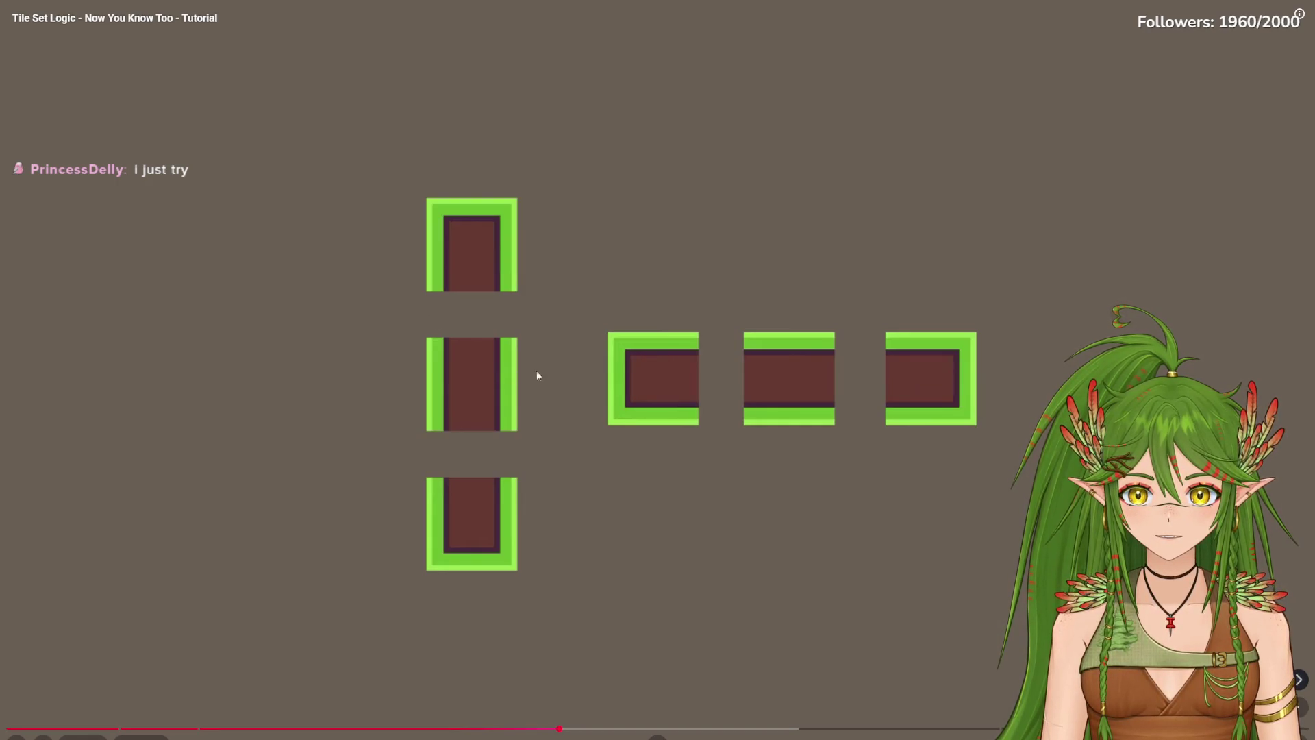
Step: Play through the tall column and step tiles, pausing on the four inner-corner tiles
{"action": "left_click", "coordinate": [661, 487]}
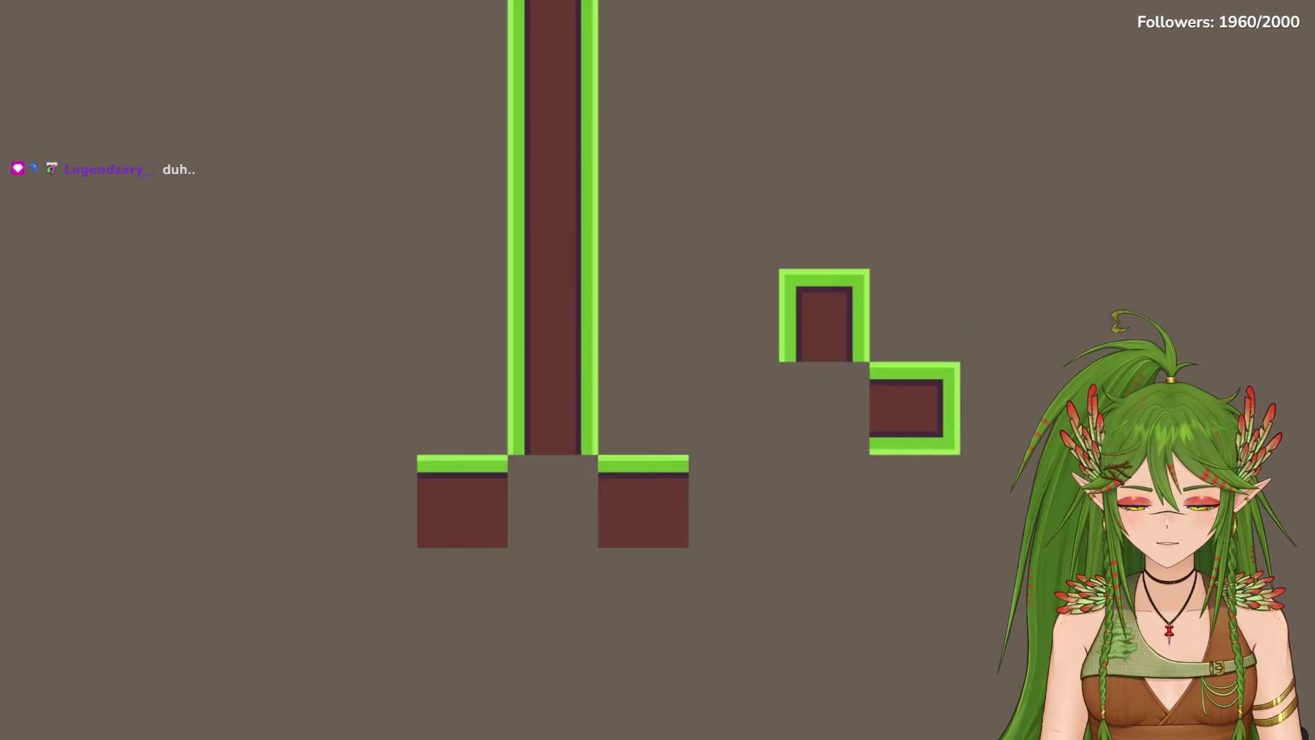
{"action": "left_click", "coordinate": [239, 352]}
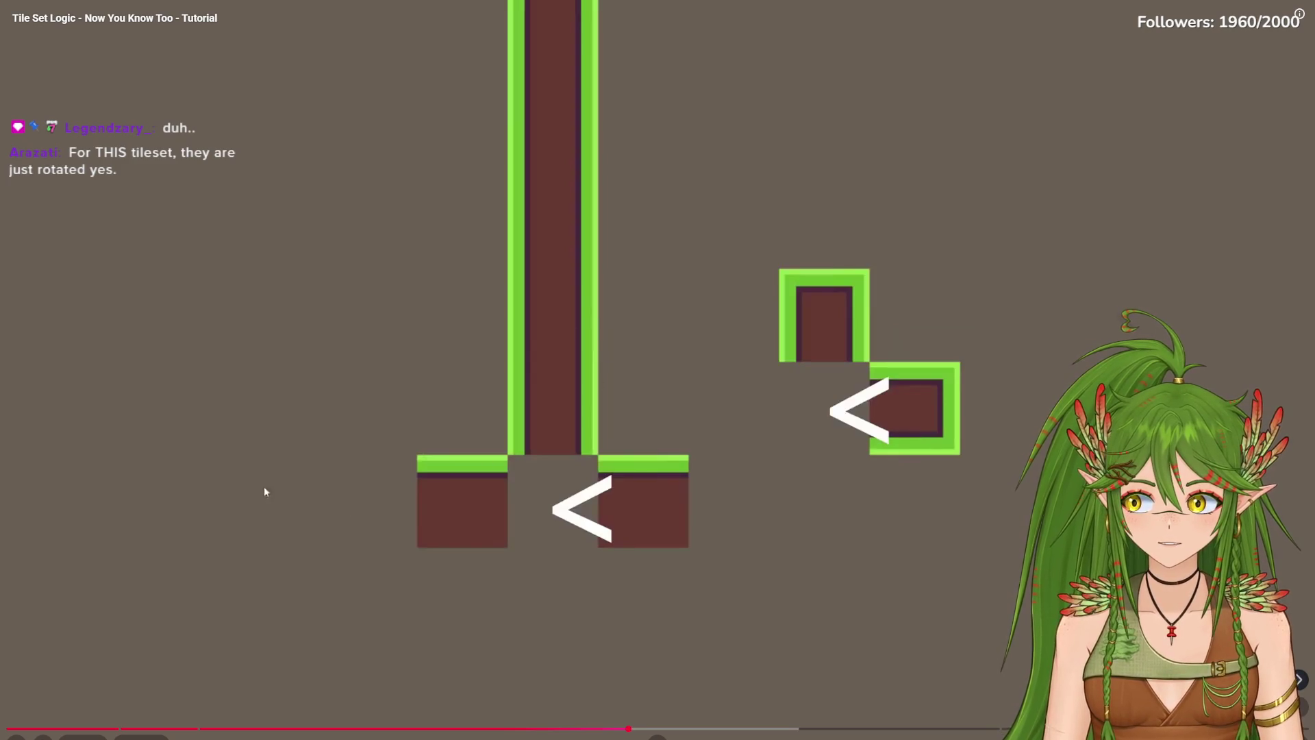
{"action": "left_click", "coordinate": [381, 432]}
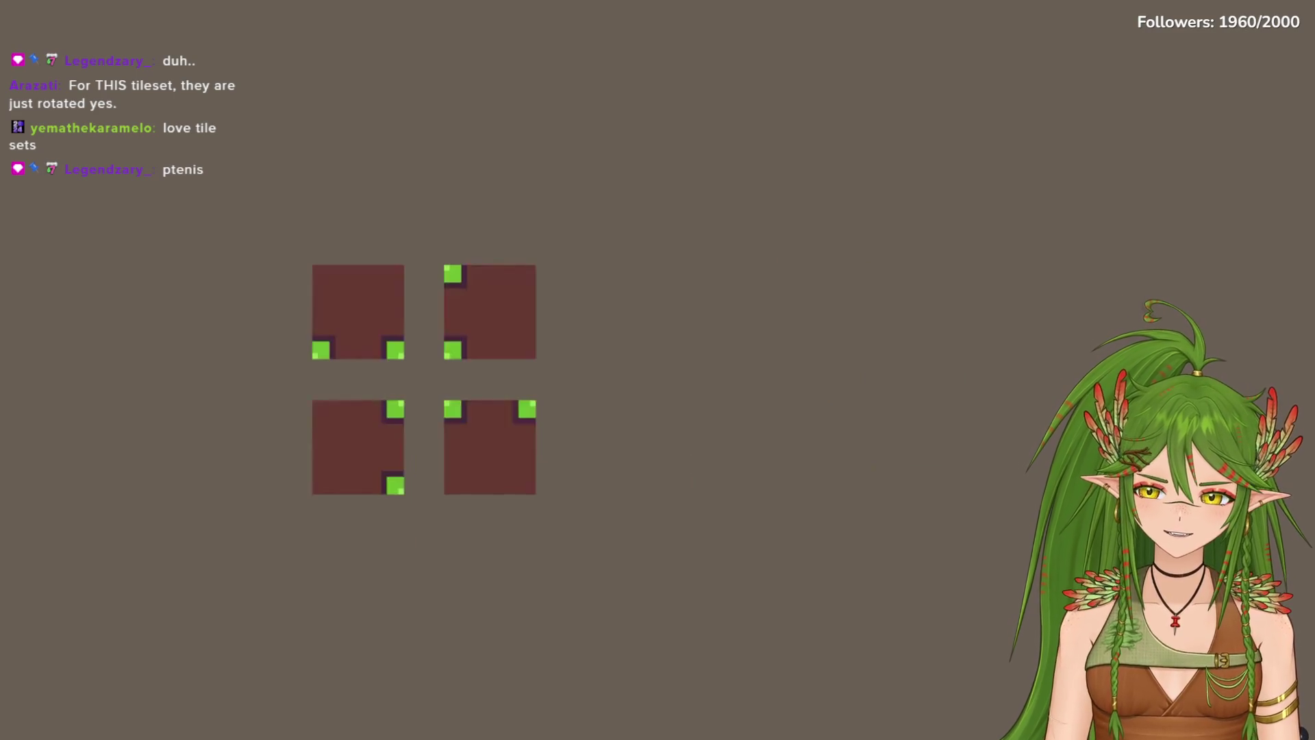
{"action": "left_click", "coordinate": [393, 277]}
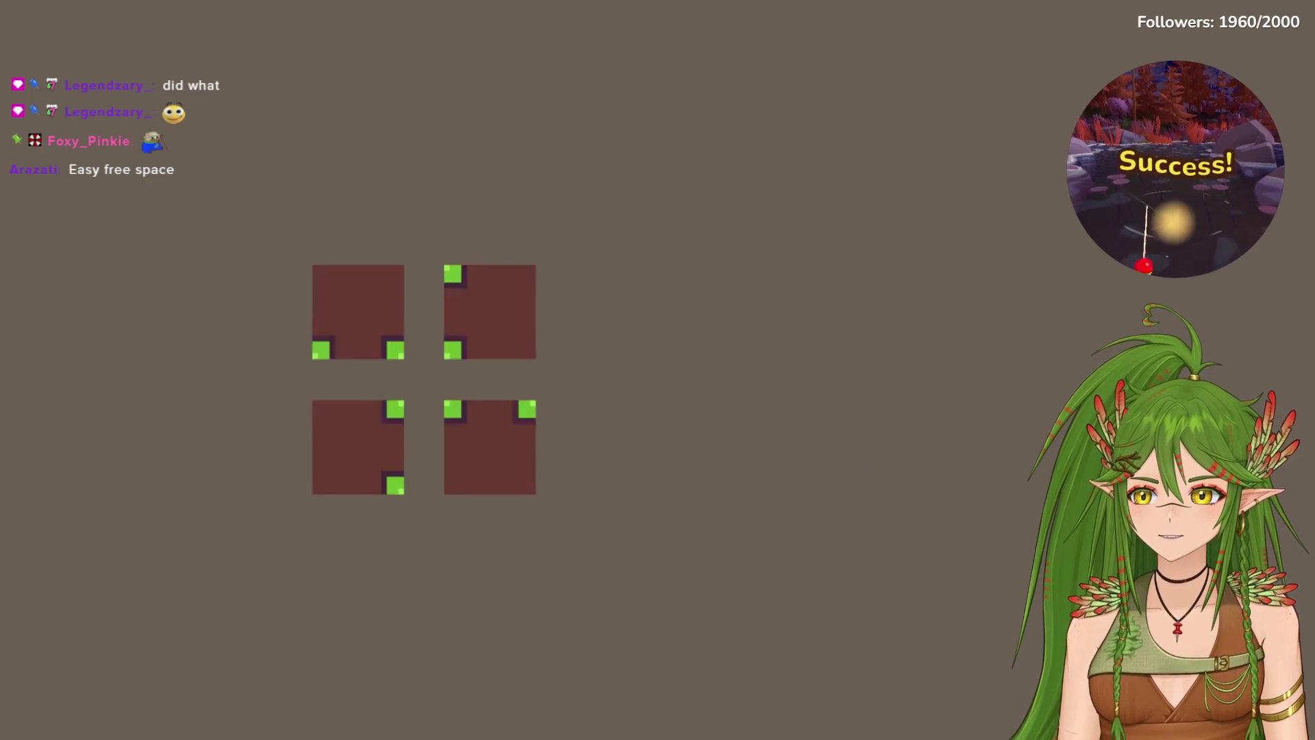
Step: Resume the tutorial from the four inner-corner tiles toward the three-inner-corner tiles
{"action": "mouse_move", "coordinate": [1024, 188]}
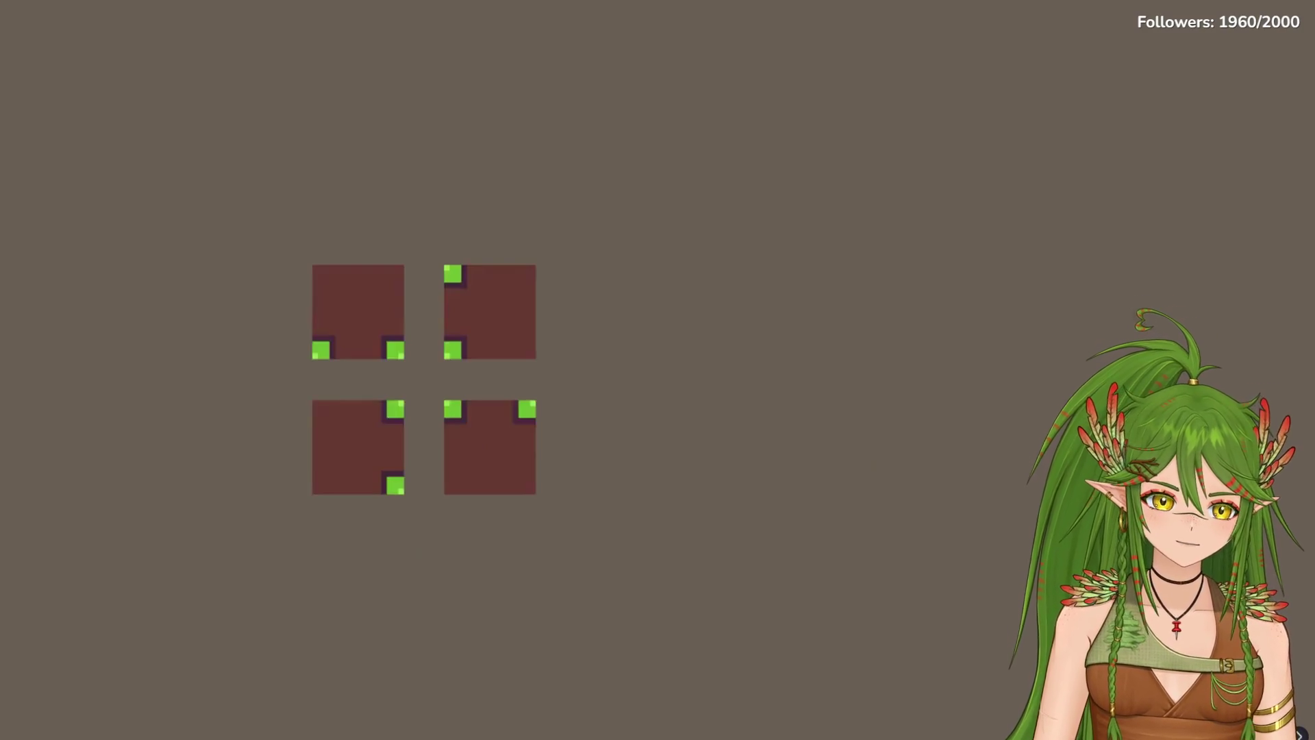
{"action": "mouse_move", "coordinate": [597, 241]}
{"action": "left_click", "coordinate": [589, 364]}
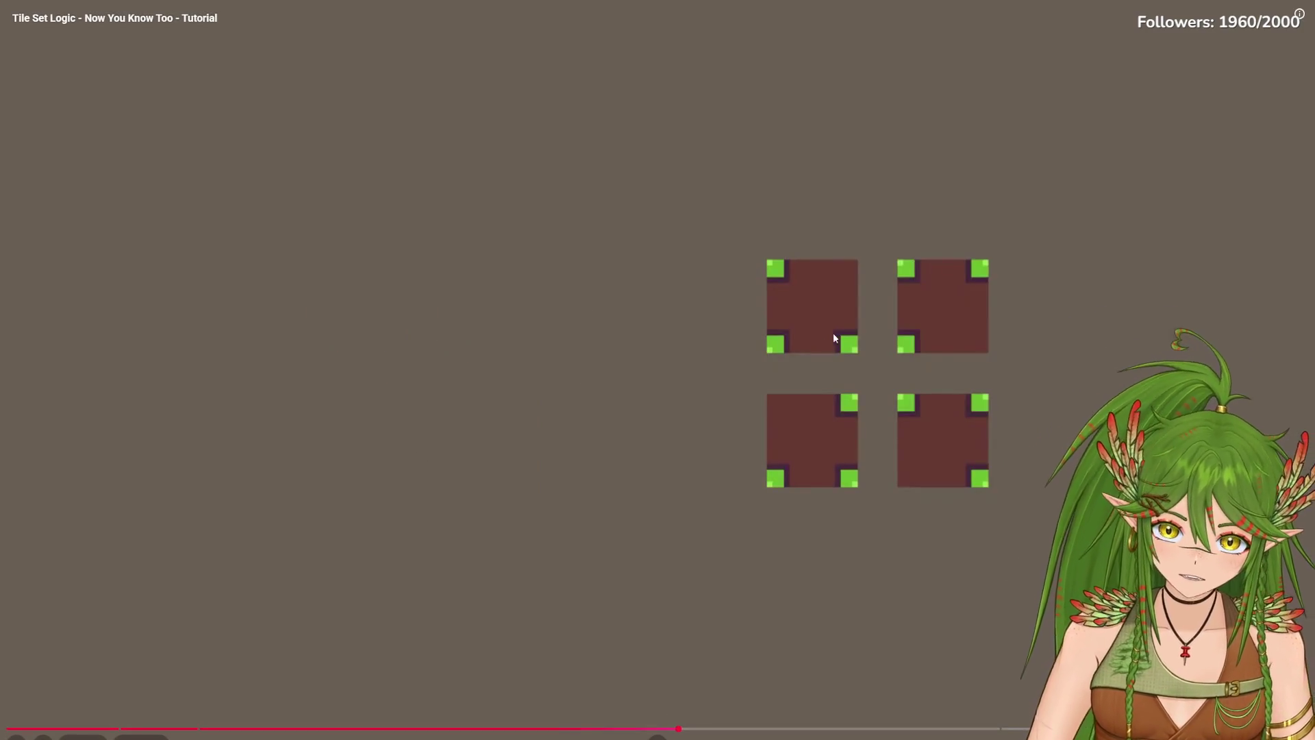
Step: Step past the four-corner and diagonal-corner tiles, pausing on the nine combined edge-and-corner tiles
{"action": "left_click", "coordinate": [949, 341]}
{"action": "key", "text": "space"}
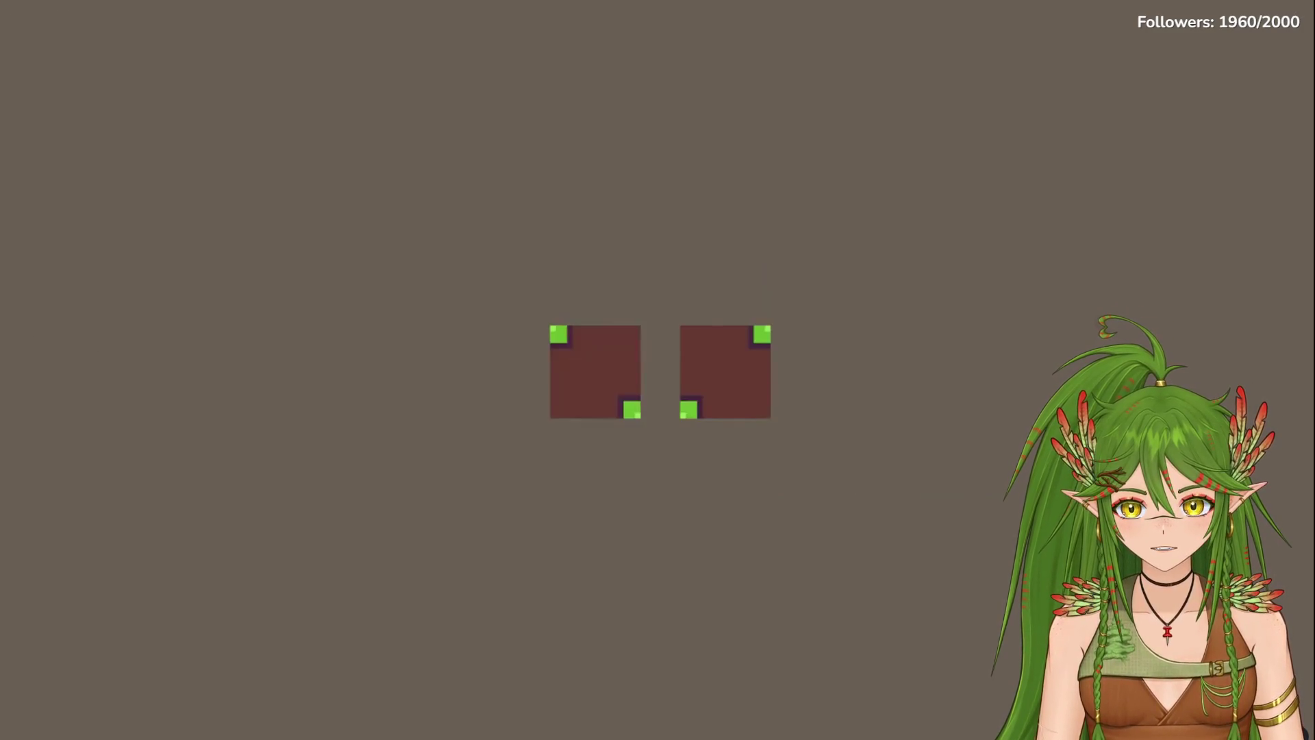
{"action": "left_click", "coordinate": [605, 368]}
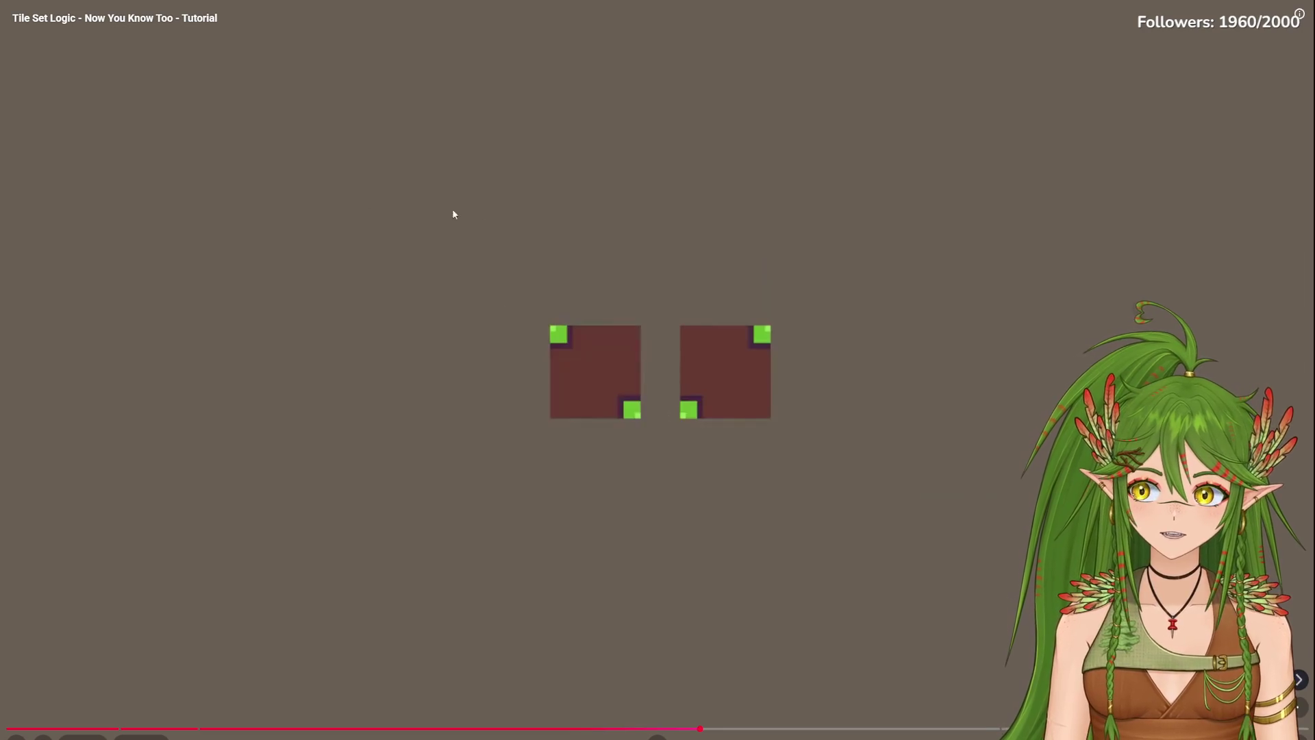
{"action": "key", "text": "space"}
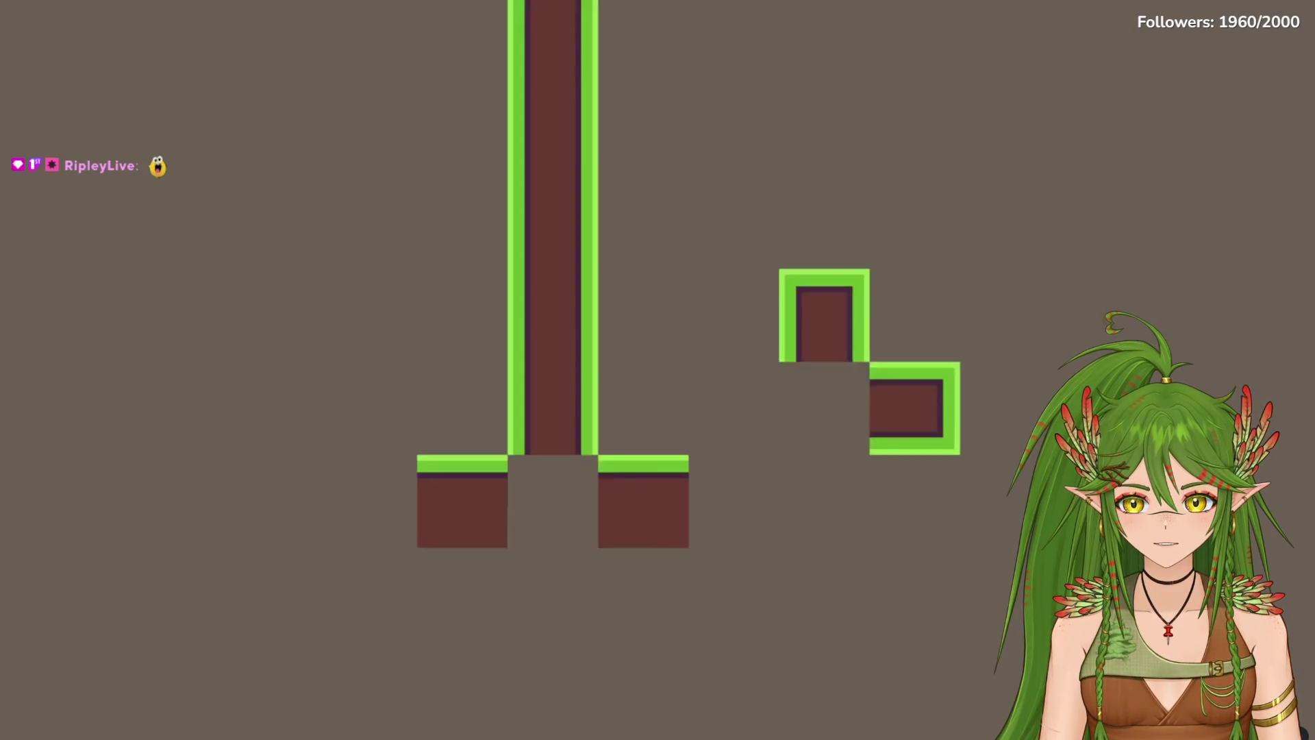
{"action": "key", "text": "space"}
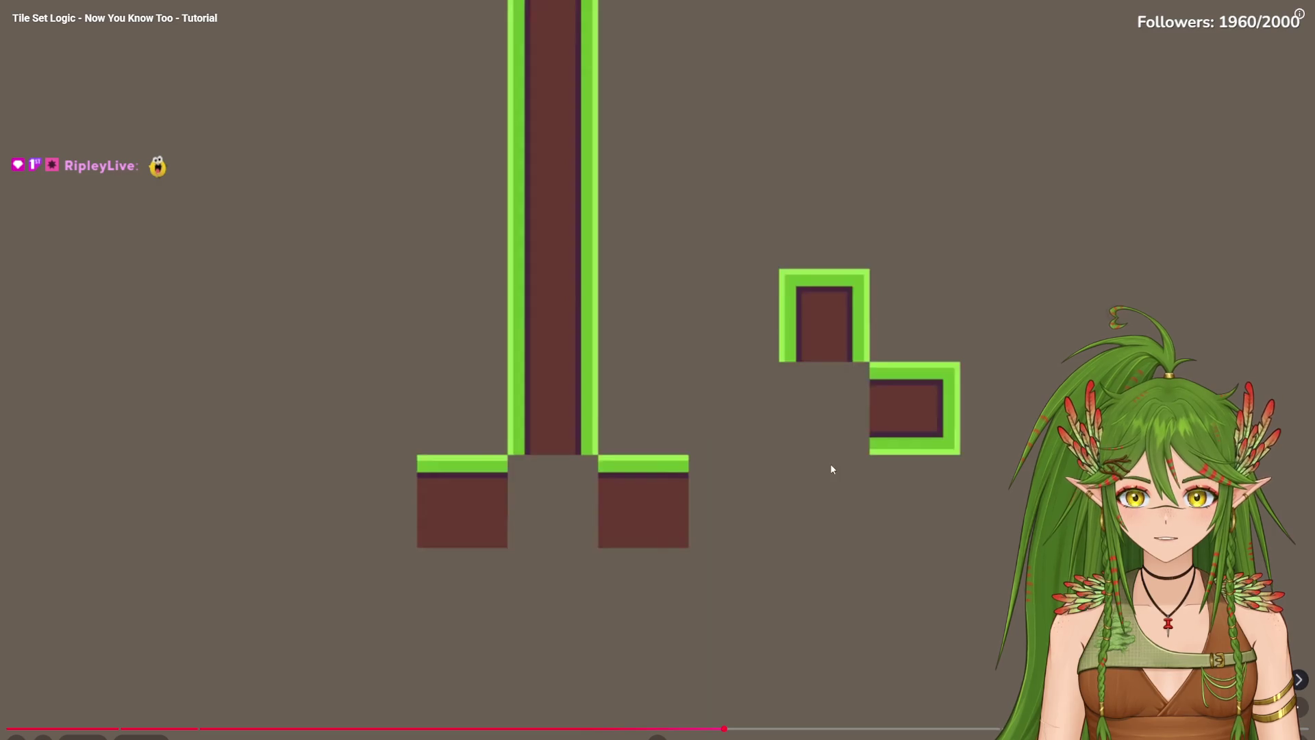
{"action": "key", "text": "space"}
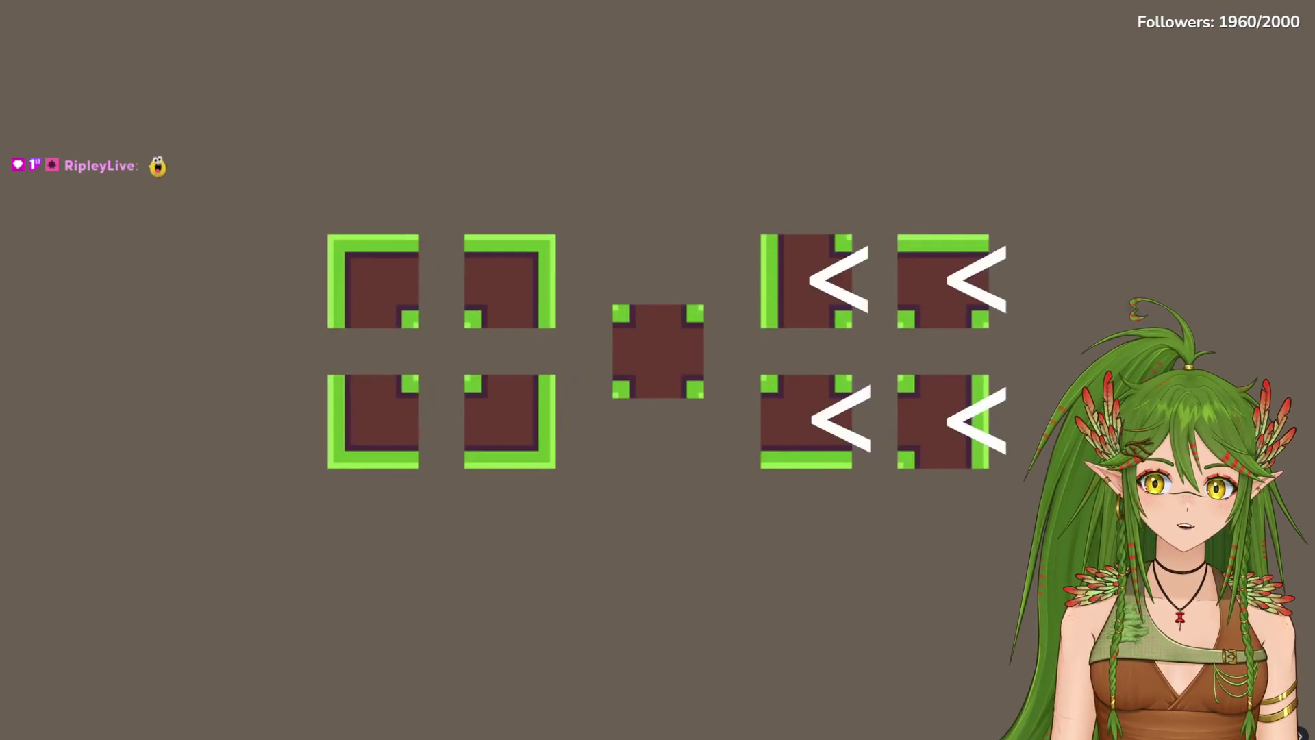
{"action": "left_click", "coordinate": [515, 273]}
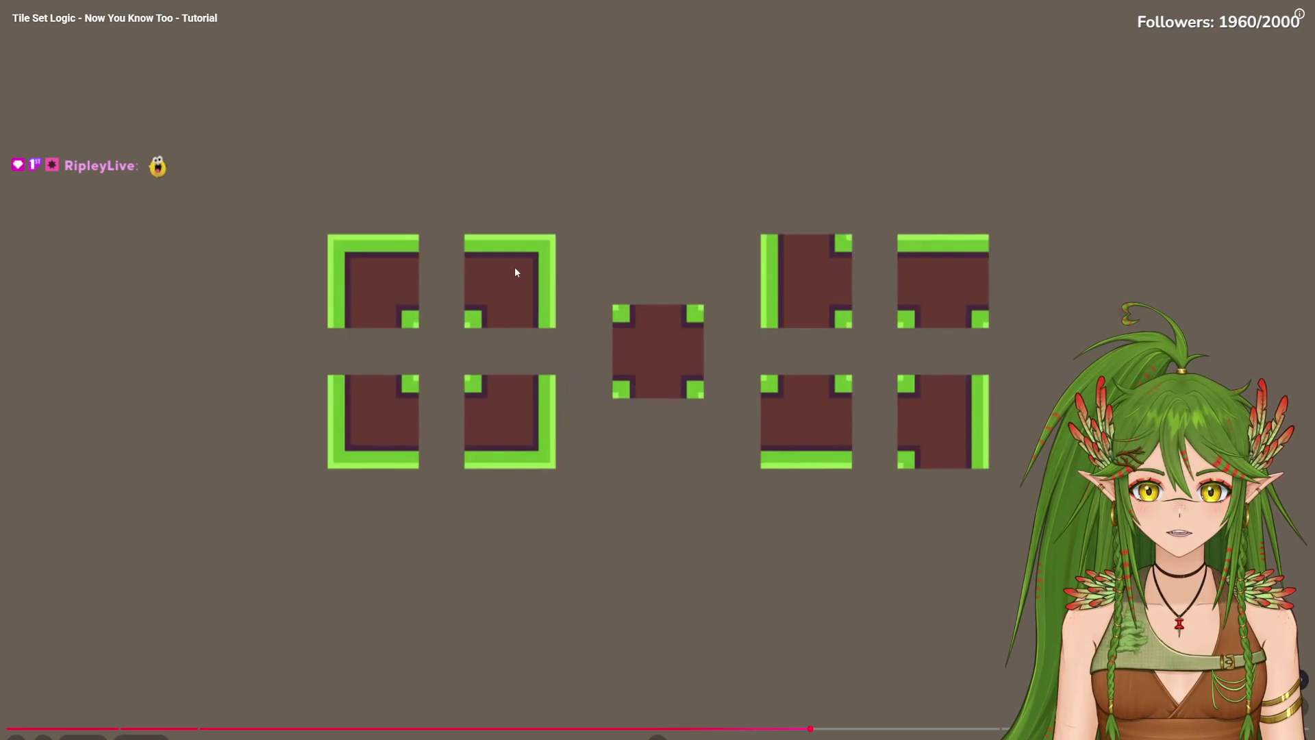
Step: Resume playback through the corner and diagonal examples to the question-mark tile
{"action": "left_click", "coordinate": [766, 333]}
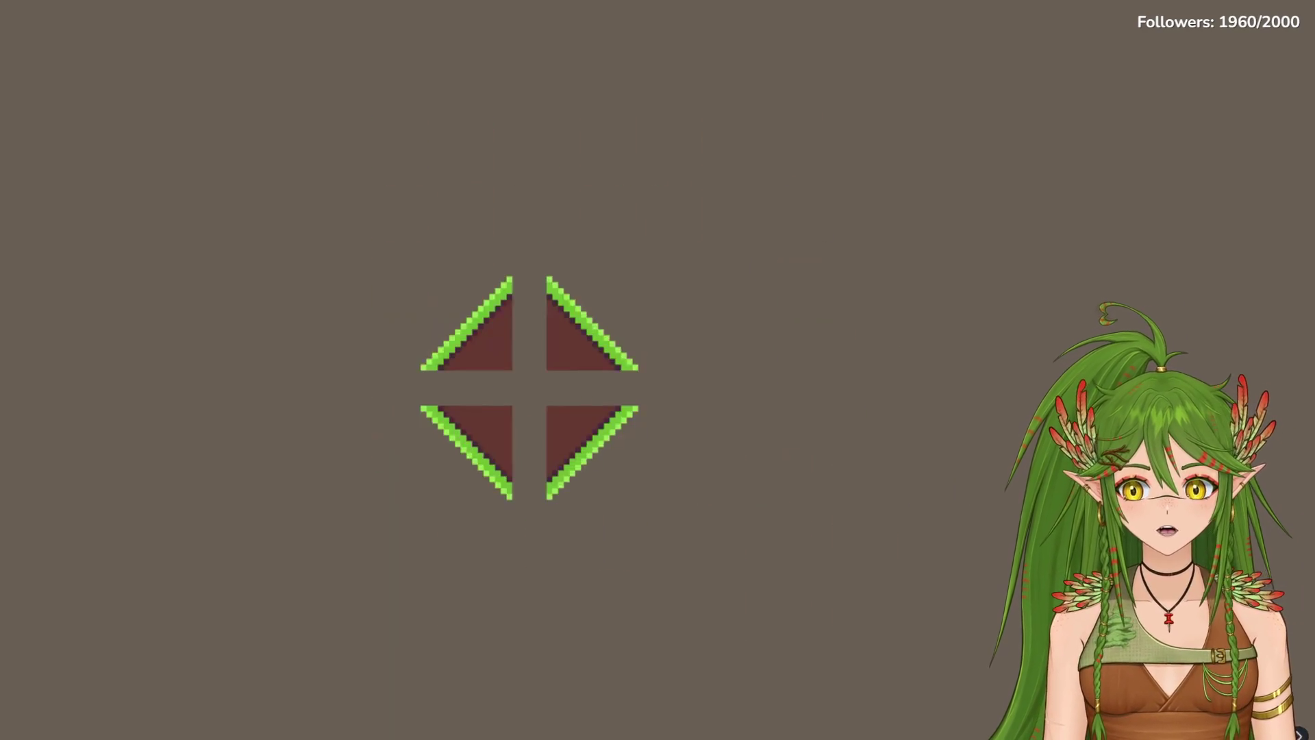
{"action": "mouse_move", "coordinate": [260, 373]}
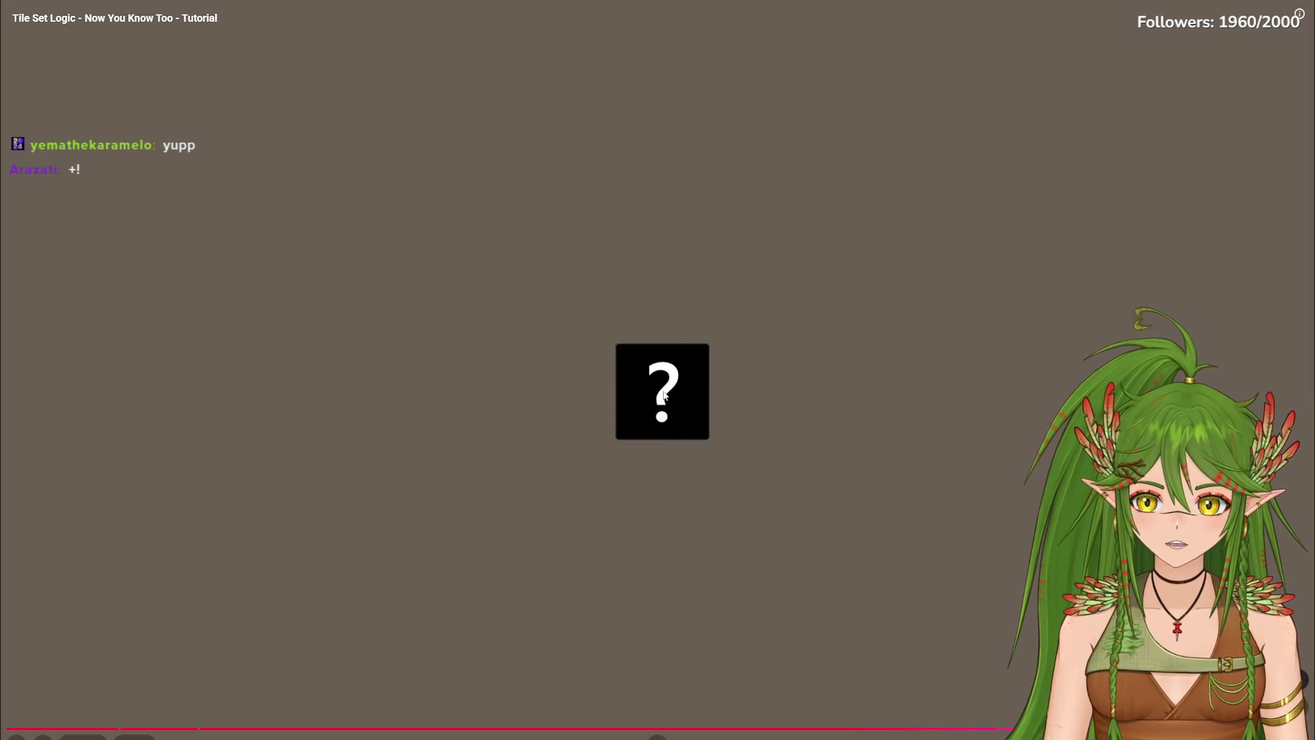
Step: Pause on the revealed tile framed by green edges on all four sides
{"action": "mouse_move", "coordinate": [626, 439]}
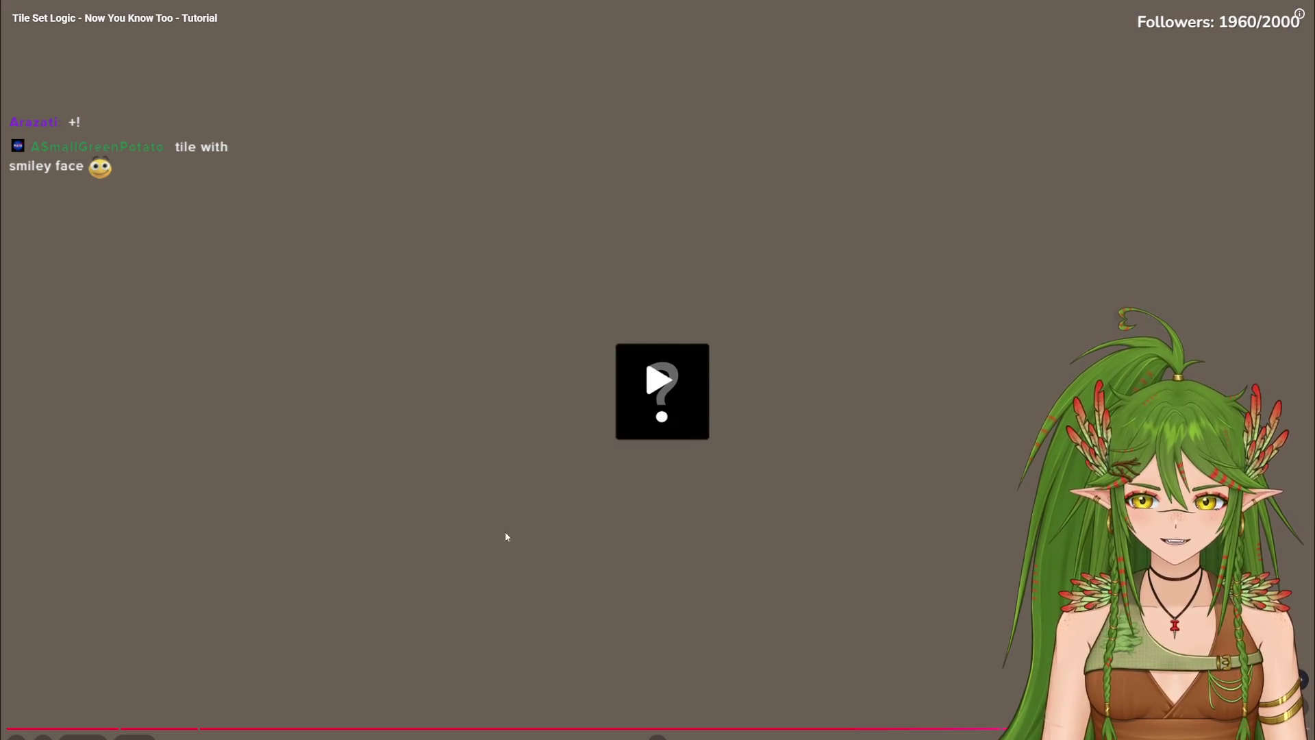
{"action": "left_click", "coordinate": [779, 402]}
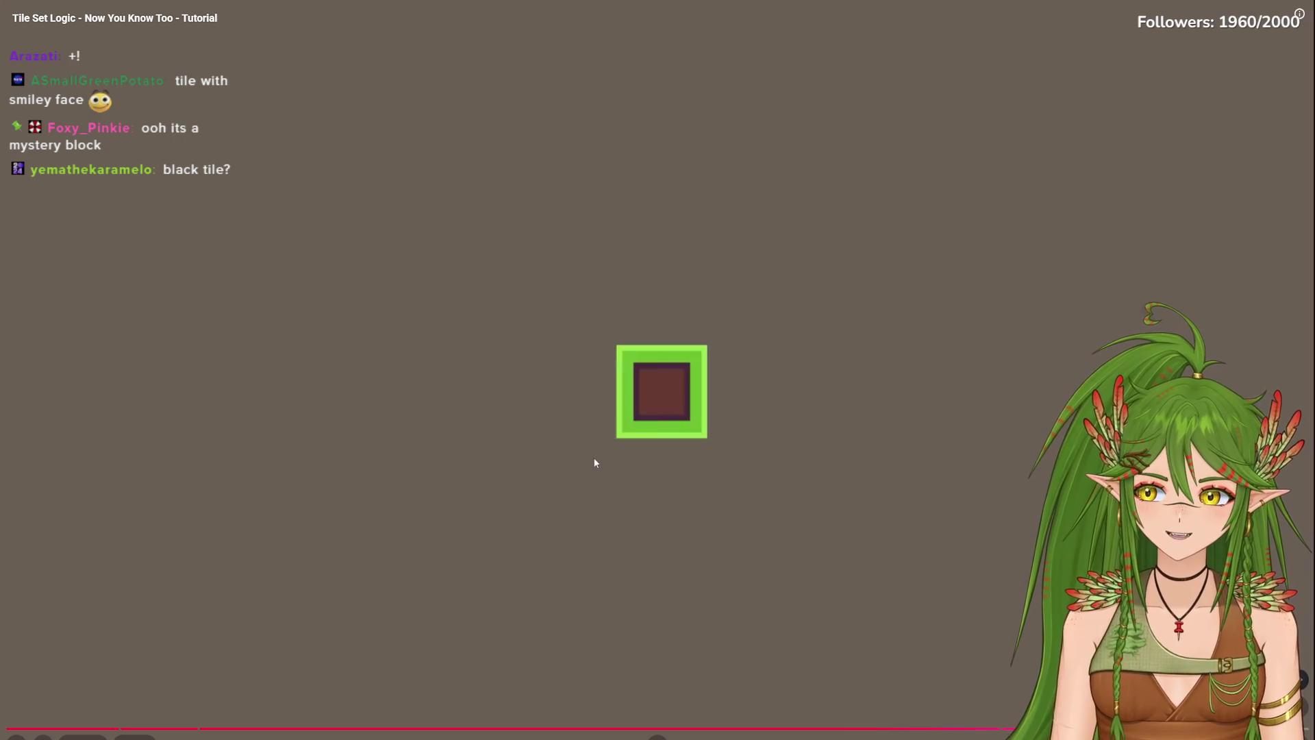
Step: Watch the complete tile set overview to the end screen, then exit full screen
{"action": "left_click", "coordinate": [581, 404]}
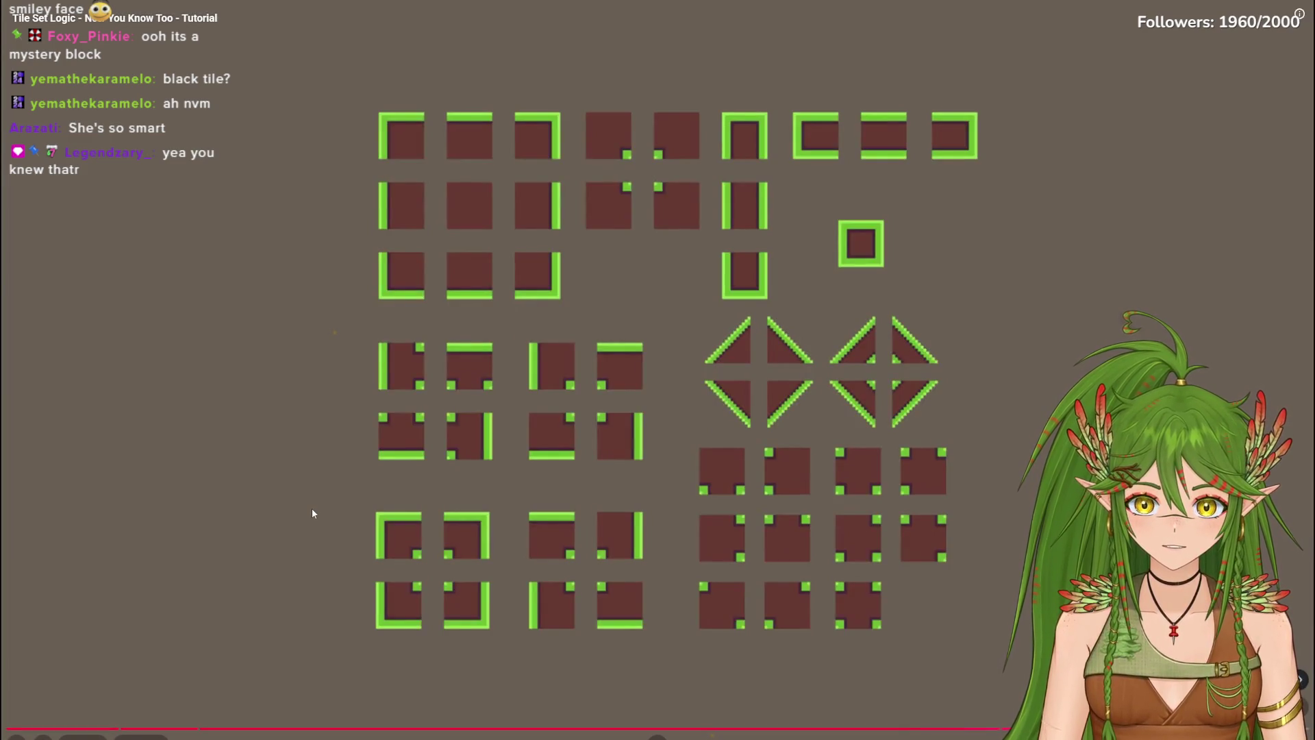
{"action": "left_click", "coordinate": [602, 416]}
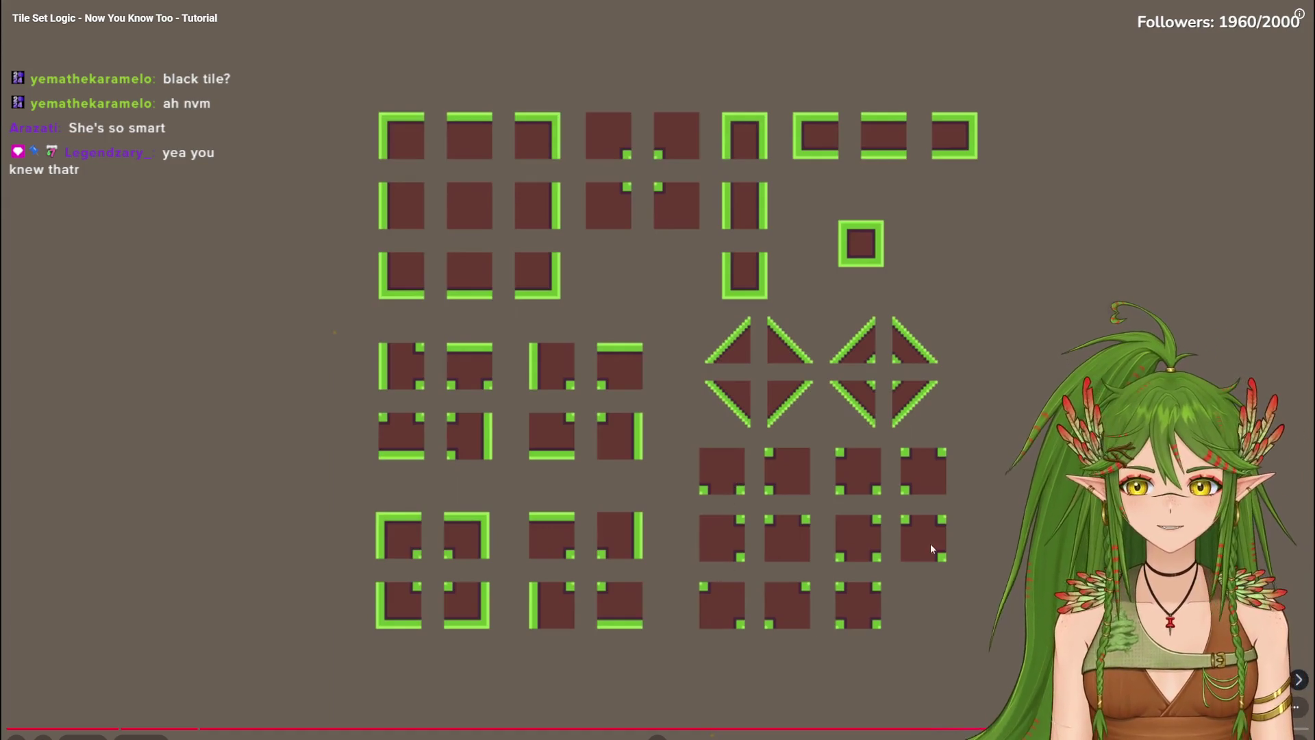
{"action": "left_click", "coordinate": [724, 571]}
{"action": "left_click", "coordinate": [329, 555]}
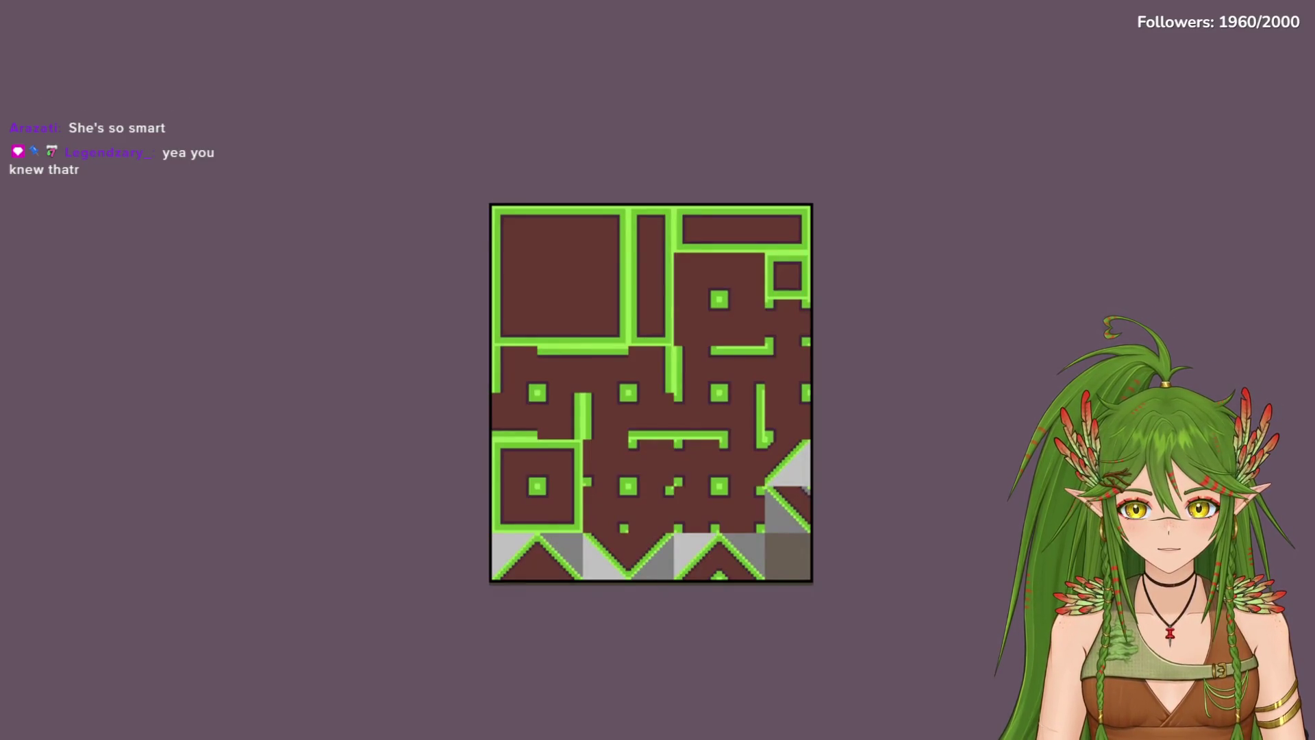
{"action": "mouse_move", "coordinate": [322, 544]}
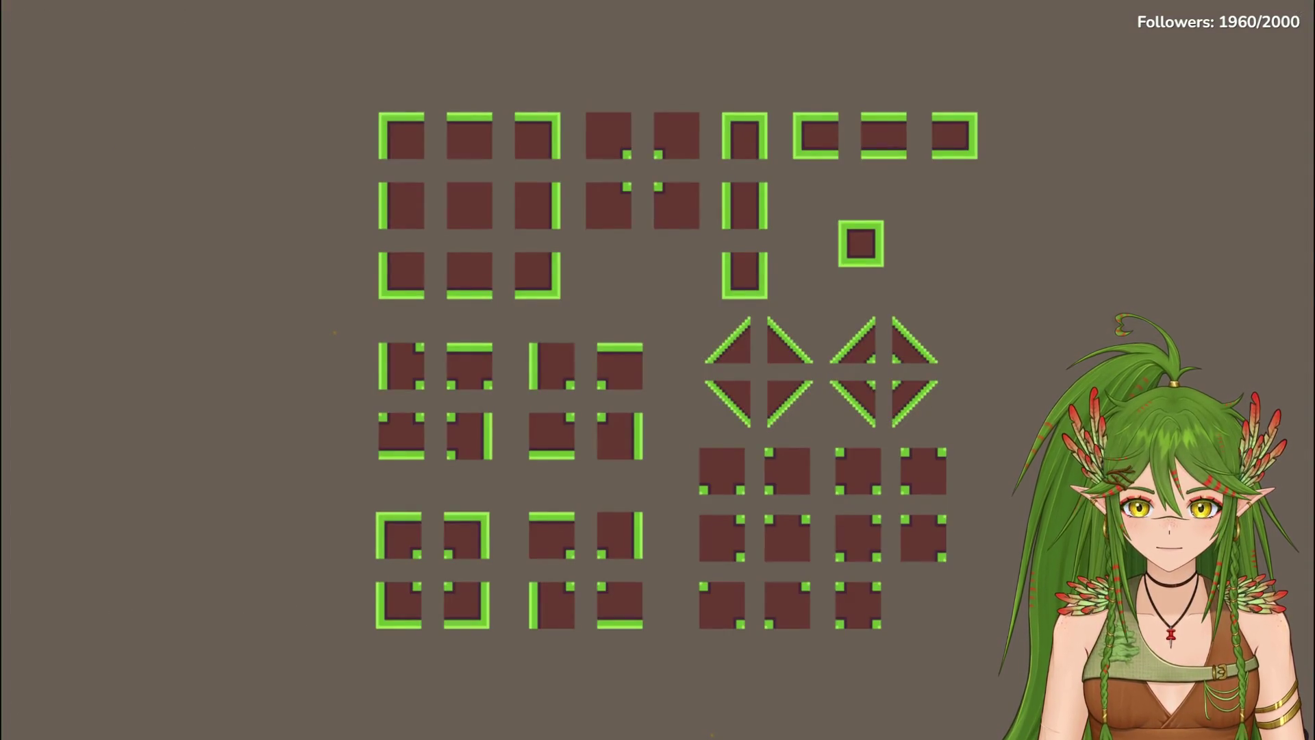
{"action": "mouse_move", "coordinate": [542, 548]}
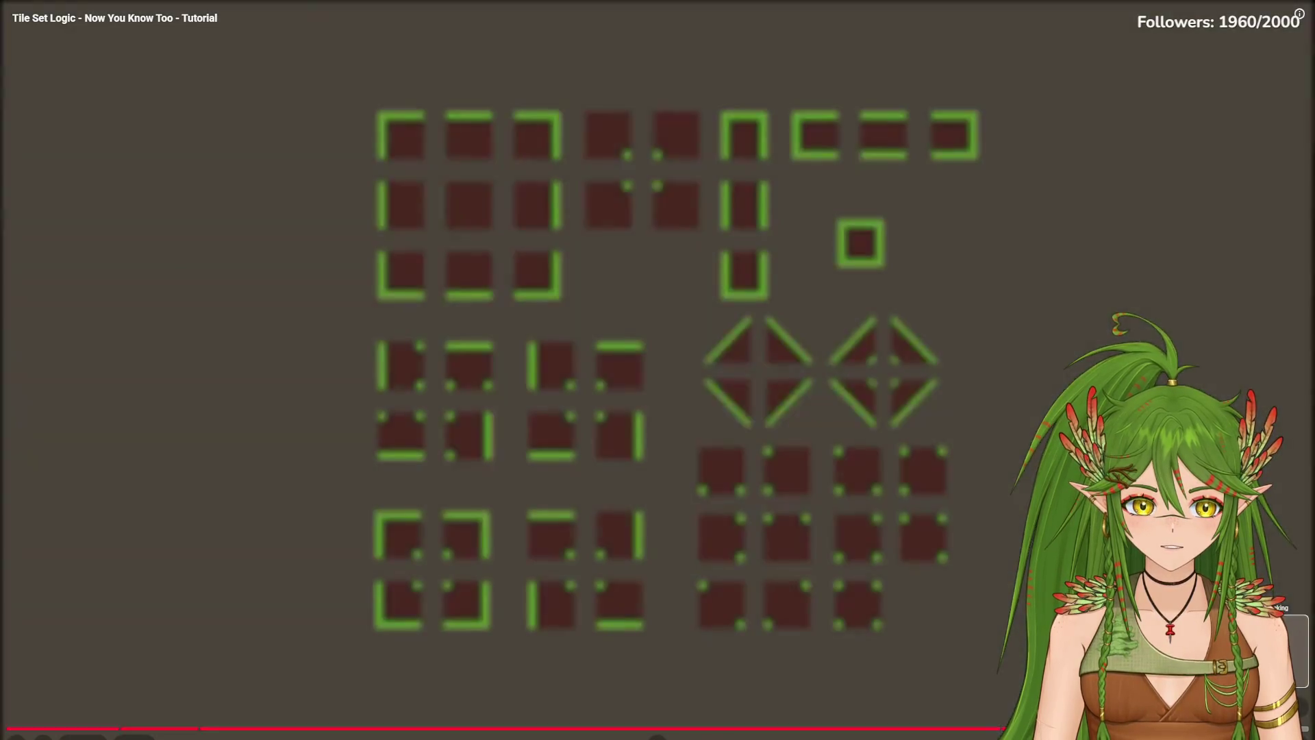
{"action": "key", "text": "Escape"}
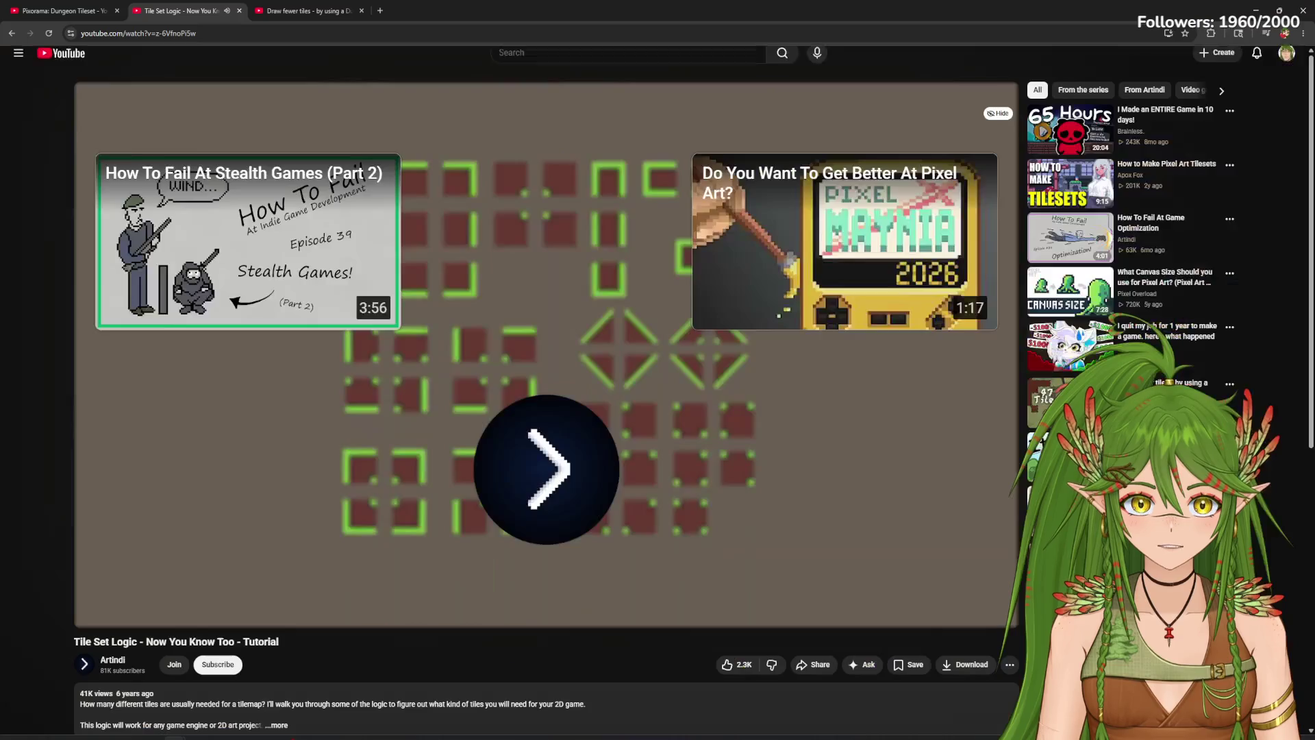
Step: Open the Draw fewer tiles - by using a Dual-Grid system! video tab
{"action": "left_click", "coordinate": [264, 537]}
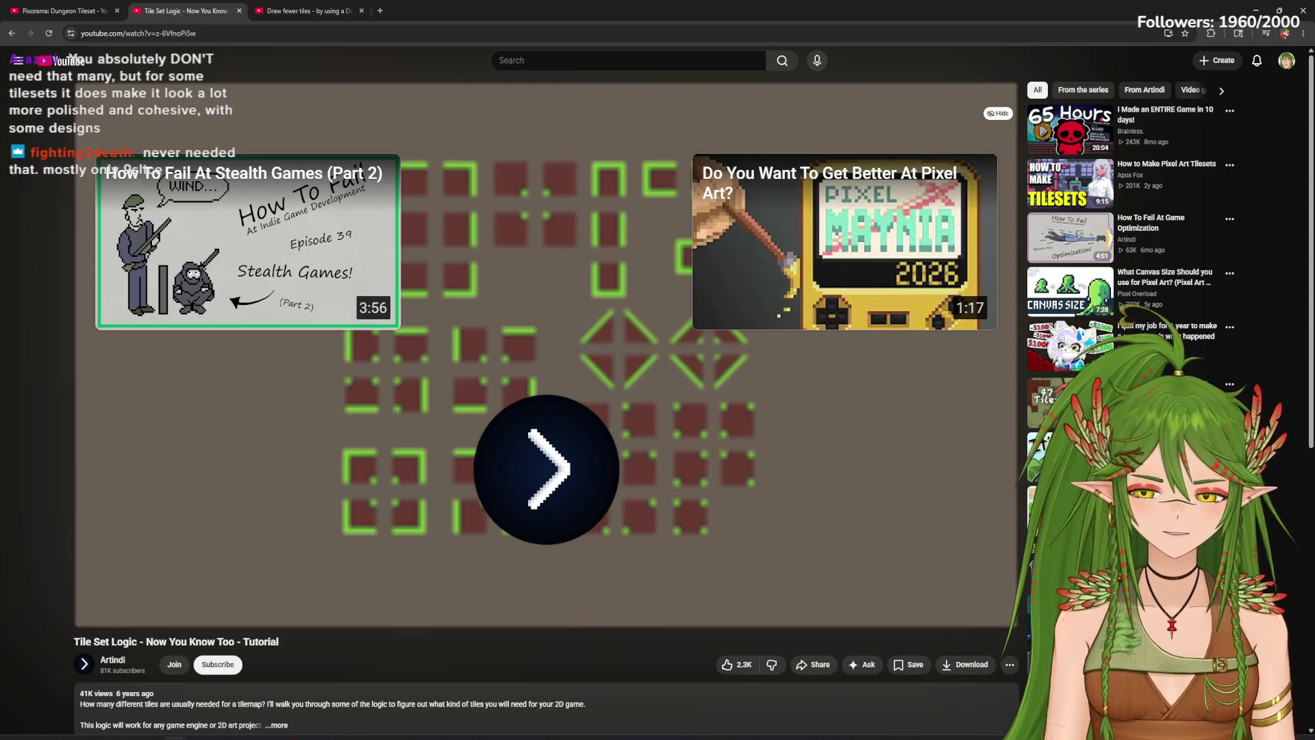
{"action": "mouse_move", "coordinate": [274, 533]}
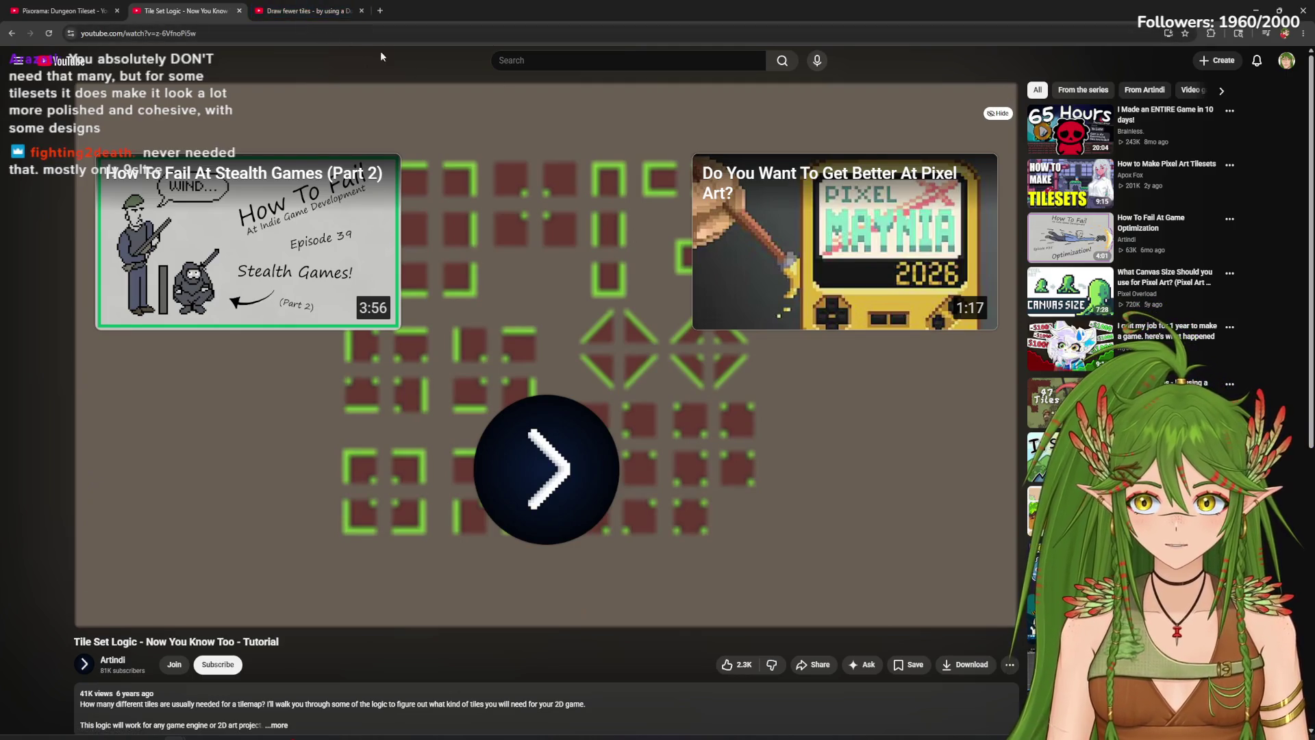
{"action": "left_click", "coordinate": [307, 8]}
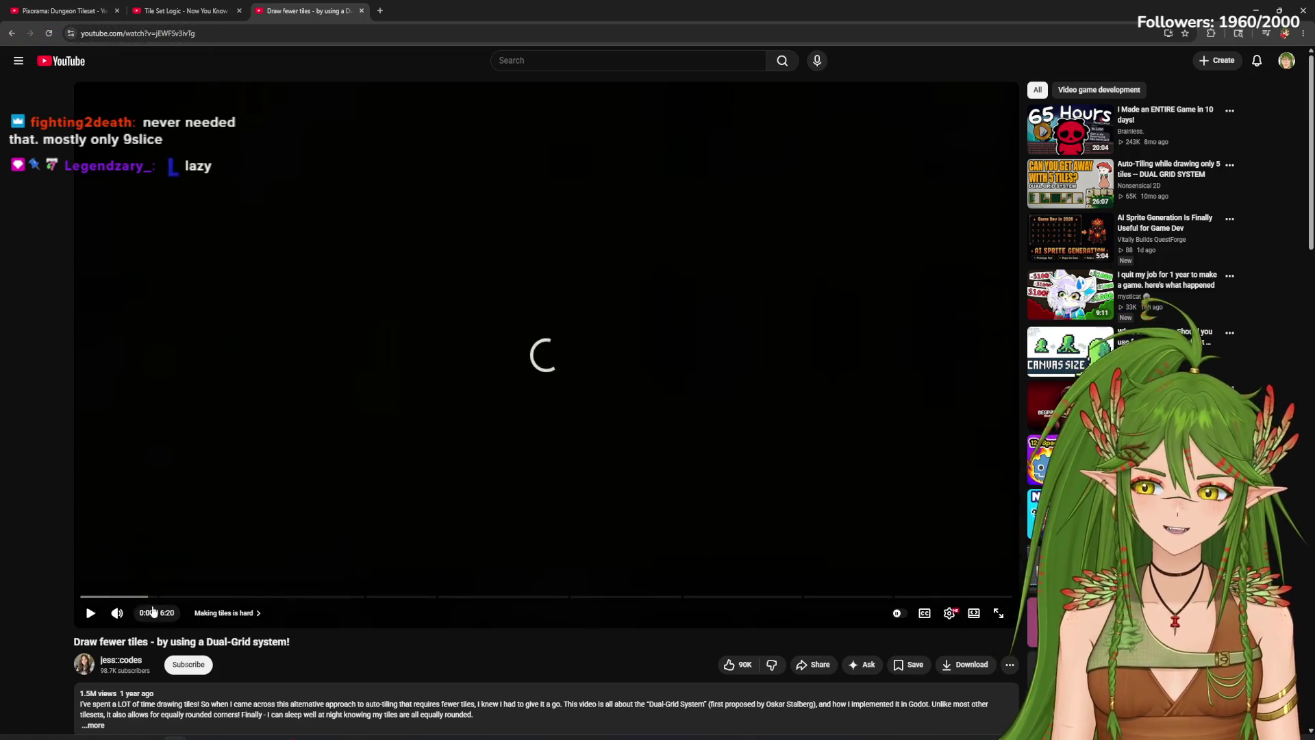
Step: Play the Dual-Grid video full screen, pausing on the grid of green and brown tiles
{"action": "left_click", "coordinate": [998, 614]}
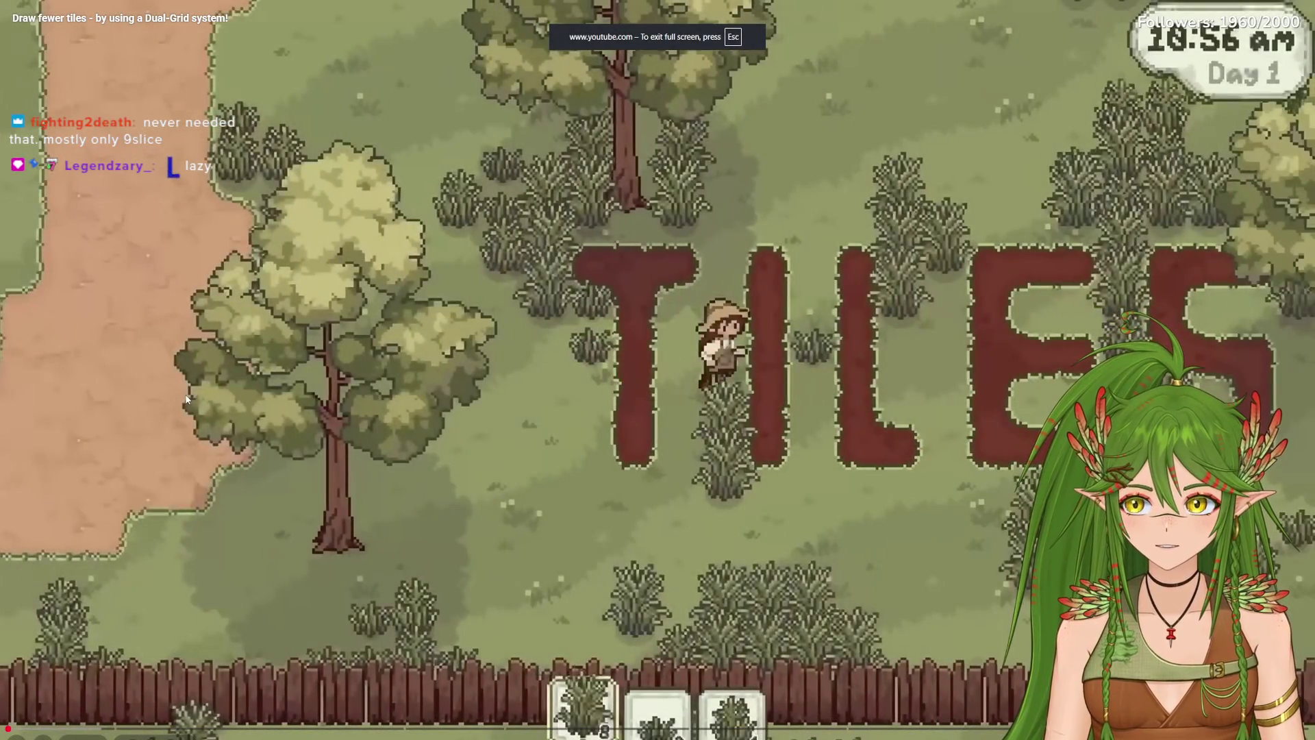
{"action": "left_click", "coordinate": [289, 348]}
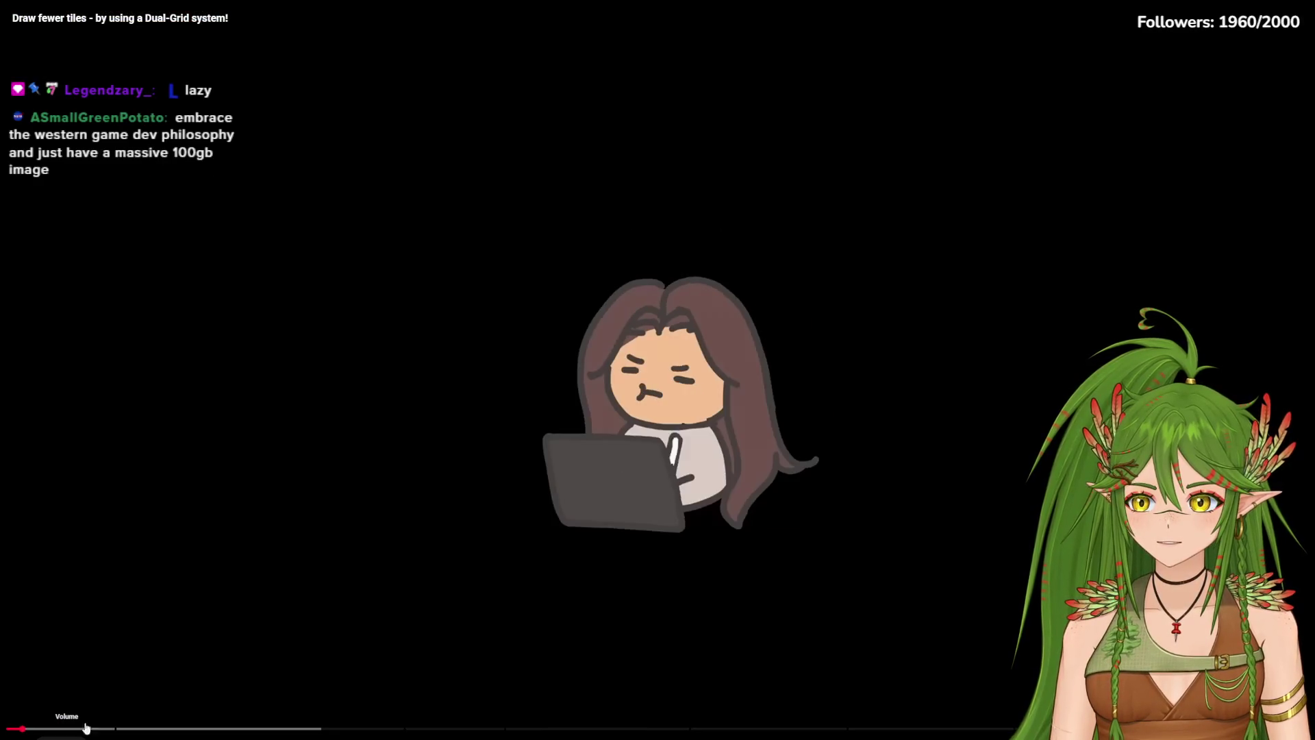
{"action": "left_click", "coordinate": [685, 399]}
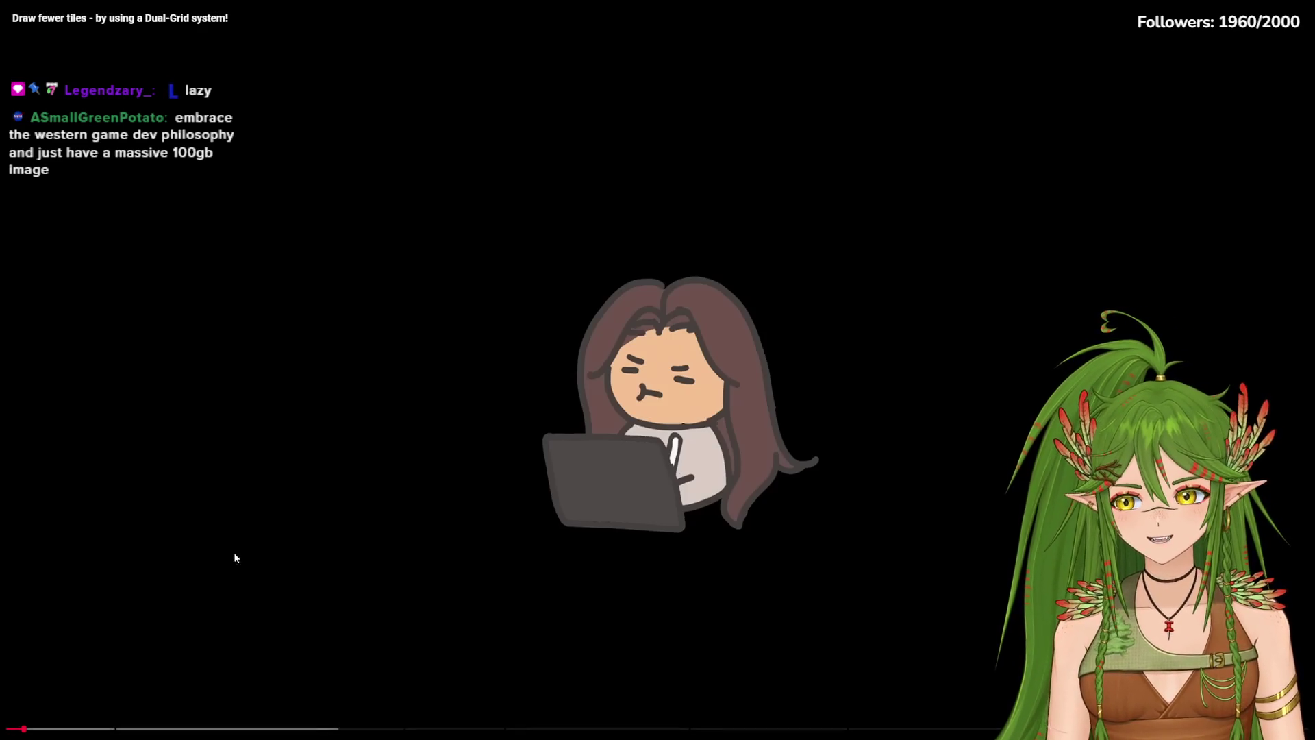
{"action": "left_click", "coordinate": [220, 587]}
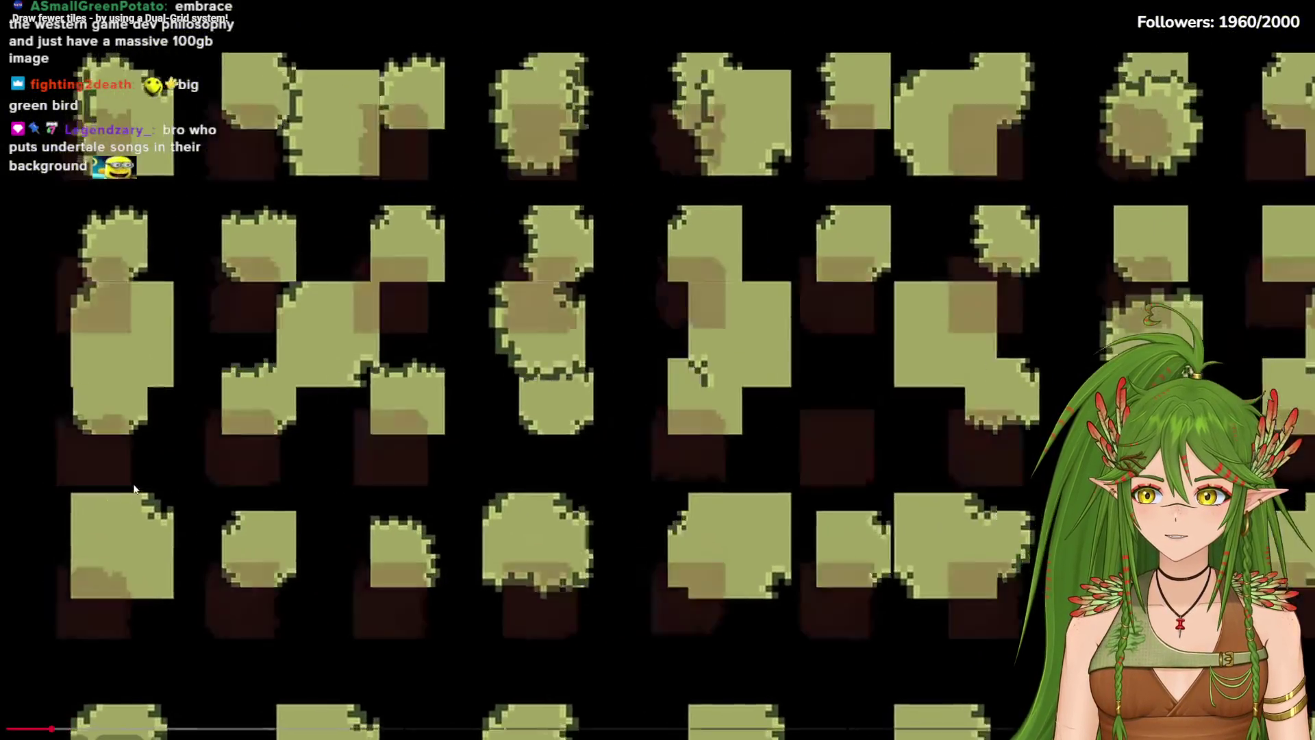
{"action": "left_click", "coordinate": [209, 508]}
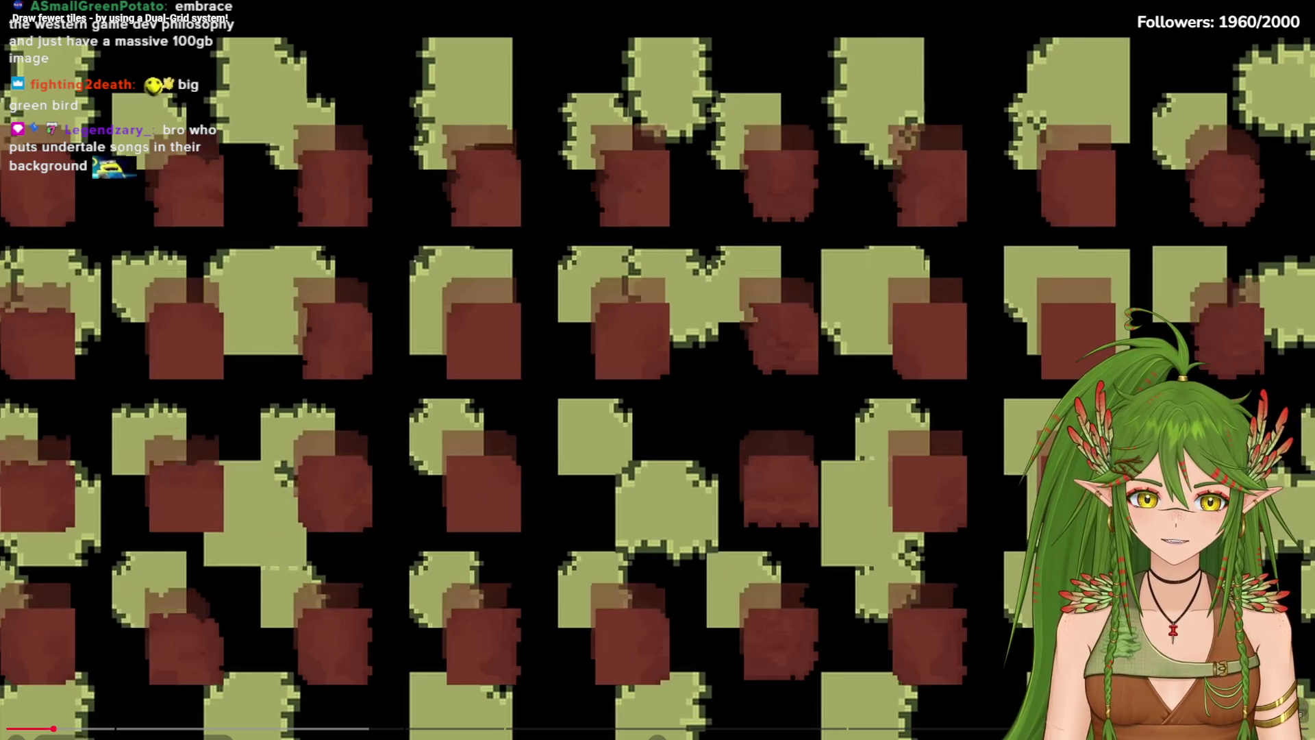
Step: Leave and re-enter full screen, then resume the Dual-Grid video up to the tile-neighbour arrows
{"action": "key", "text": "Escape"}
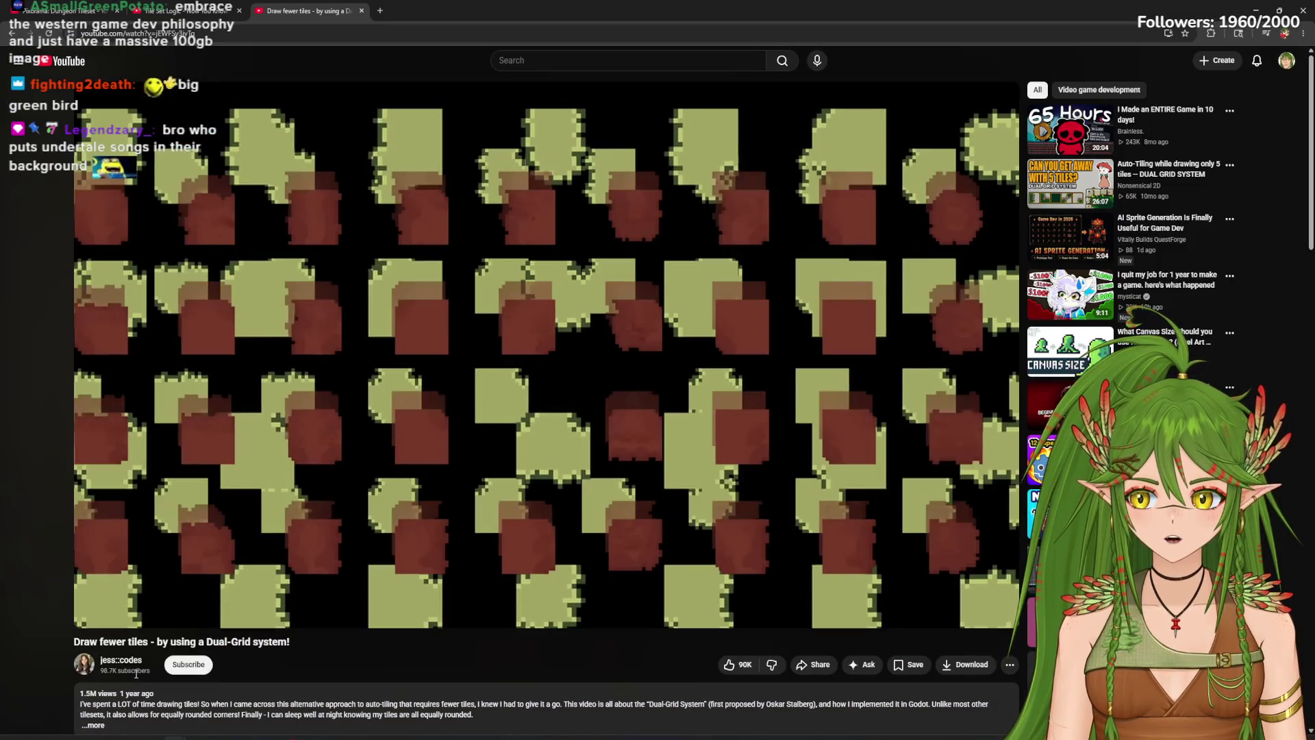
{"action": "left_click", "coordinate": [1001, 615]}
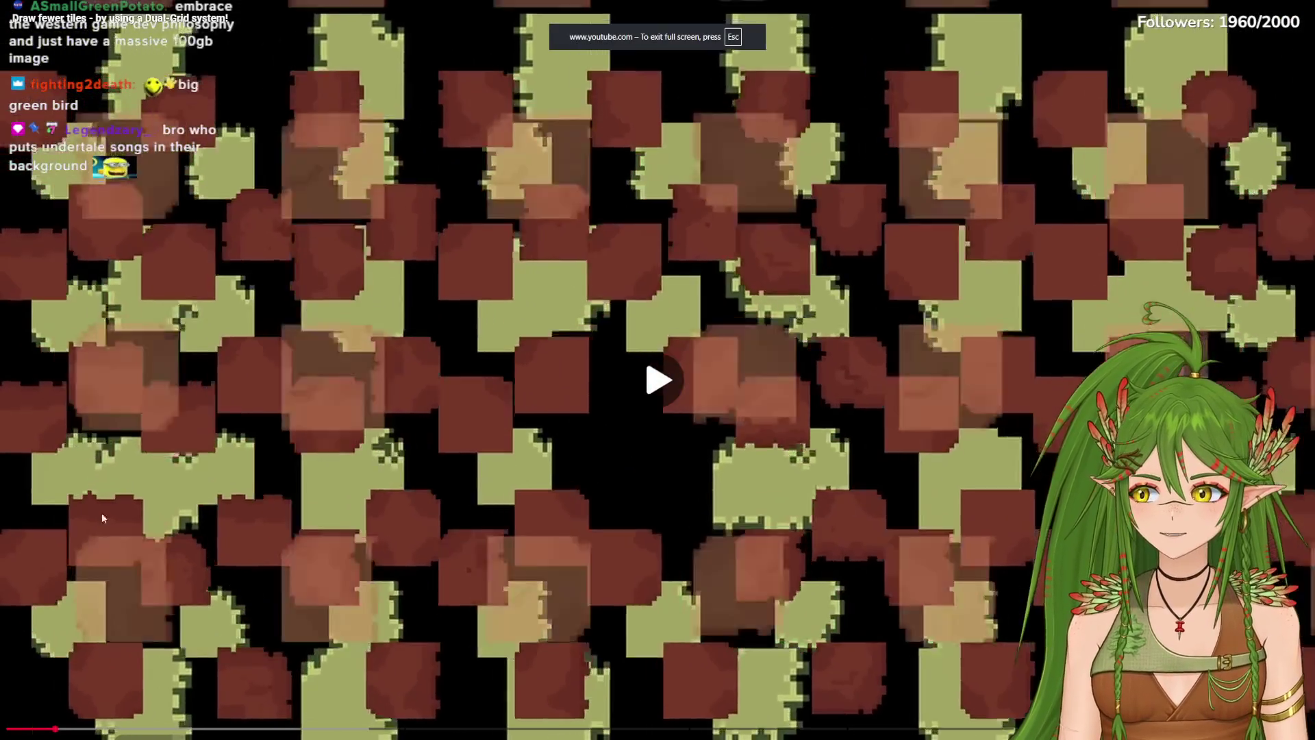
{"action": "left_click", "coordinate": [103, 518]}
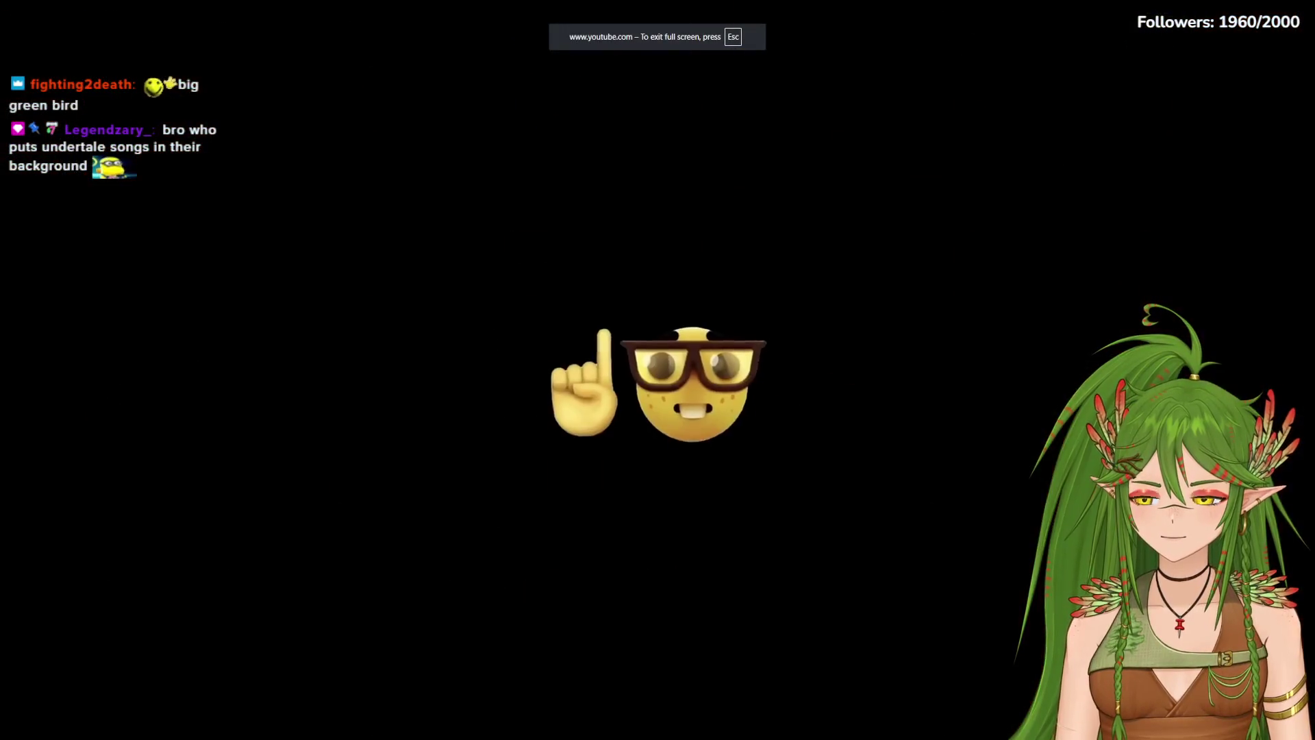
{"action": "left_click", "coordinate": [622, 376]}
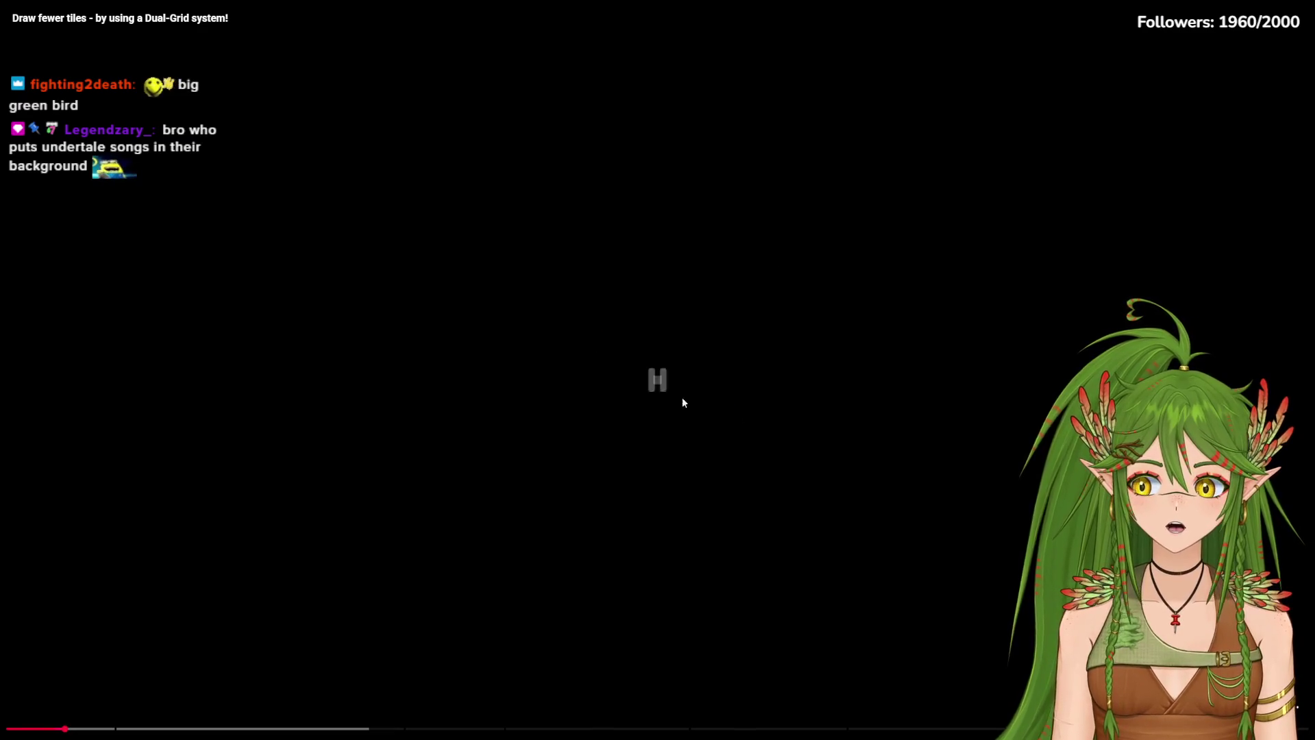
{"action": "left_click", "coordinate": [641, 424]}
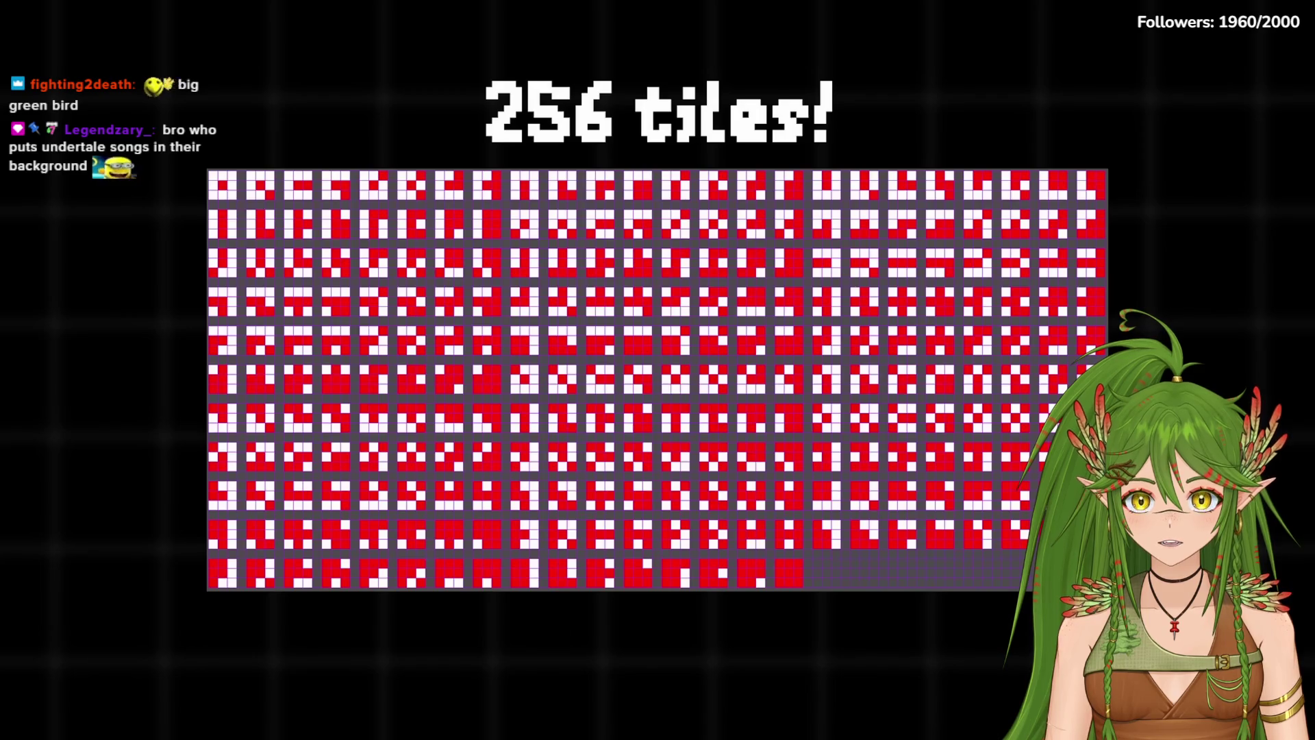
Step: Pause briefly on the '256 tiles!' slide, then let the video continue to the map example
{"action": "left_click", "coordinate": [631, 385]}
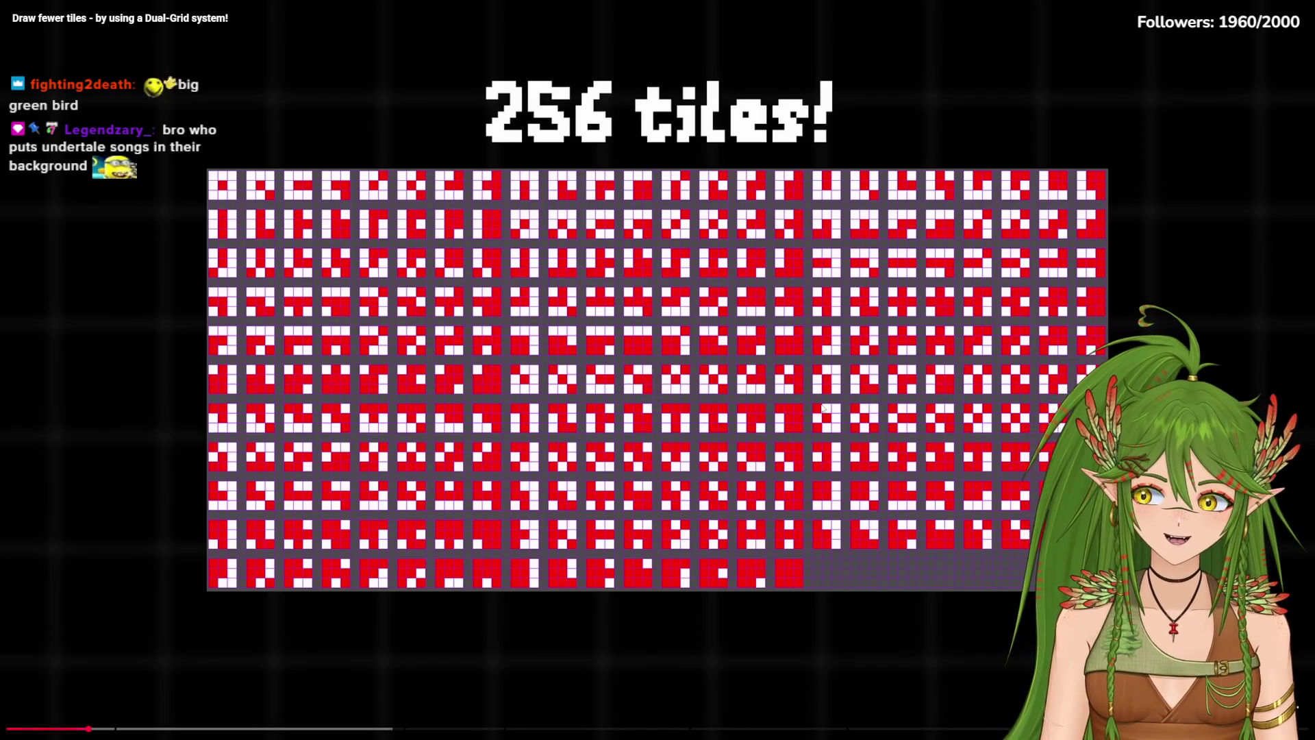
{"action": "left_click", "coordinate": [267, 459]}
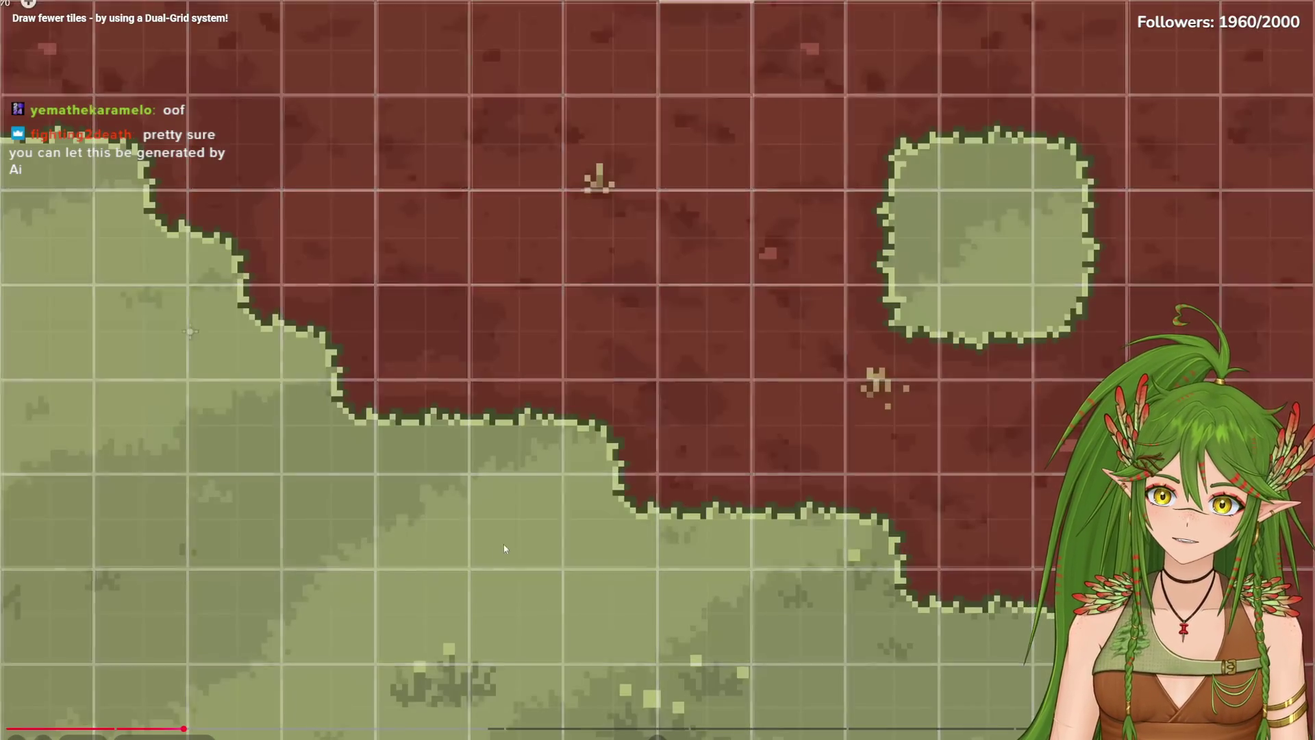
Step: Pause and resume the video twice on the grass-and-dirt map example
{"action": "left_click", "coordinate": [527, 531]}
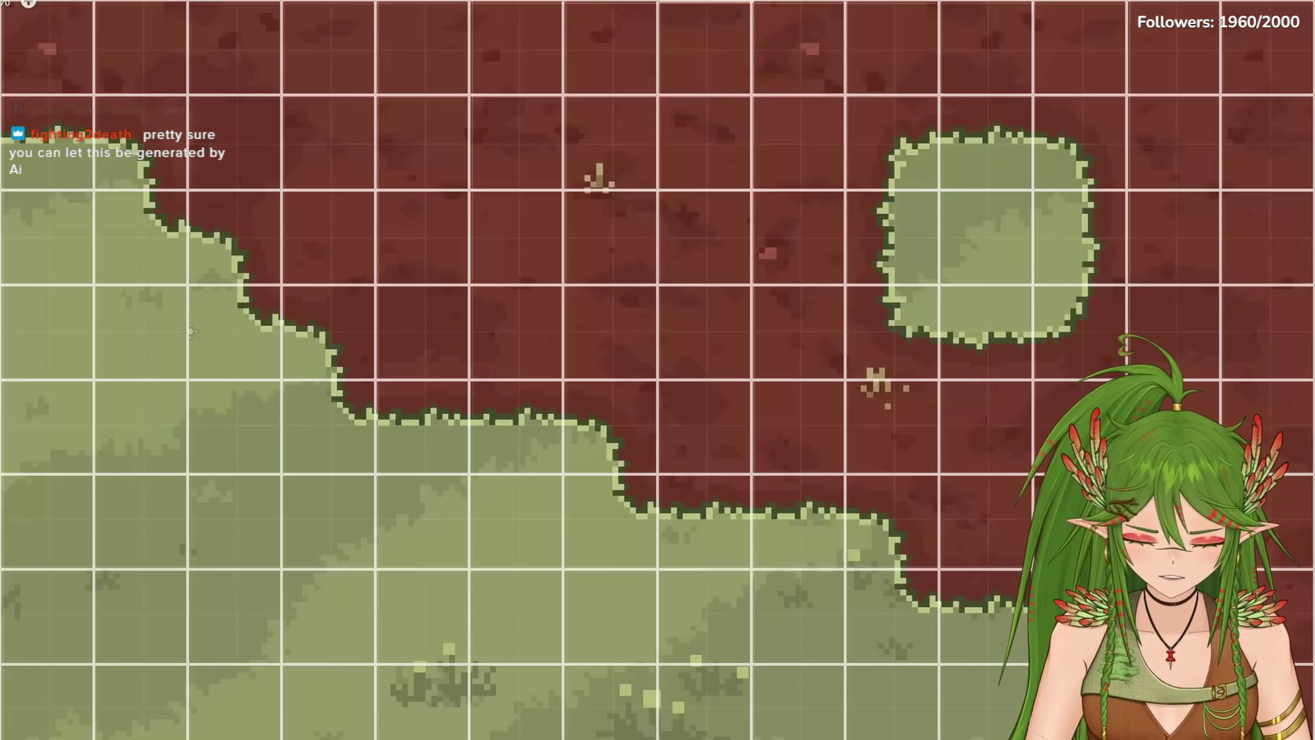
{"action": "left_click", "coordinate": [737, 437]}
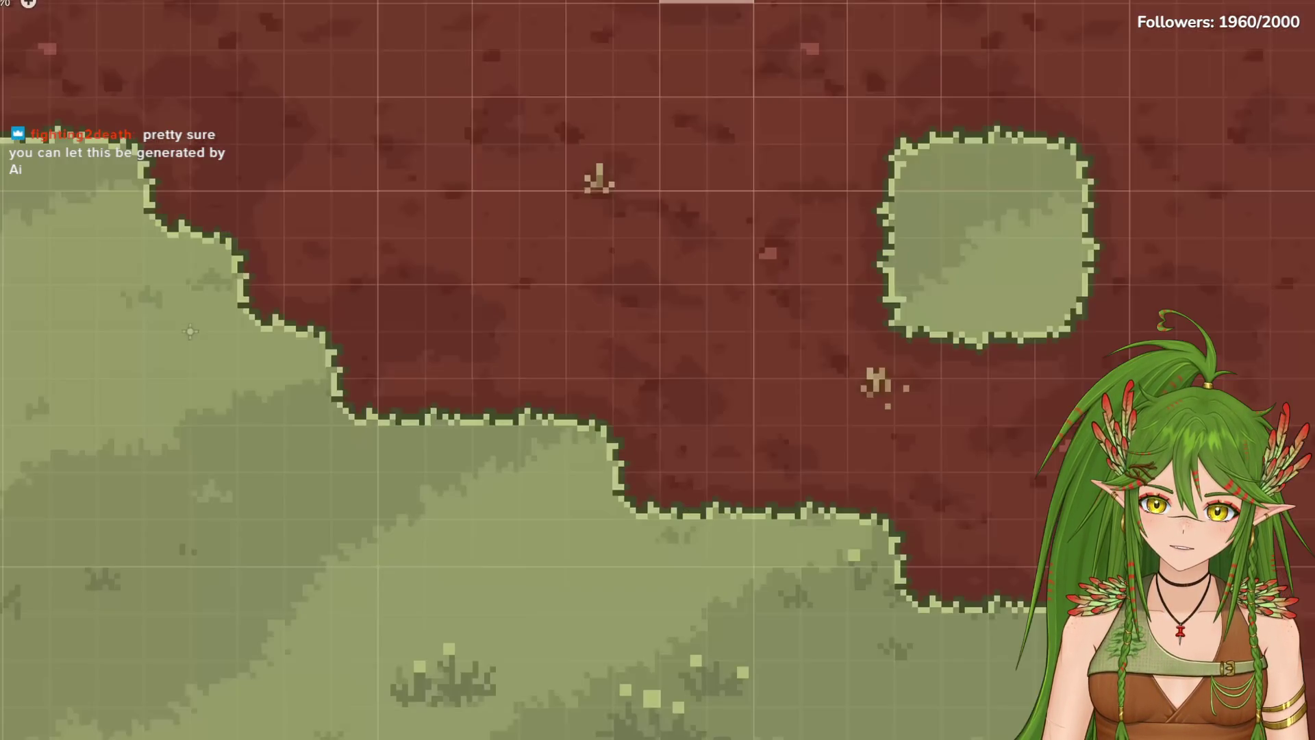
{"action": "left_click", "coordinate": [767, 409]}
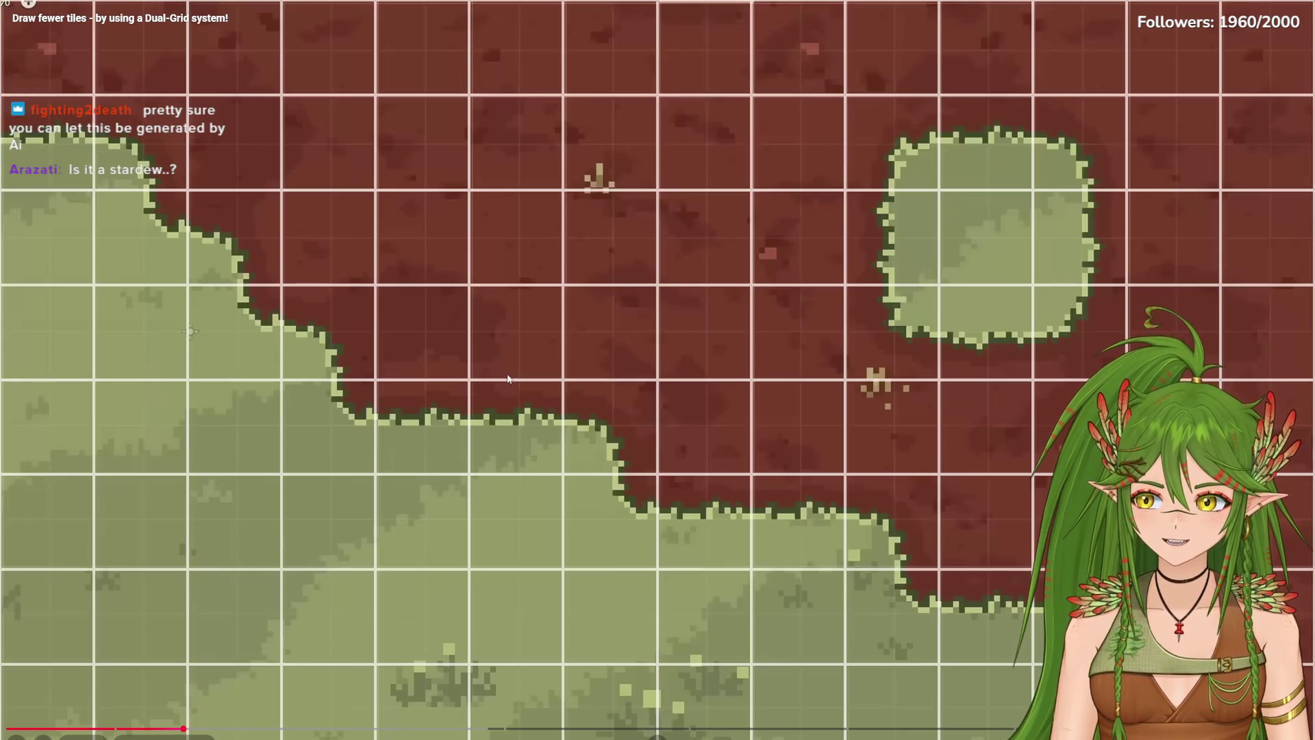
{"action": "left_click", "coordinate": [316, 457]}
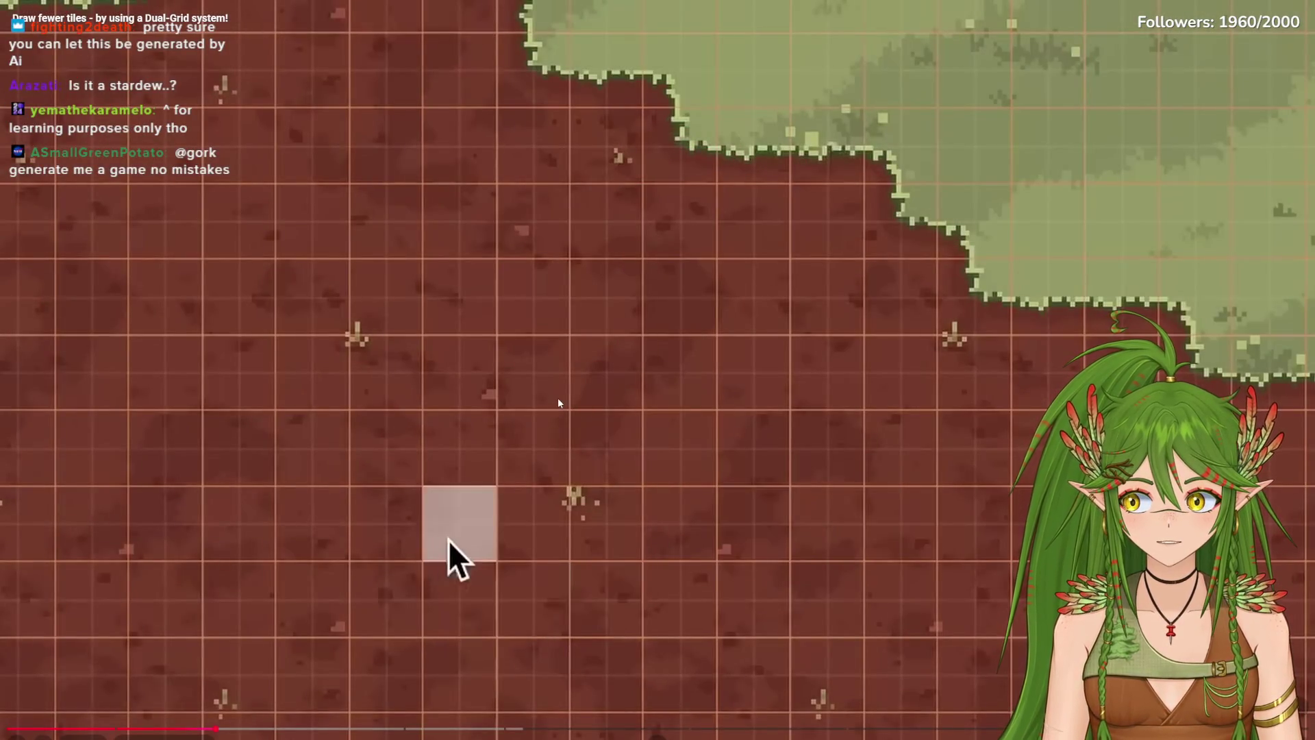
Step: Stop on the single grass tile and the painted grass paths, then rewind ten seconds
{"action": "left_click", "coordinate": [556, 462]}
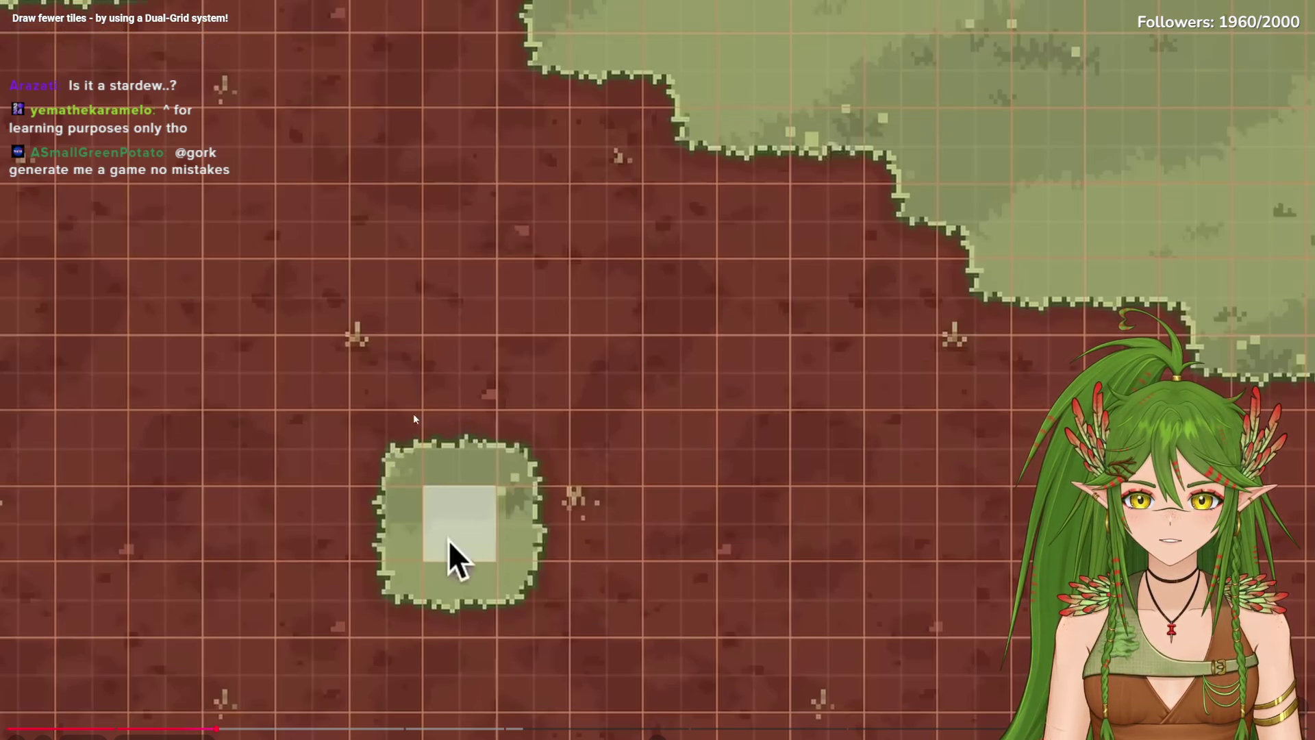
{"action": "left_click", "coordinate": [527, 435]}
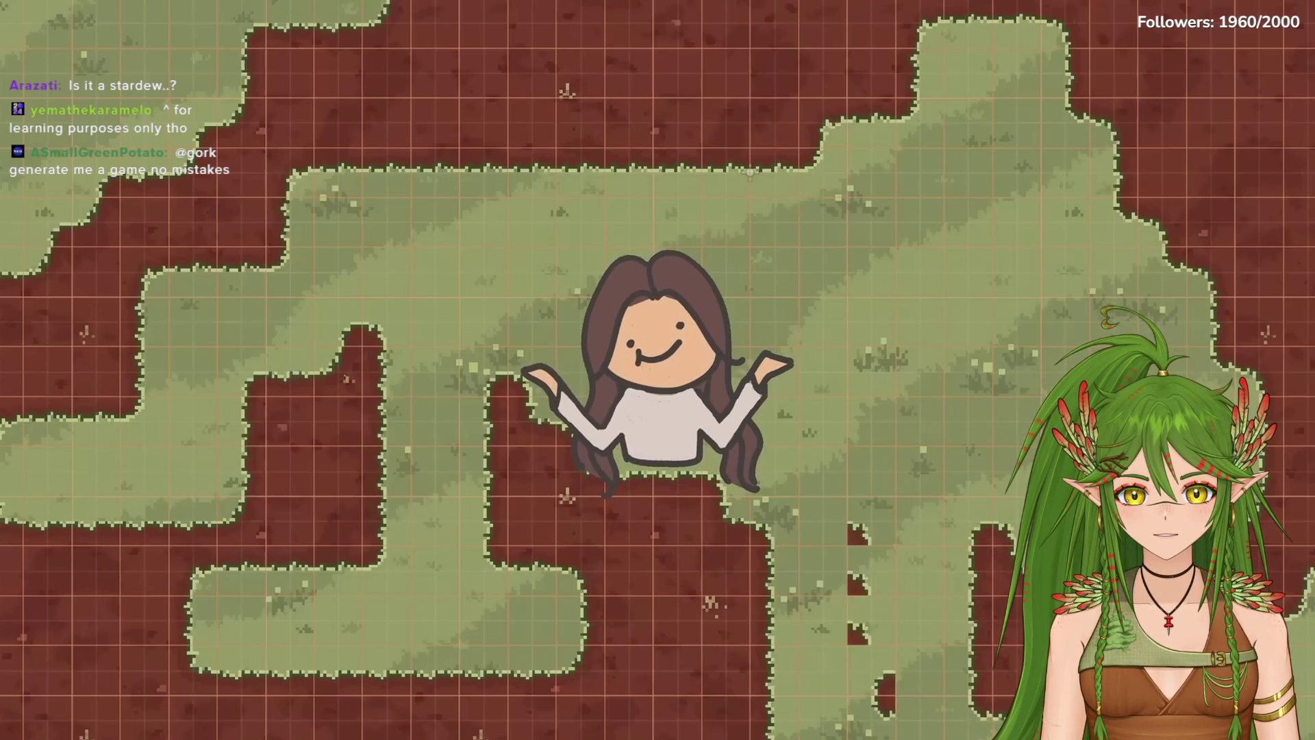
{"action": "left_click", "coordinate": [705, 466]}
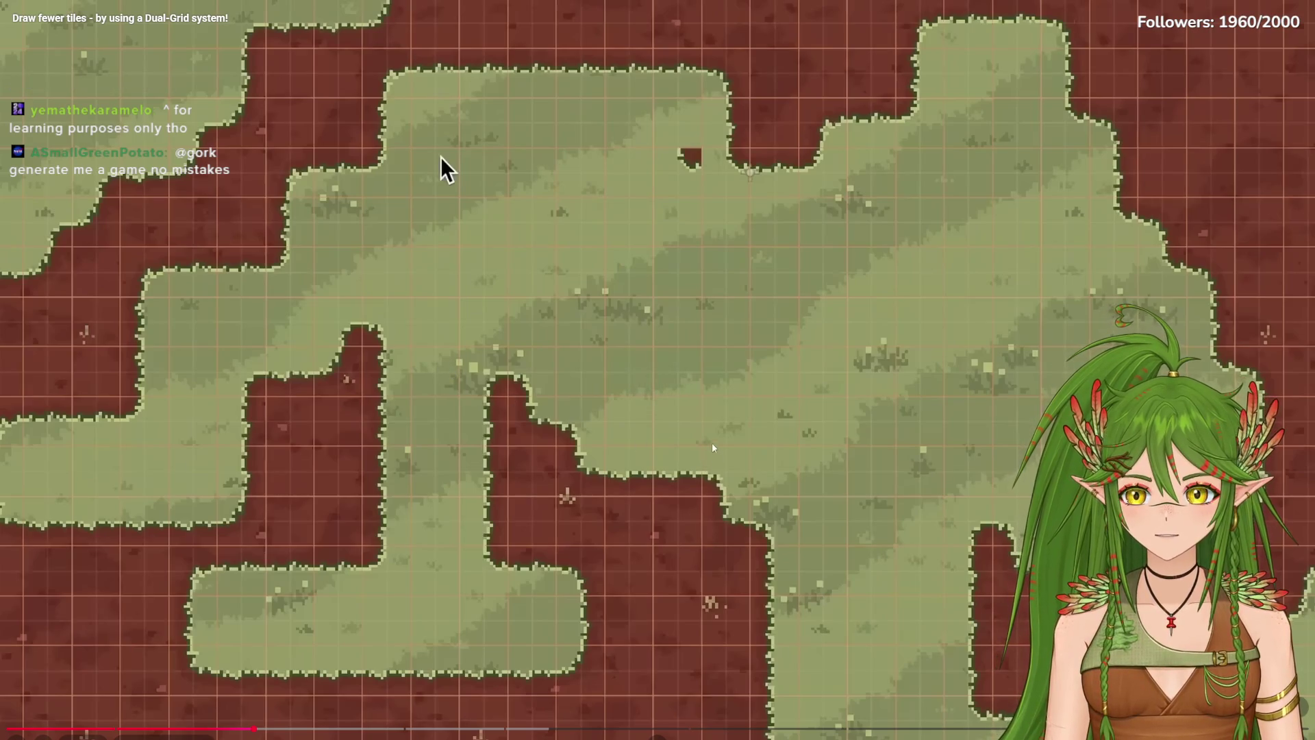
{"action": "left_click", "coordinate": [647, 369]}
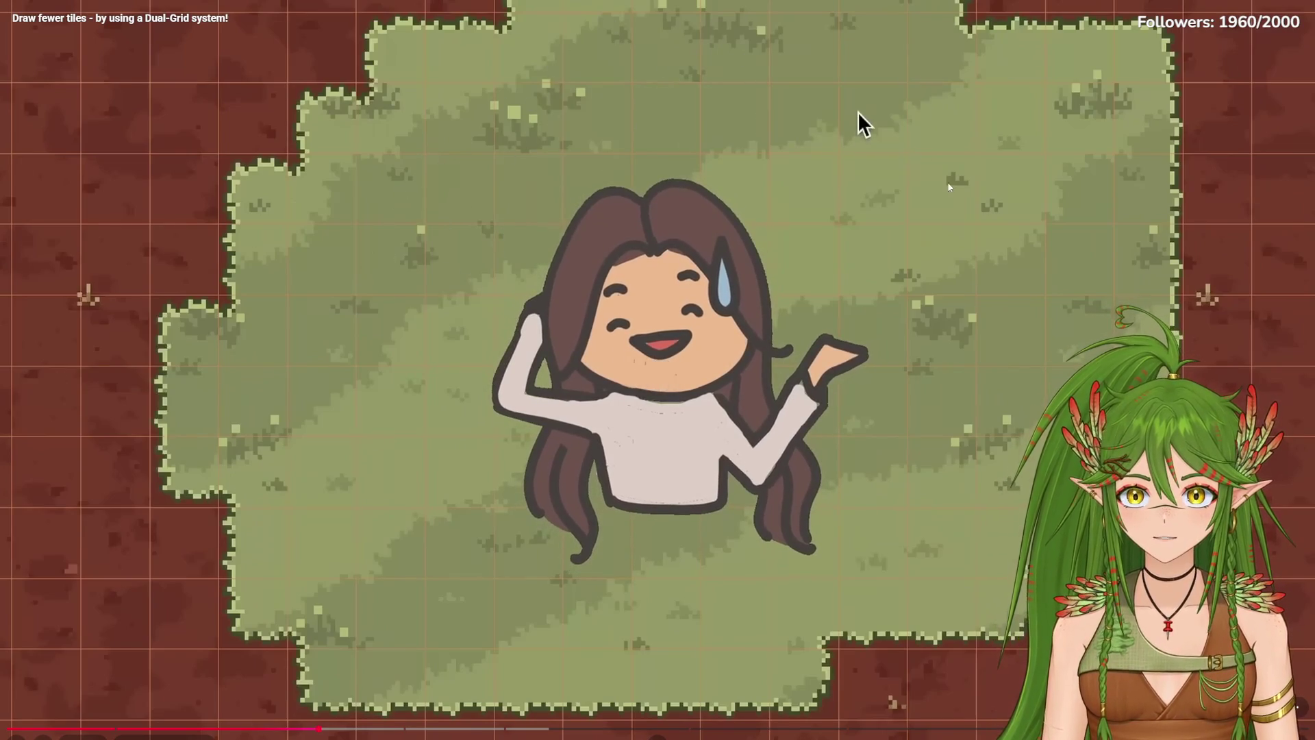
{"action": "key", "text": "Left"}
{"action": "key", "text": "Left"}
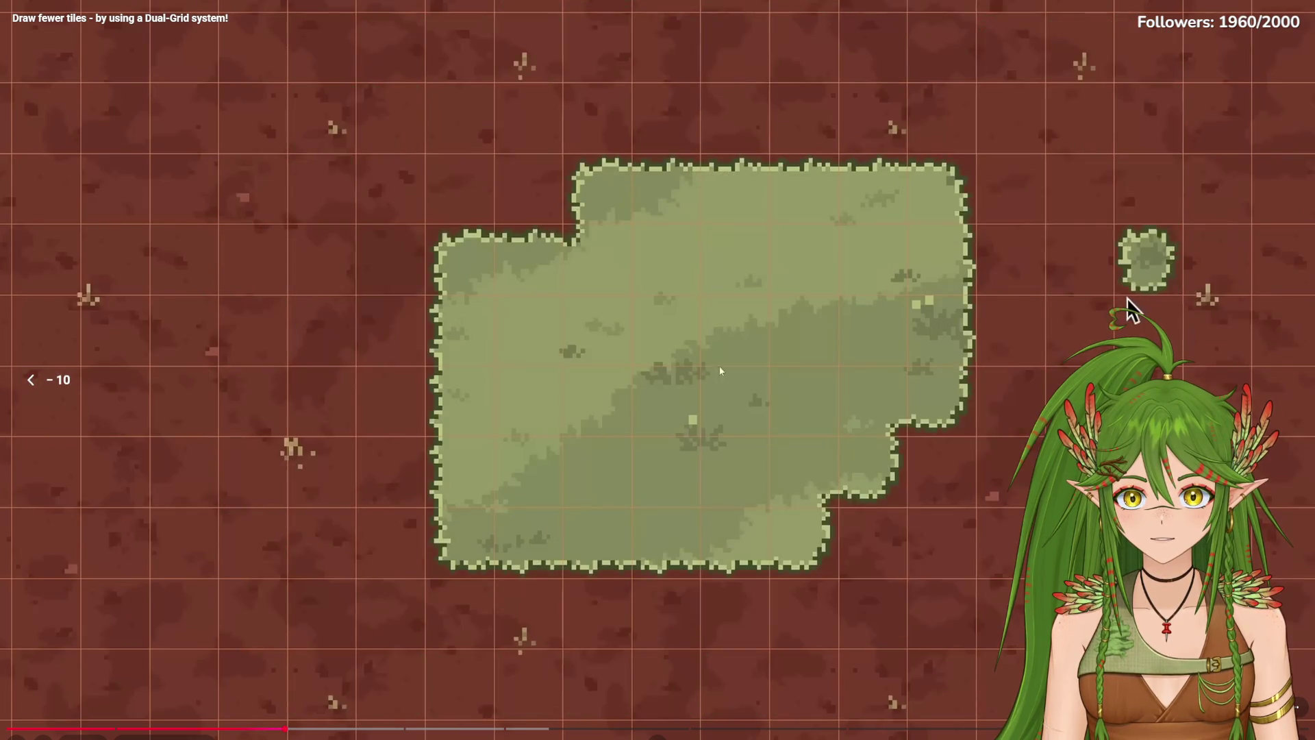
Step: Step the video past the grass paths and new map layout until grass fills the dirt map
{"action": "key", "text": "space"}
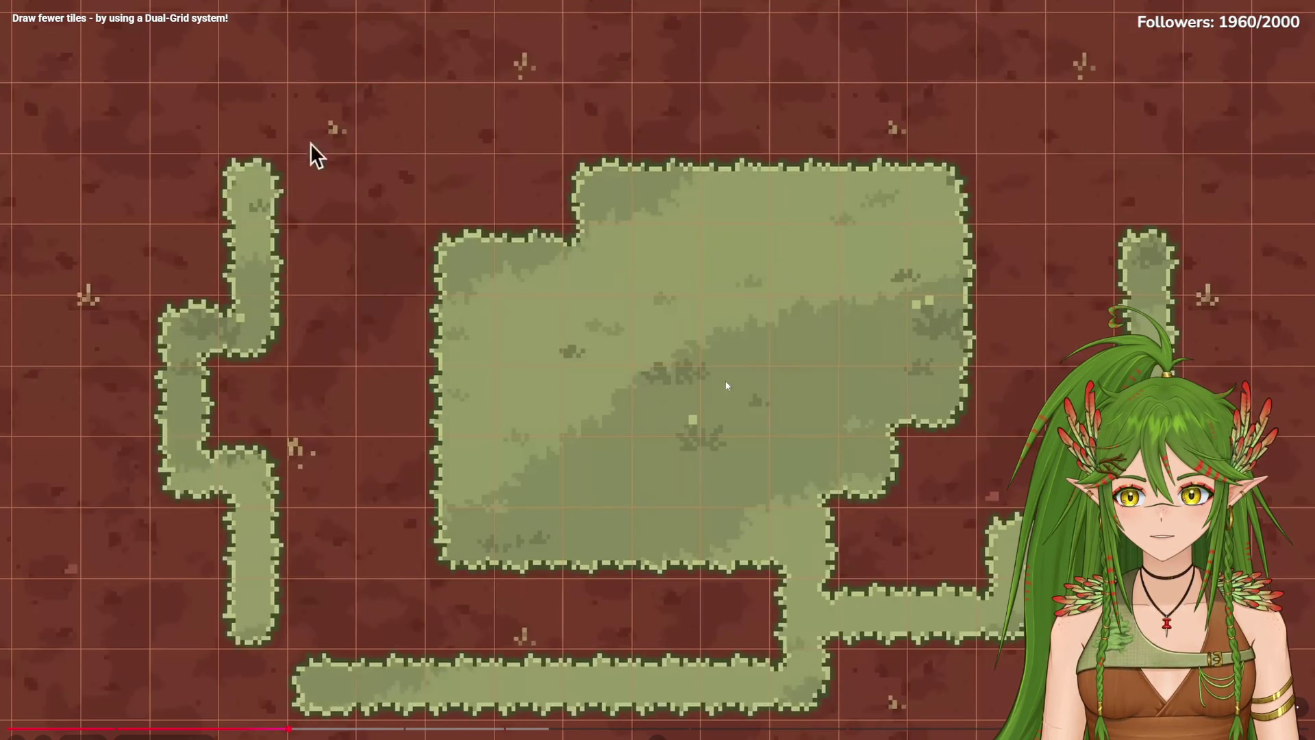
{"action": "left_click", "coordinate": [548, 494]}
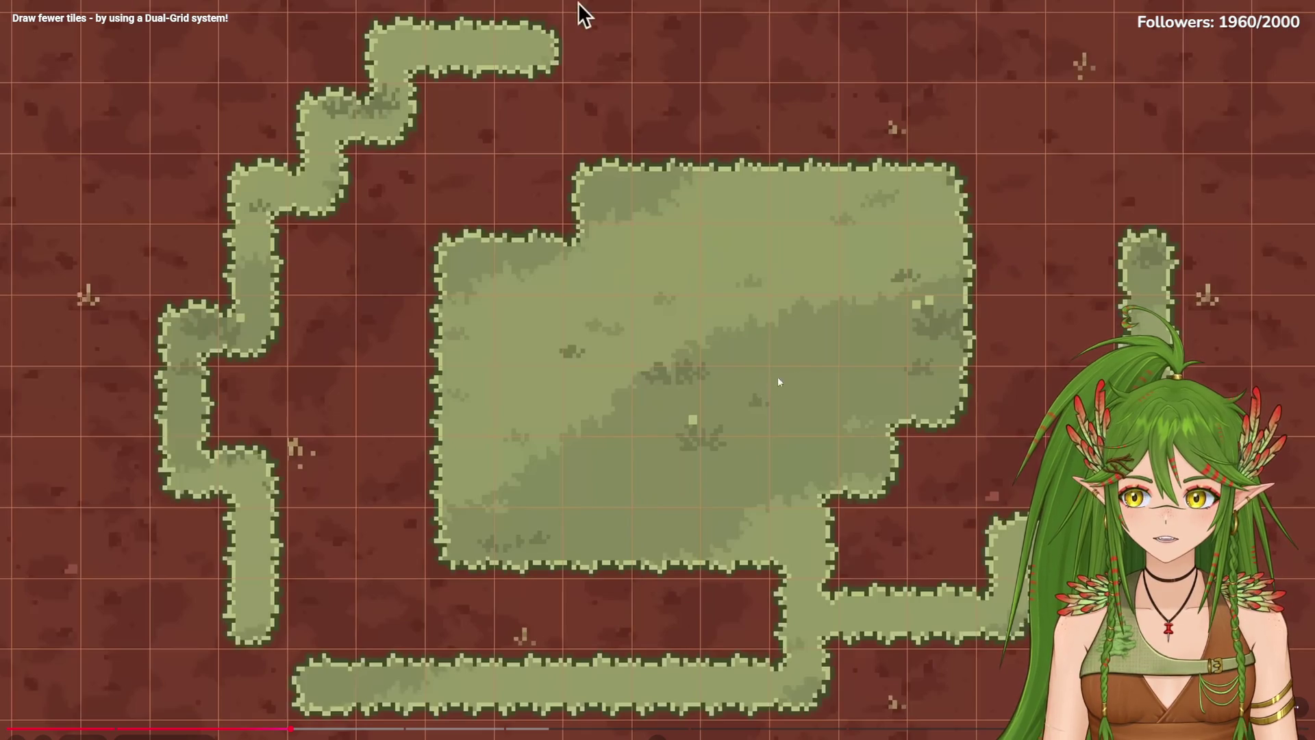
{"action": "key", "text": "space"}
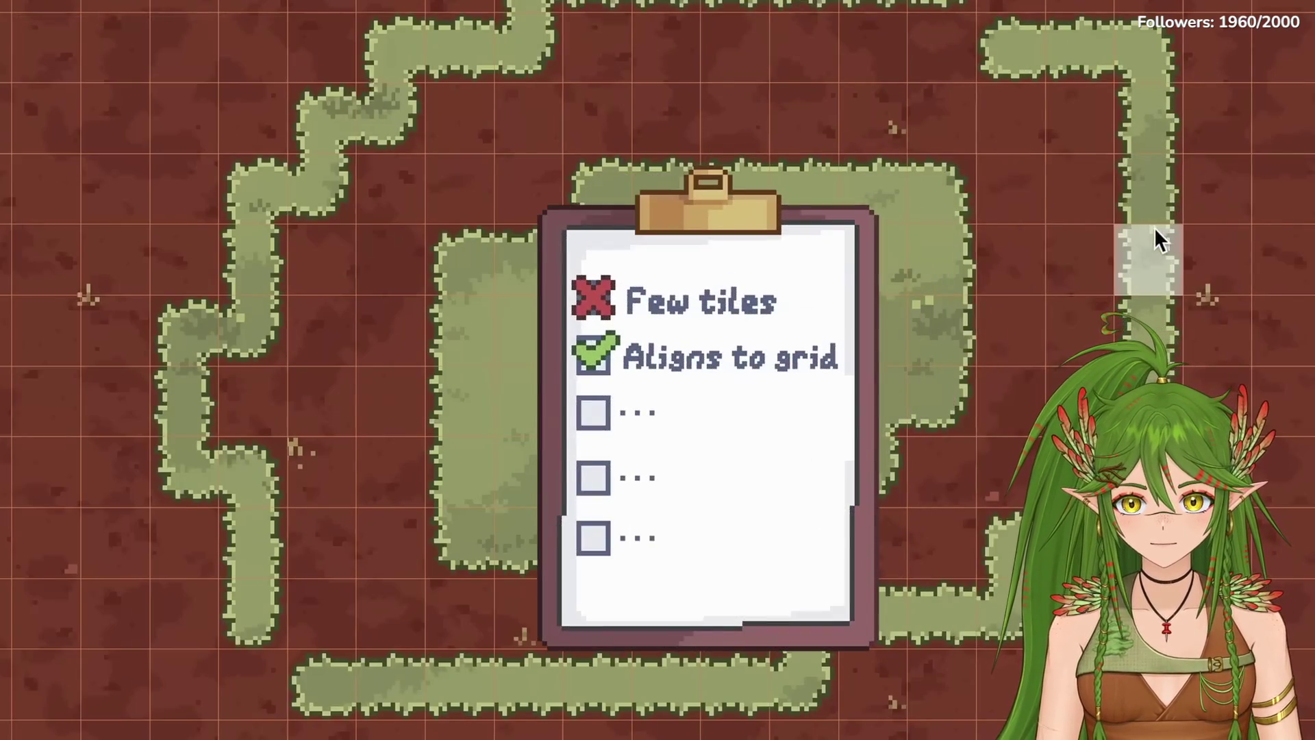
{"action": "left_click", "coordinate": [503, 414]}
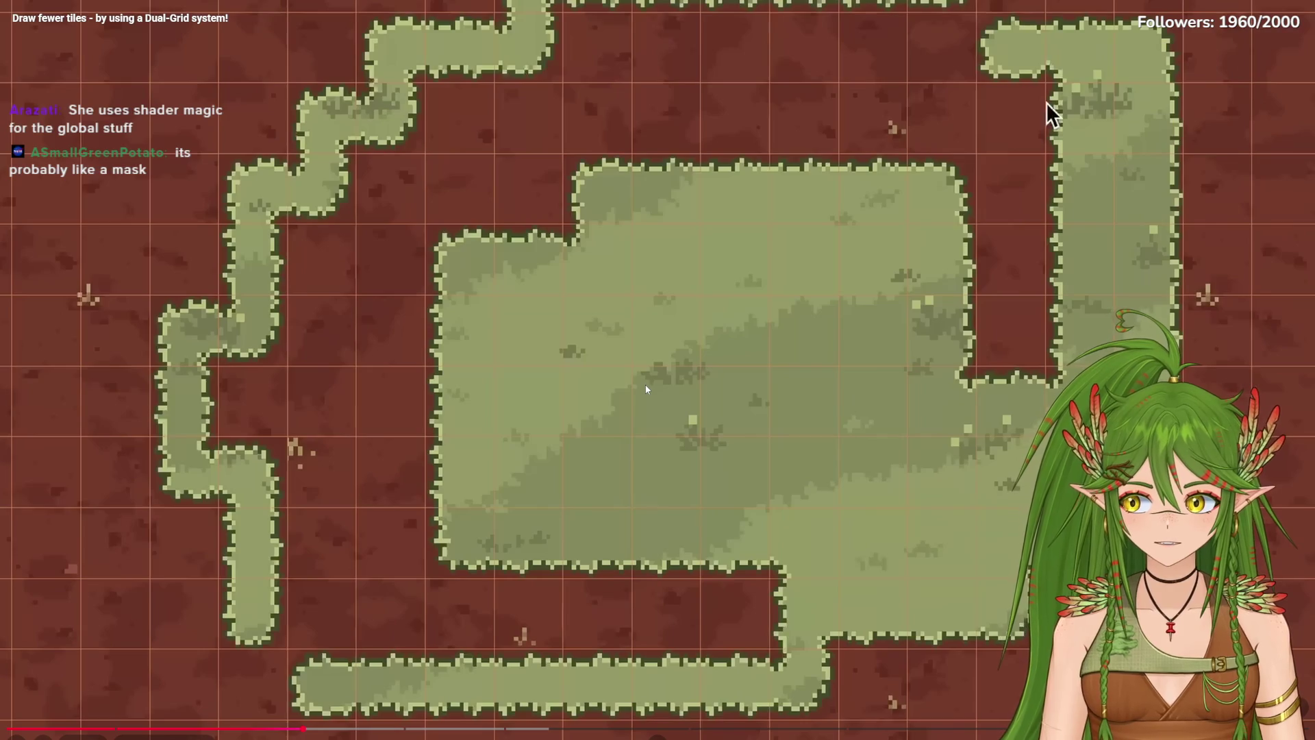
{"action": "key", "text": "space"}
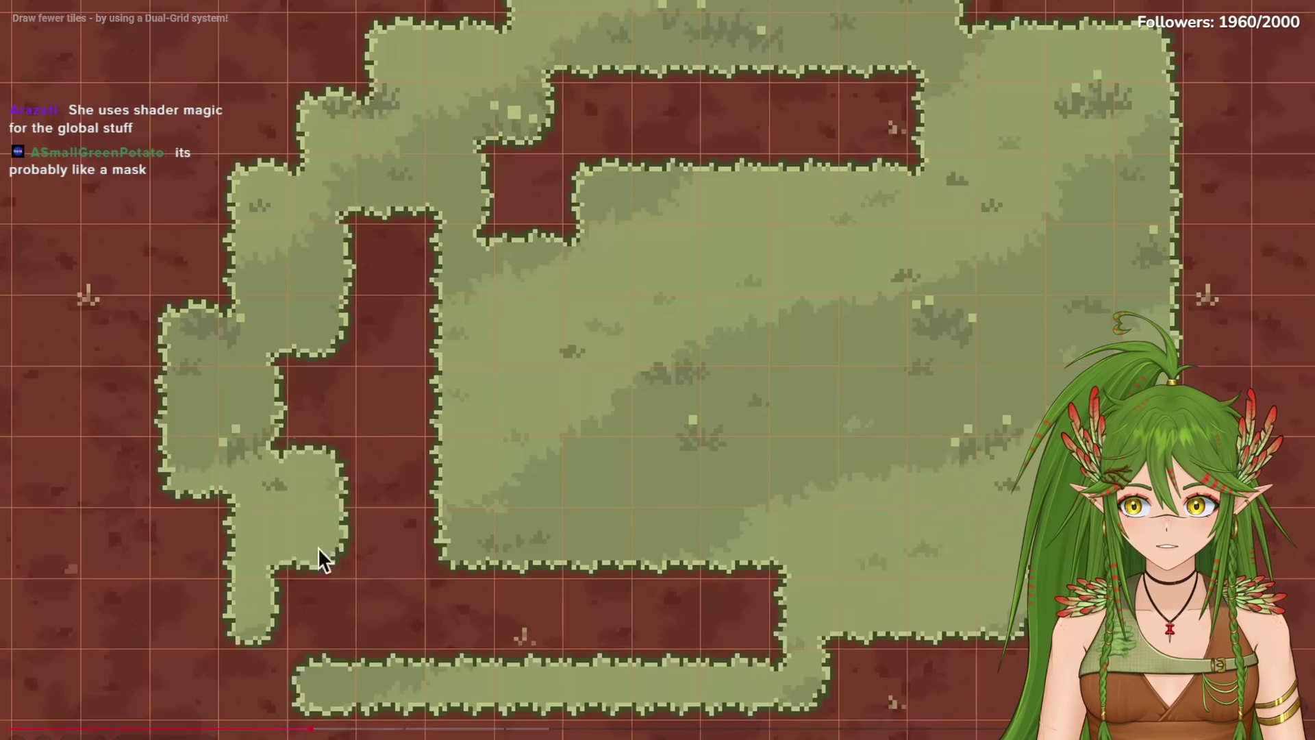
{"action": "left_click", "coordinate": [723, 387]}
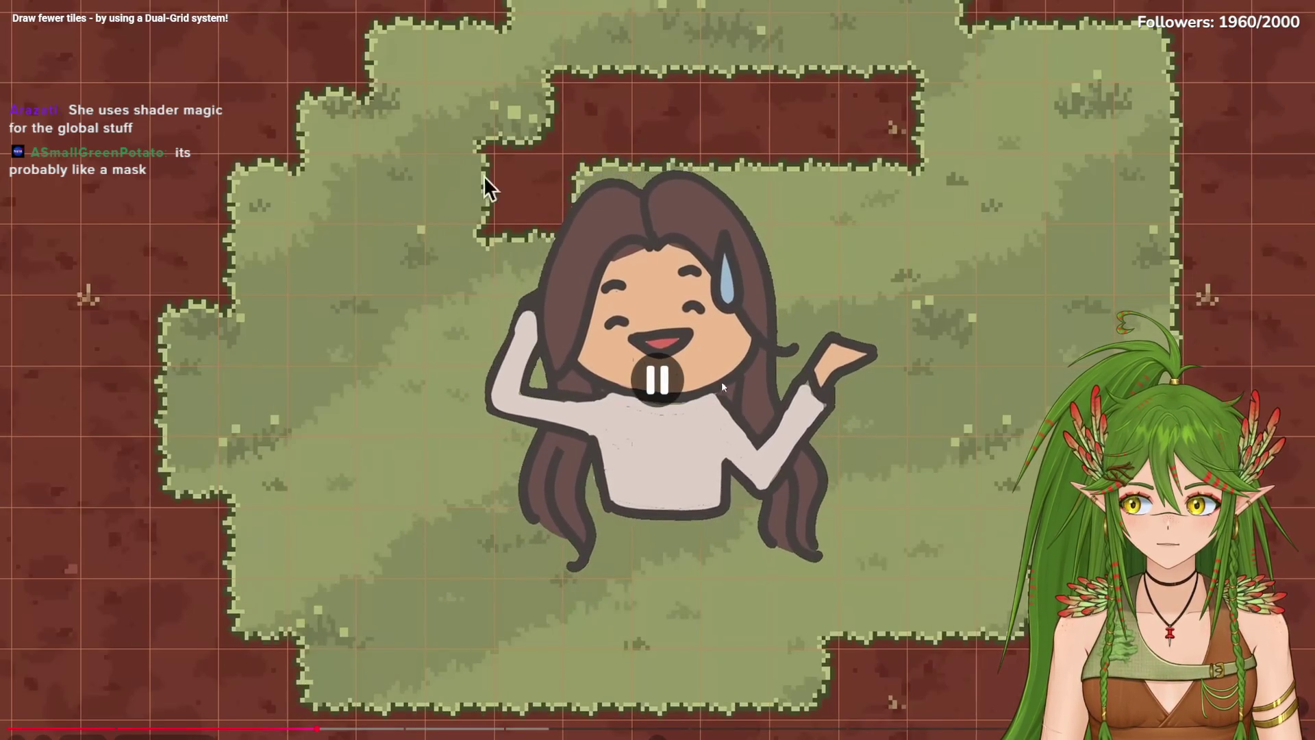
{"action": "left_click", "coordinate": [652, 420]}
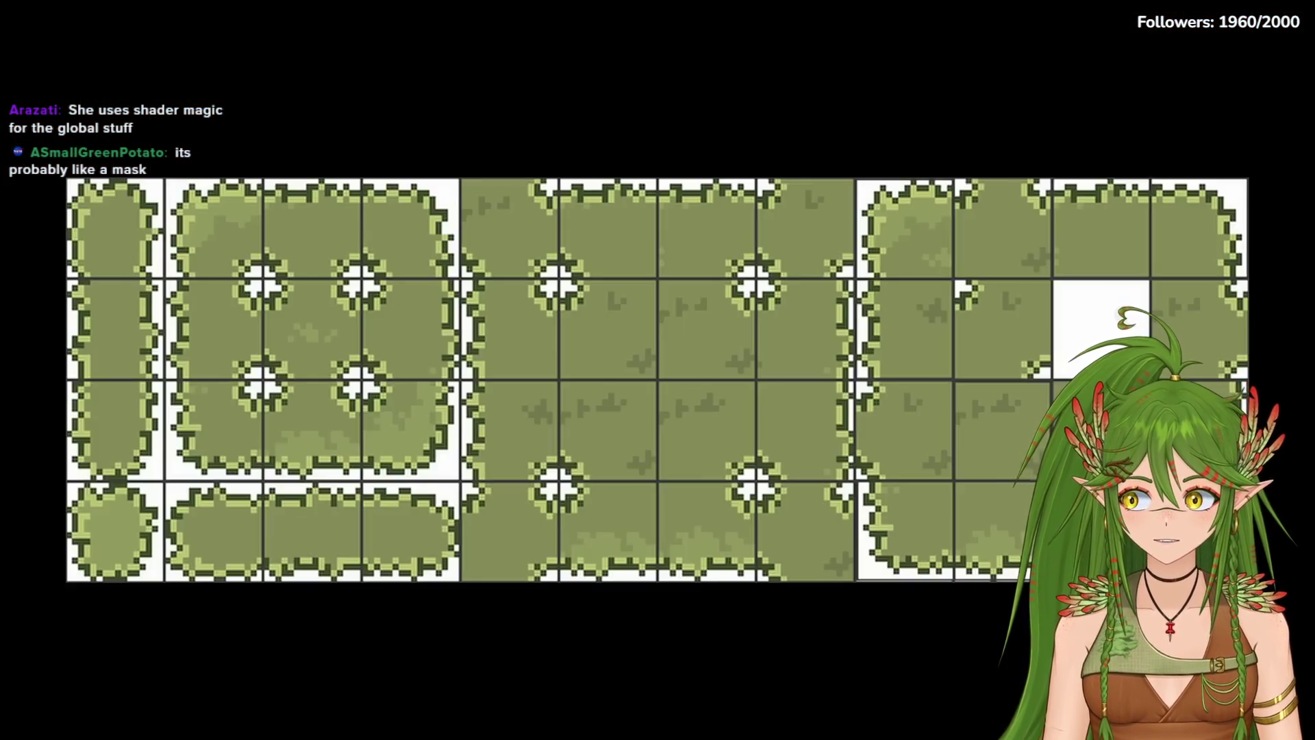
Step: Pause on the grass tileset sheet, EXPAND explanation, farming footage and roundness comparison in turn
{"action": "left_click", "coordinate": [646, 347]}
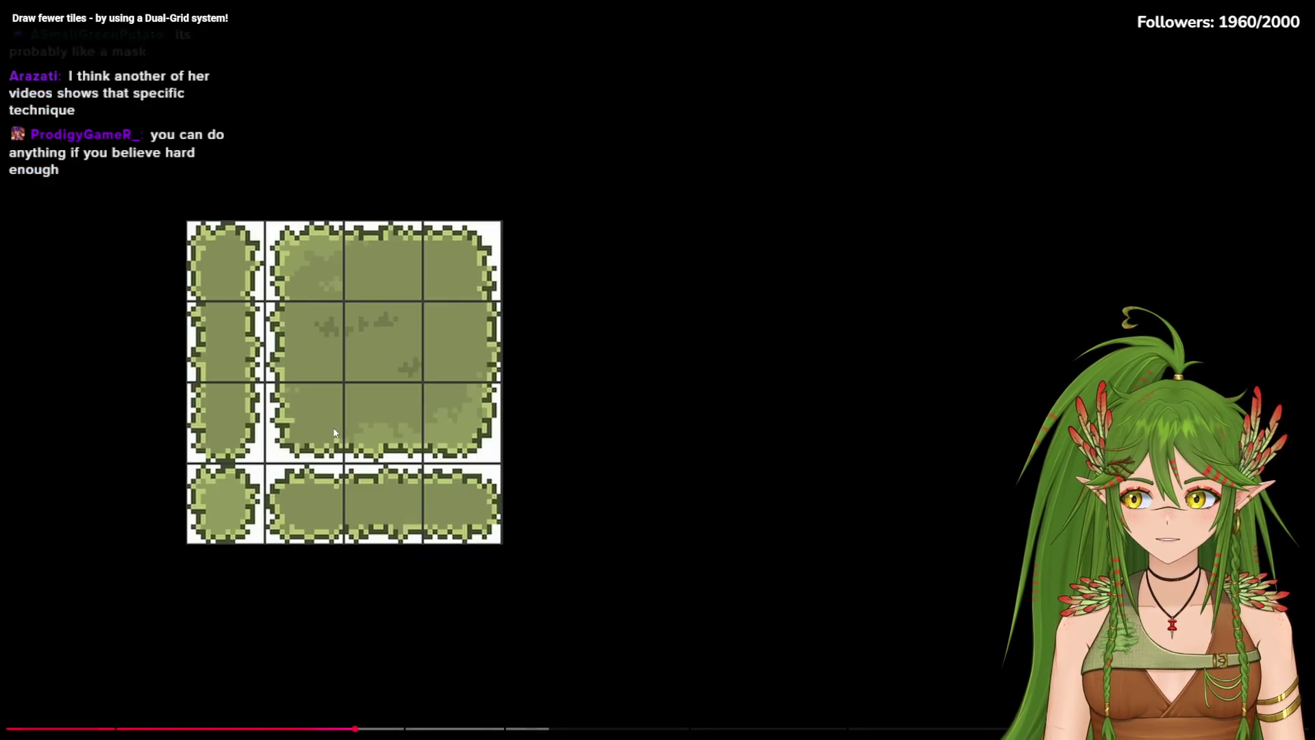
{"action": "left_click", "coordinate": [333, 433]}
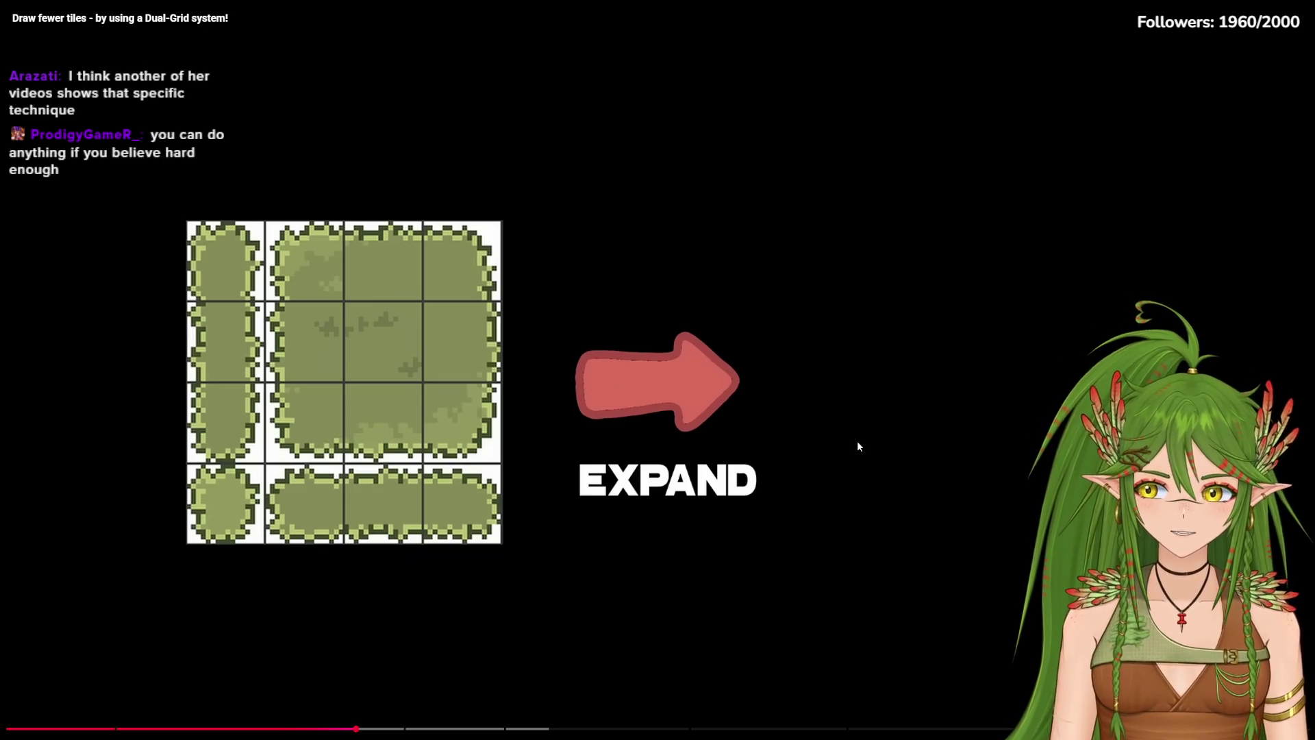
{"action": "left_click", "coordinate": [689, 426]}
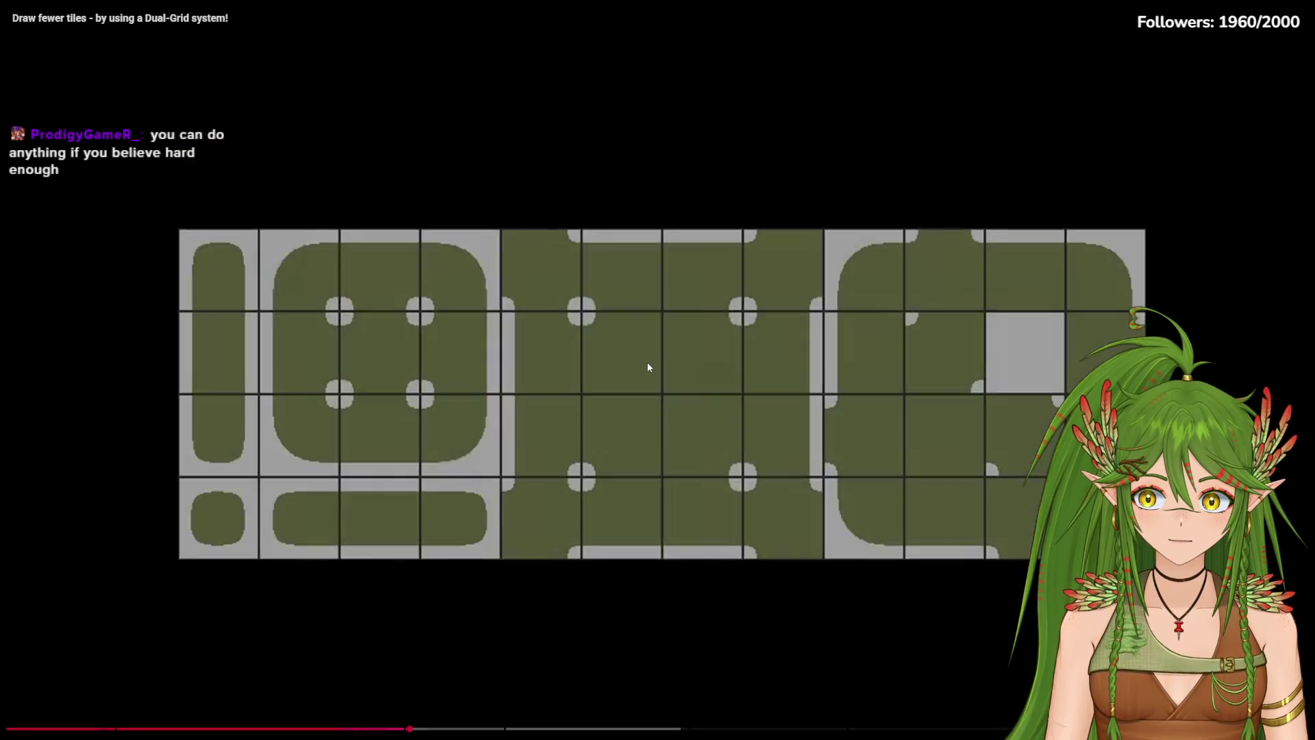
{"action": "left_click", "coordinate": [647, 368]}
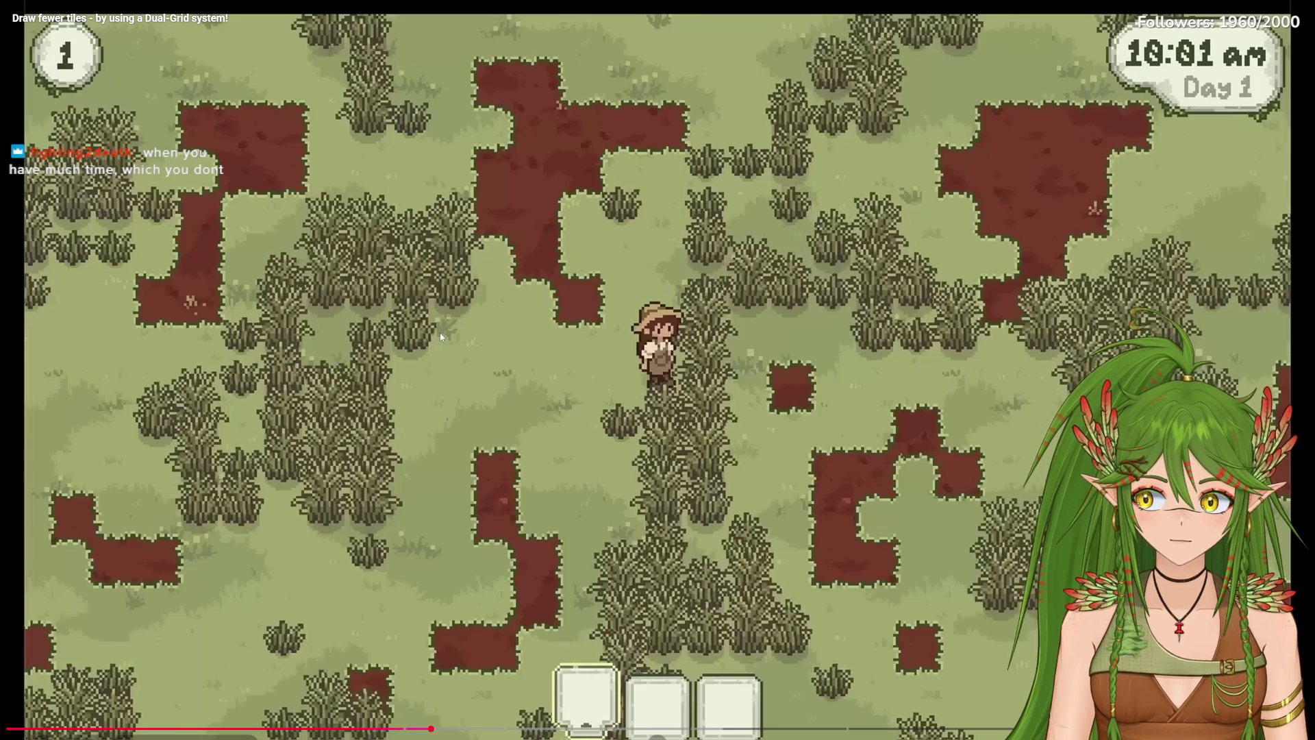
{"action": "left_click", "coordinate": [396, 339]}
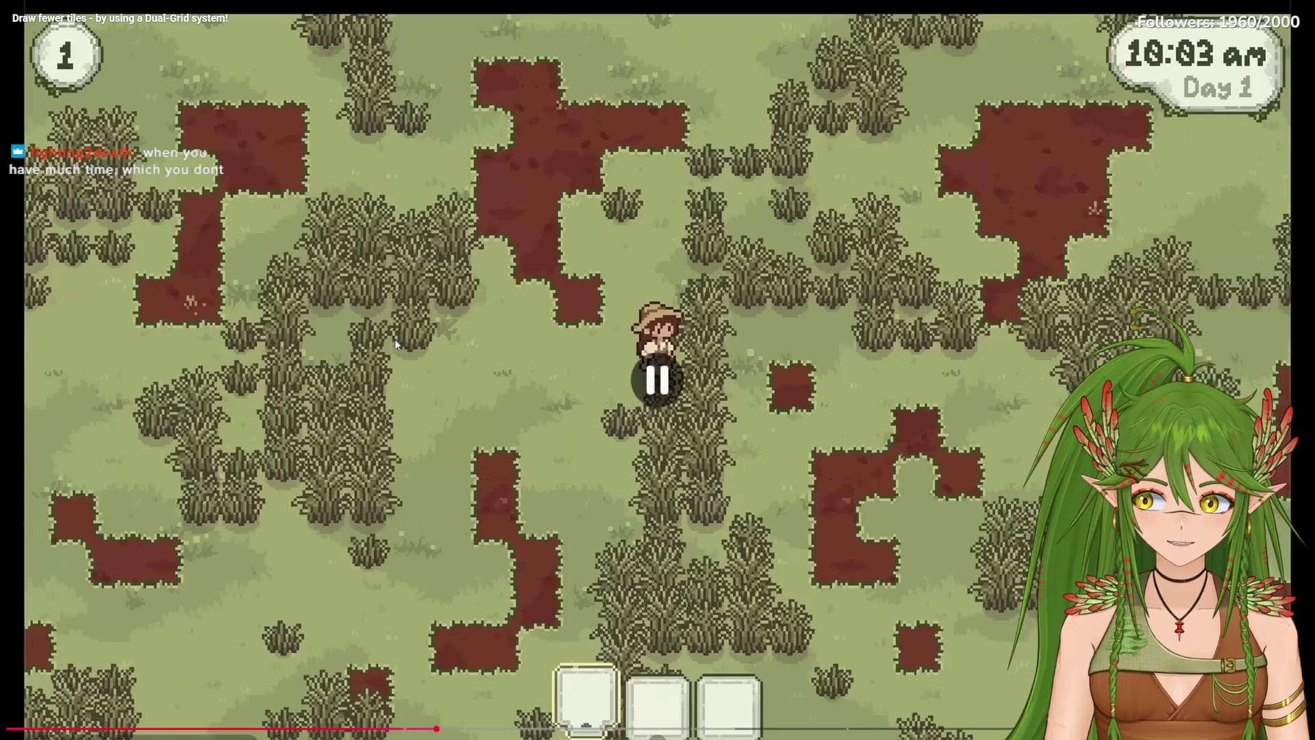
{"action": "left_click", "coordinate": [632, 391]}
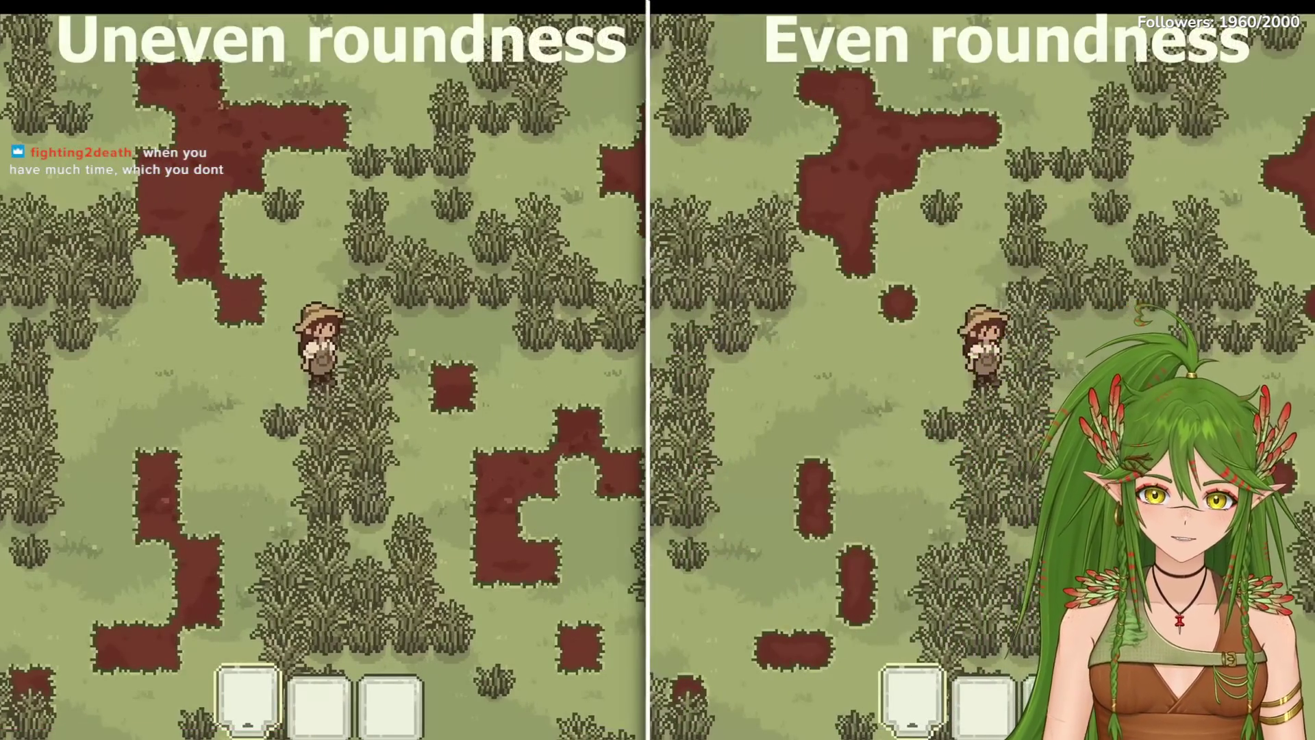
{"action": "left_click", "coordinate": [610, 400]}
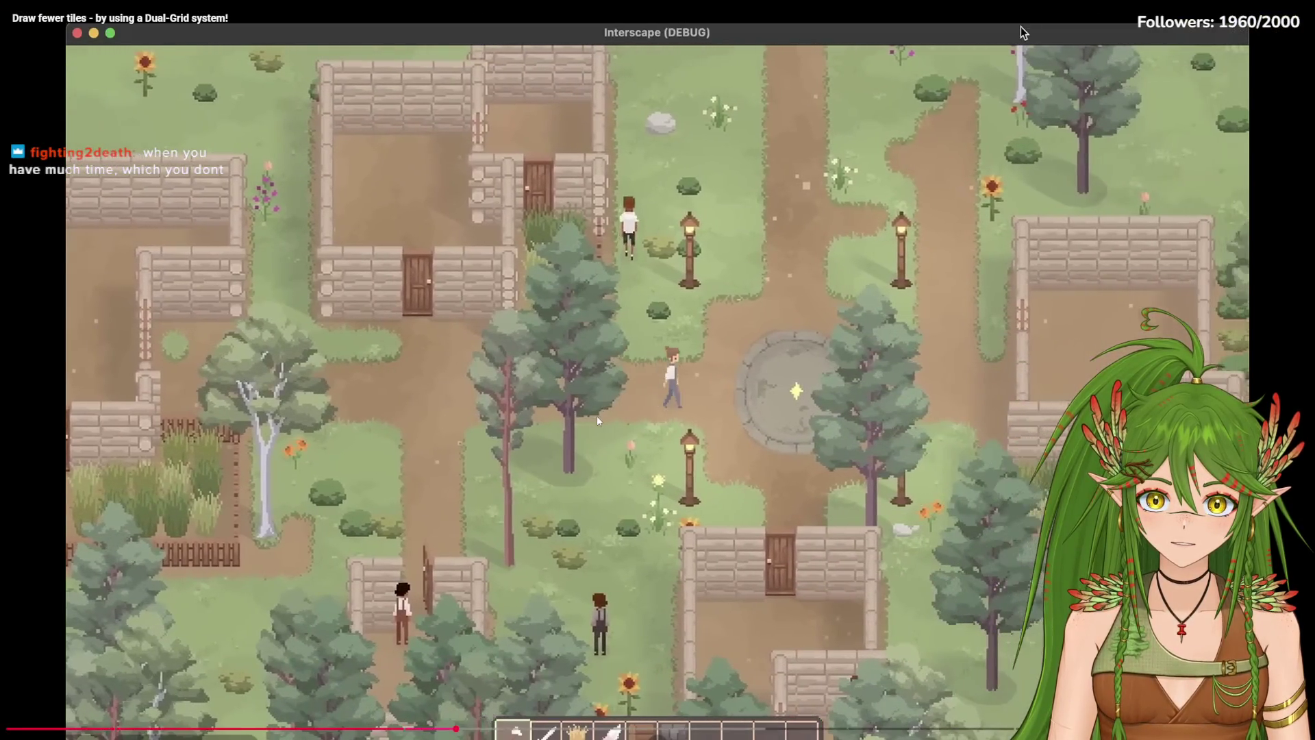
Step: Pause on the village game footage, then let the video run on to the Godot tilemap demo
{"action": "left_click", "coordinate": [620, 382]}
{"action": "left_click", "coordinate": [620, 378]}
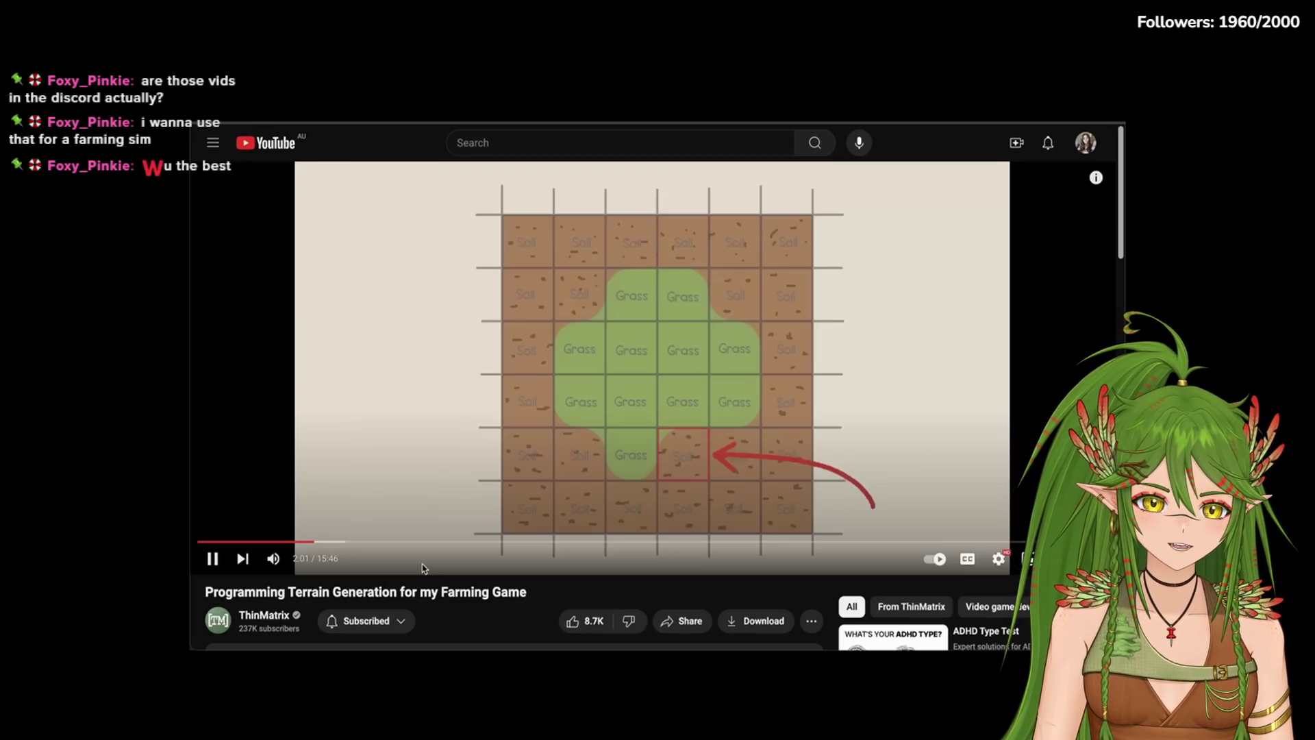
{"action": "mouse_move", "coordinate": [617, 408]}
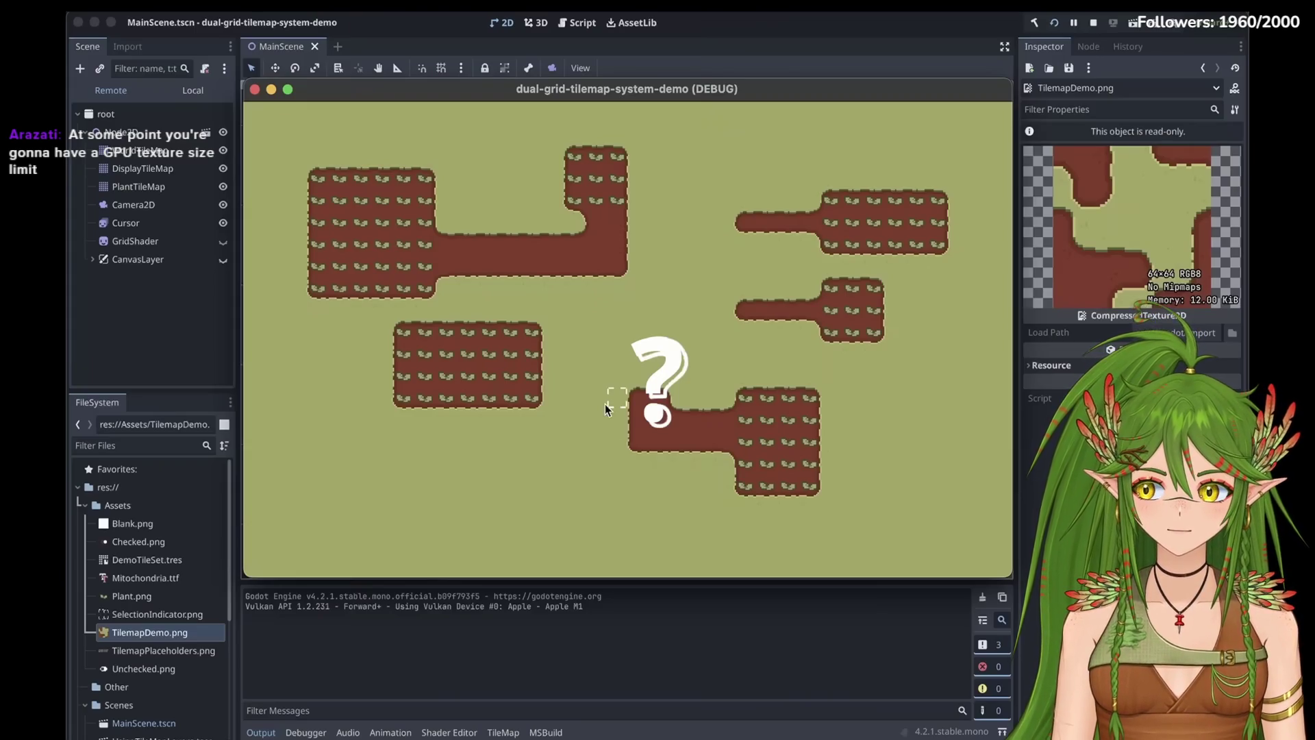
Step: Resume the Godot dual-grid demo showing planted dirt patches and a question mark
{"action": "left_click", "coordinate": [450, 435]}
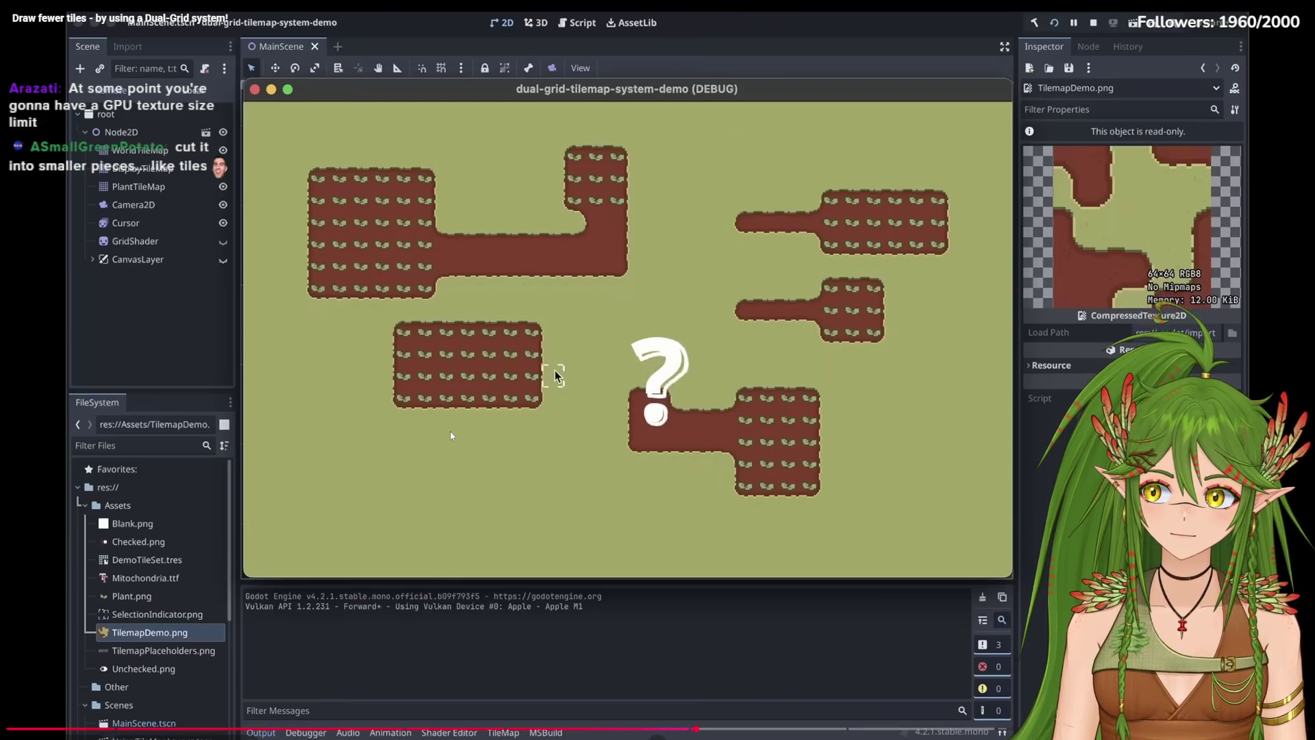
Step: Pause as the dirt path grows, then play on and stop on the neighbour dictionary code
{"action": "left_click", "coordinate": [487, 428]}
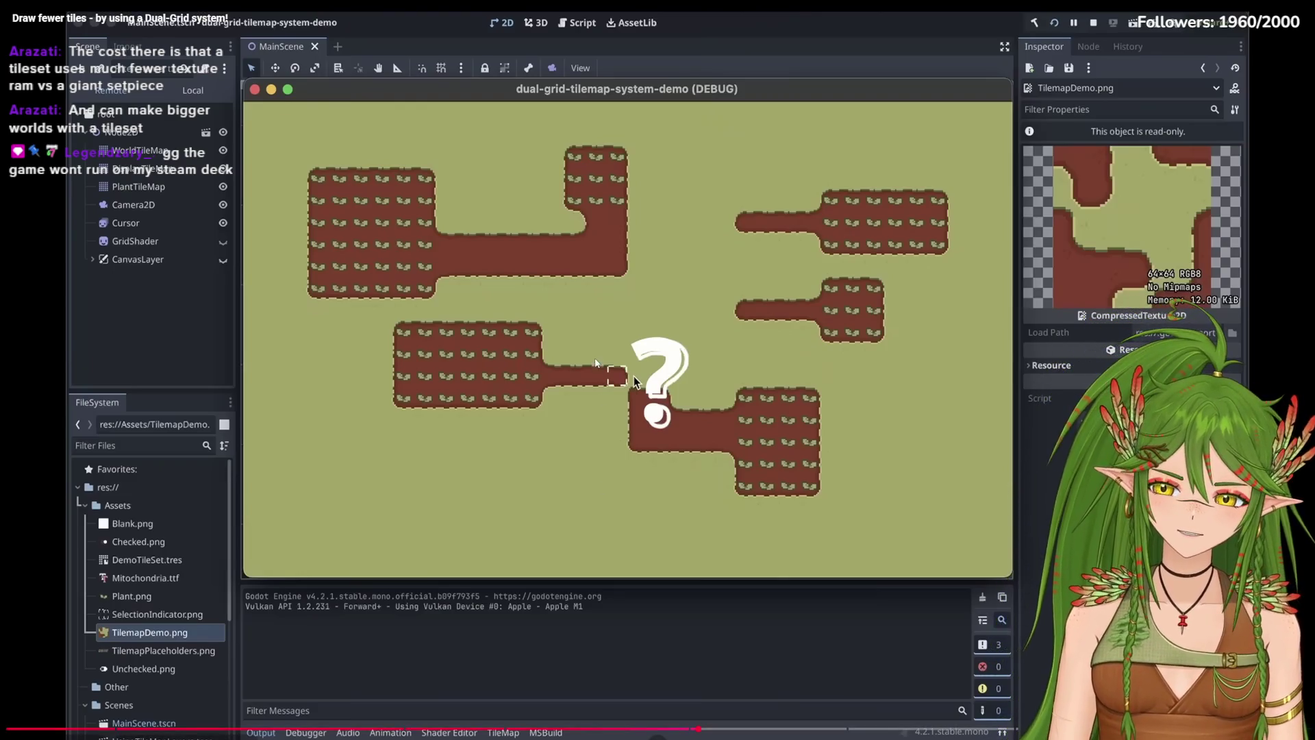
{"action": "left_click", "coordinate": [705, 374]}
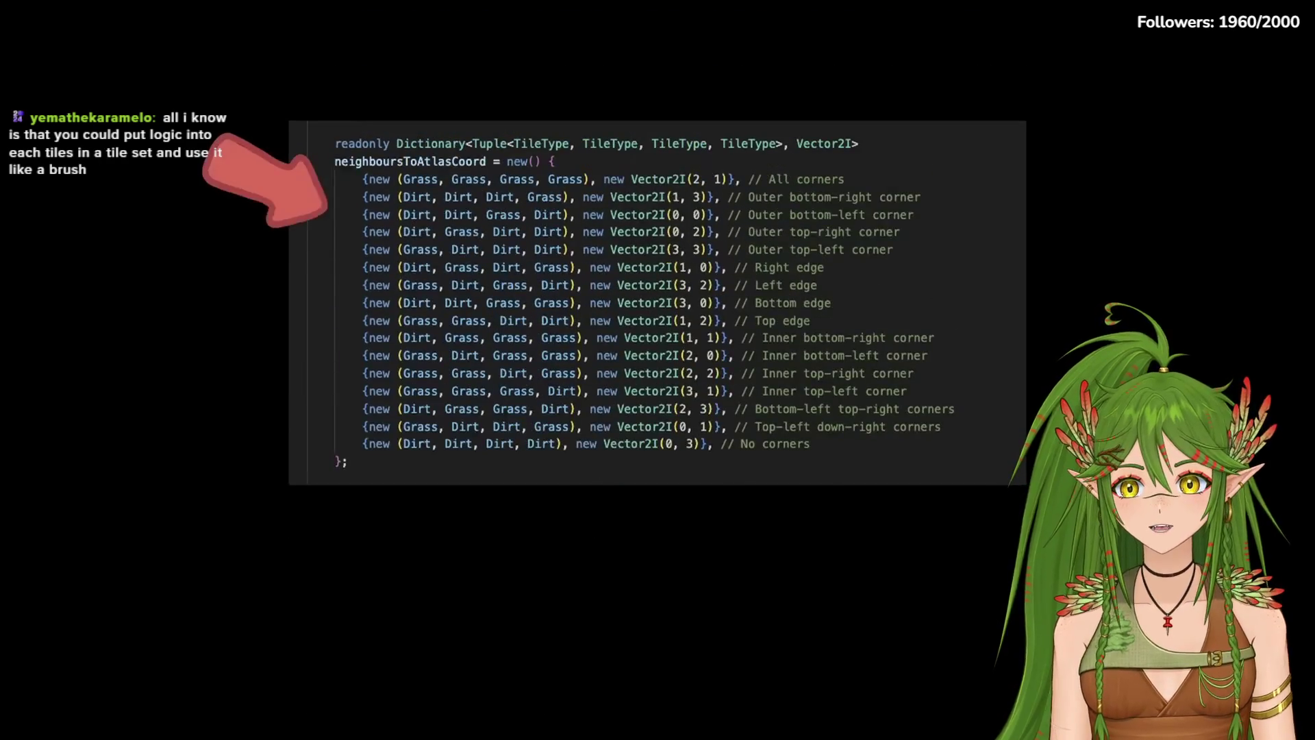
{"action": "left_click", "coordinate": [718, 271]}
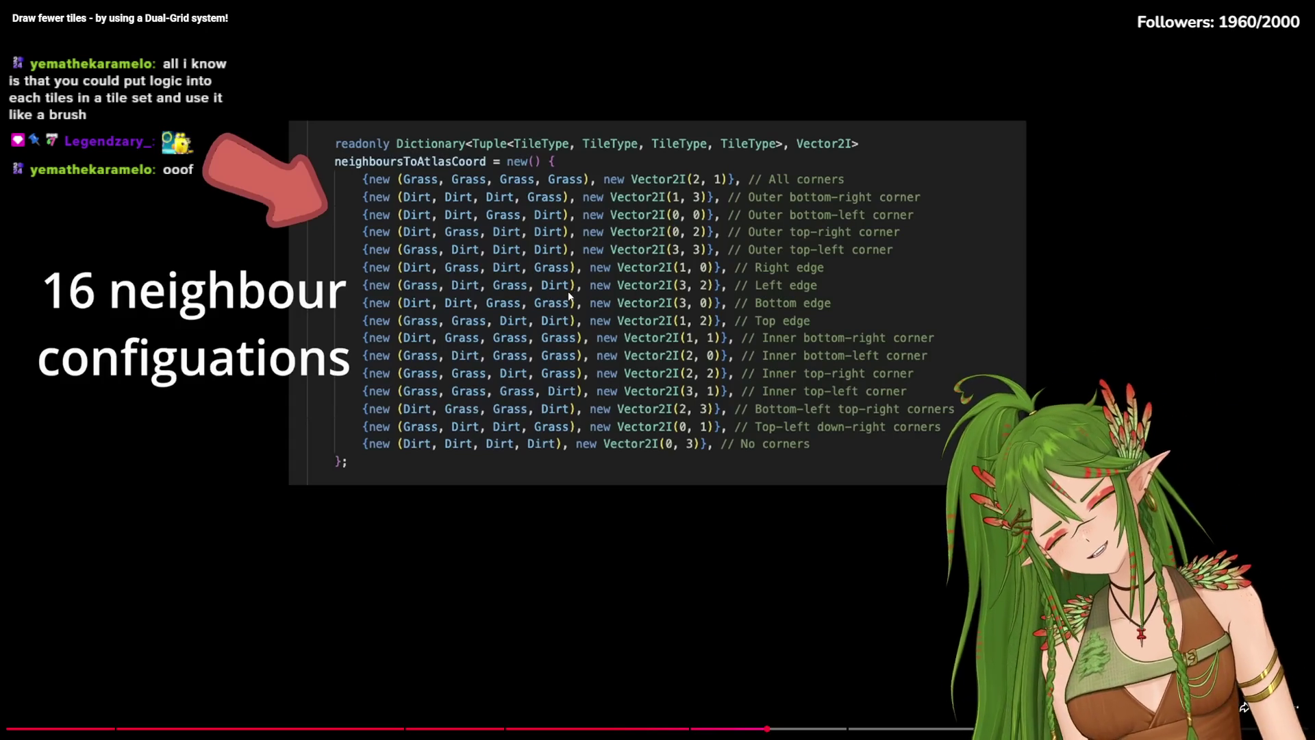
Step: Play through the 16 neighbour configurations and atlas coordinates, pause there, then resume
{"action": "left_click", "coordinate": [659, 375]}
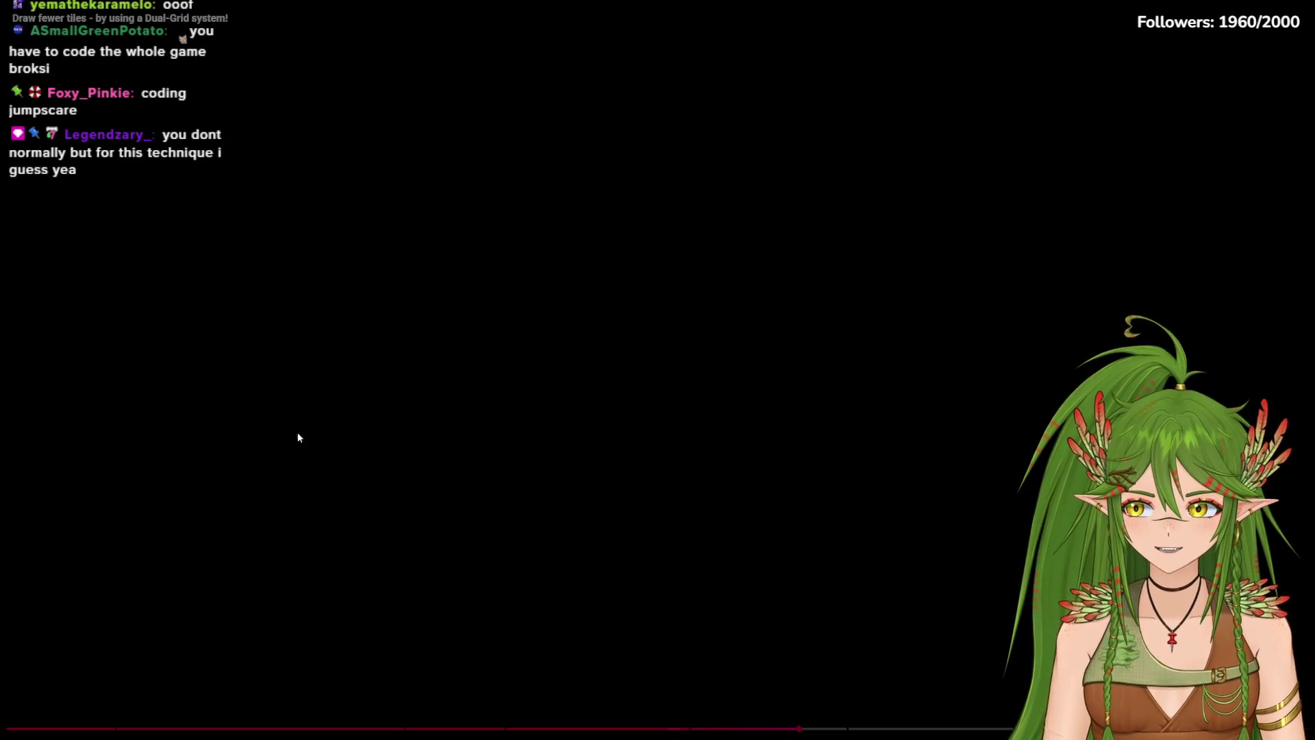
{"action": "left_click", "coordinate": [444, 403]}
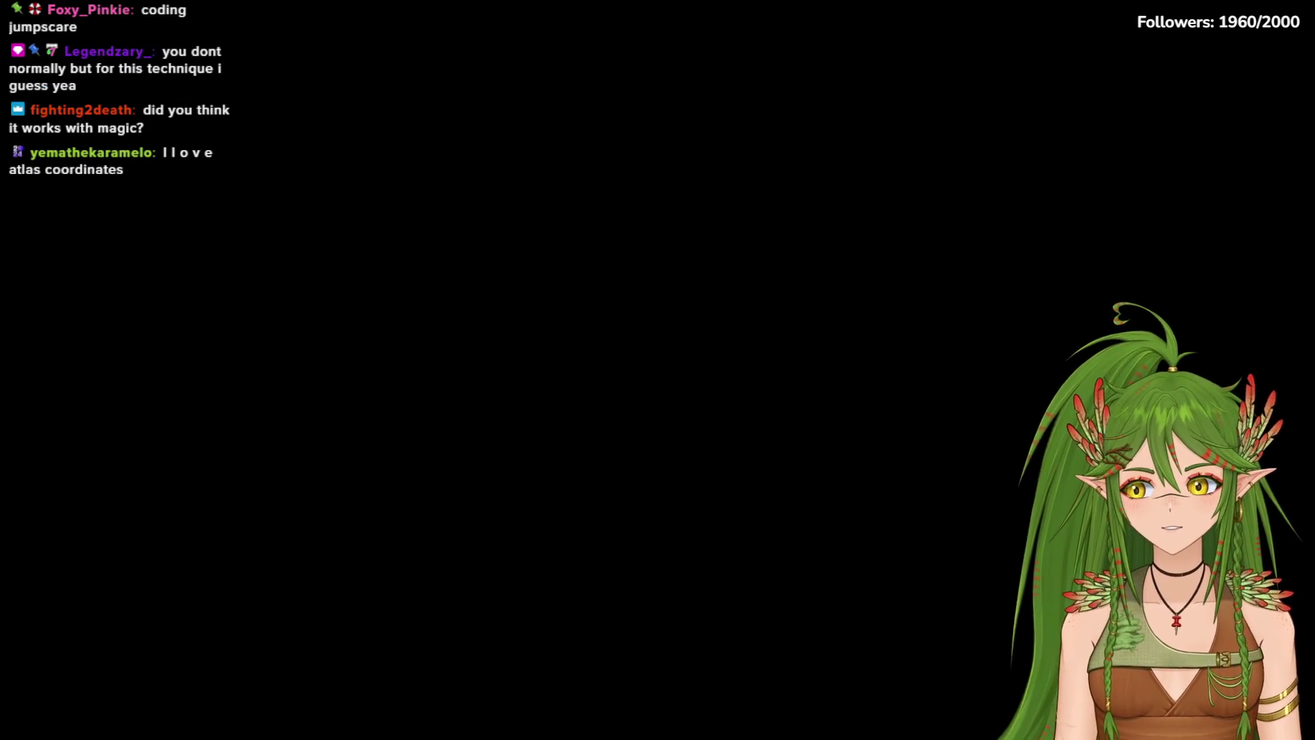
{"action": "left_click", "coordinate": [272, 397]}
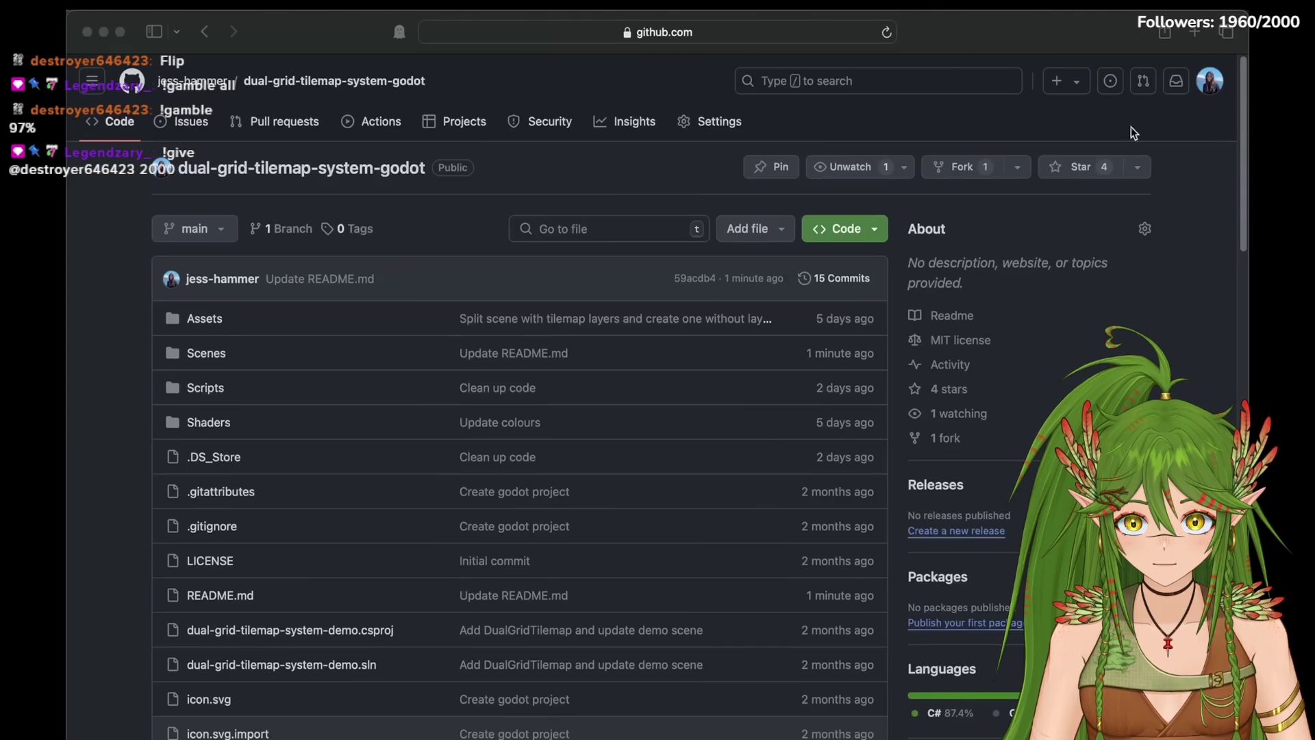
Step: Drag down the right-hand scrollbar as the video reaches the 155 versus 507 tile-count slide
{"action": "left_click_drag", "start_coordinate": [1245, 78], "coordinate": [1246, 293]}
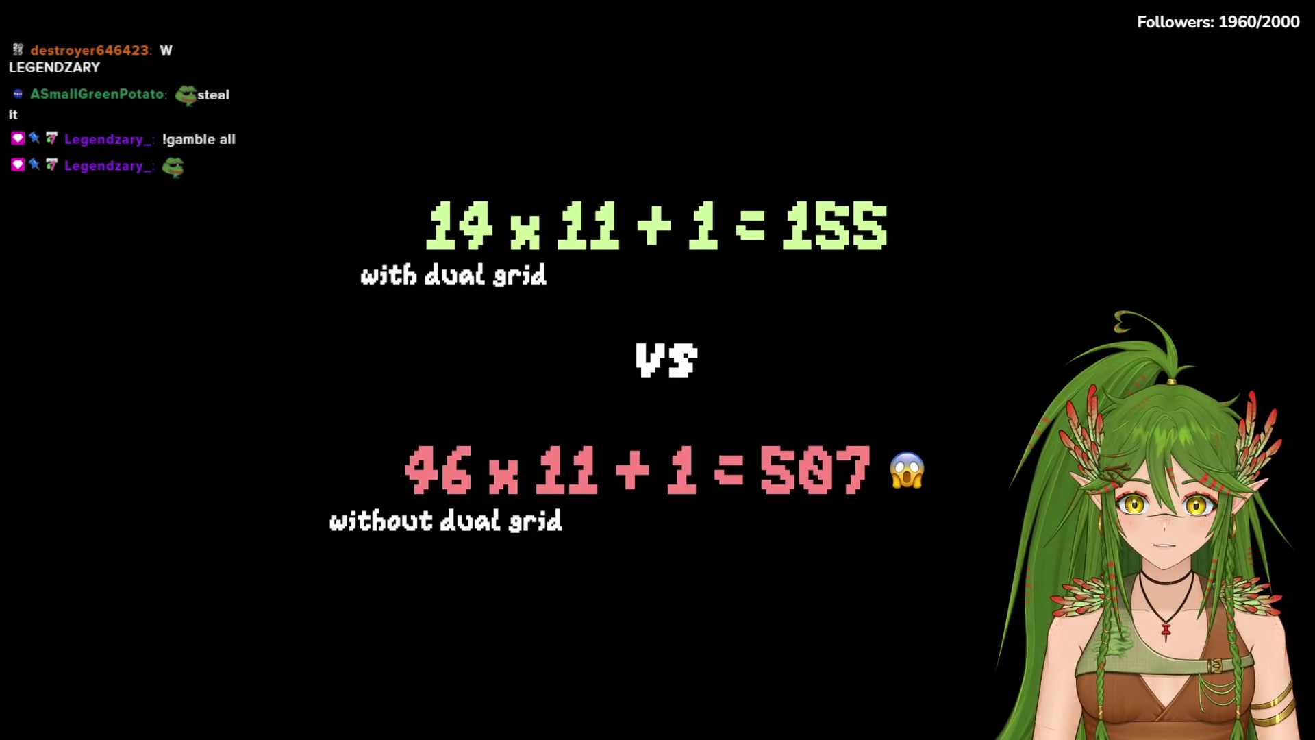
Step: Watch the 155-tiles-with-dual-grid versus 507-without comparison, then pause the video
{"action": "mouse_move", "coordinate": [212, 578]}
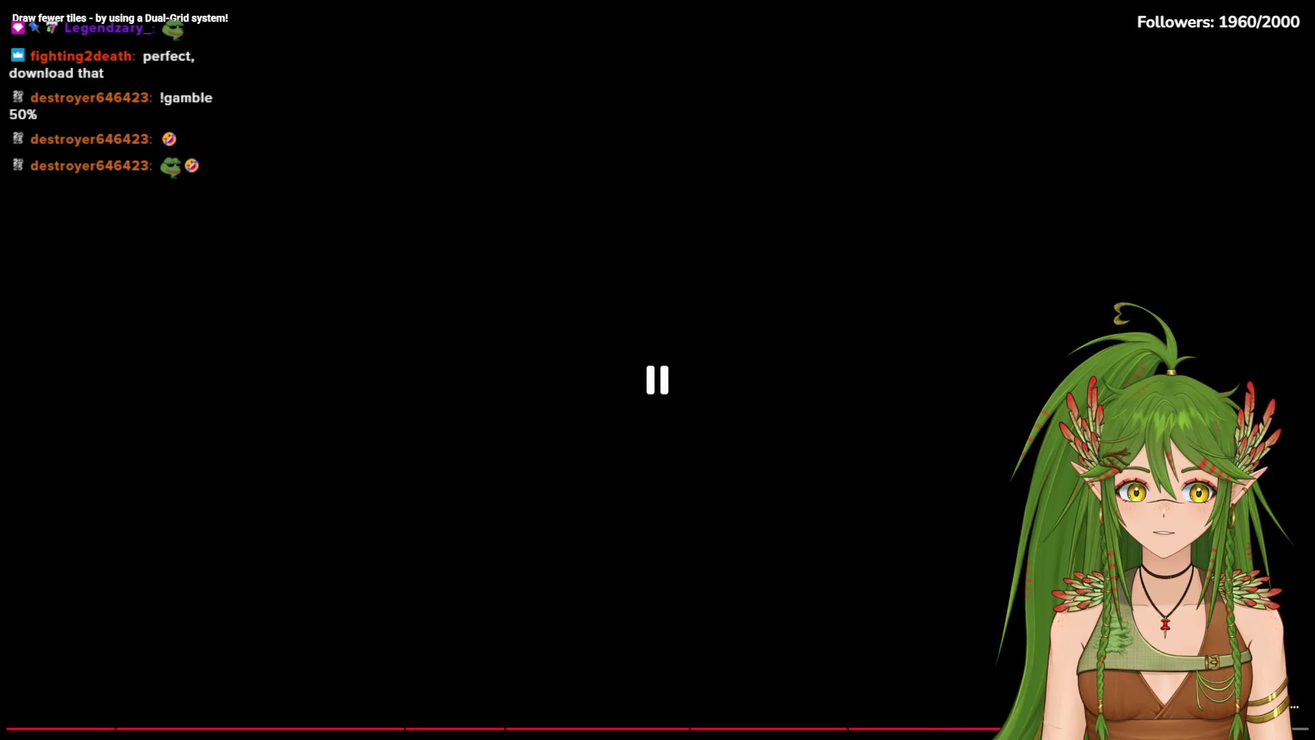
Step: Exit fullscreen, expand the description, open the wareya.github.io/webtyler link in a new tab and switch to it
{"action": "key", "text": "Escape"}
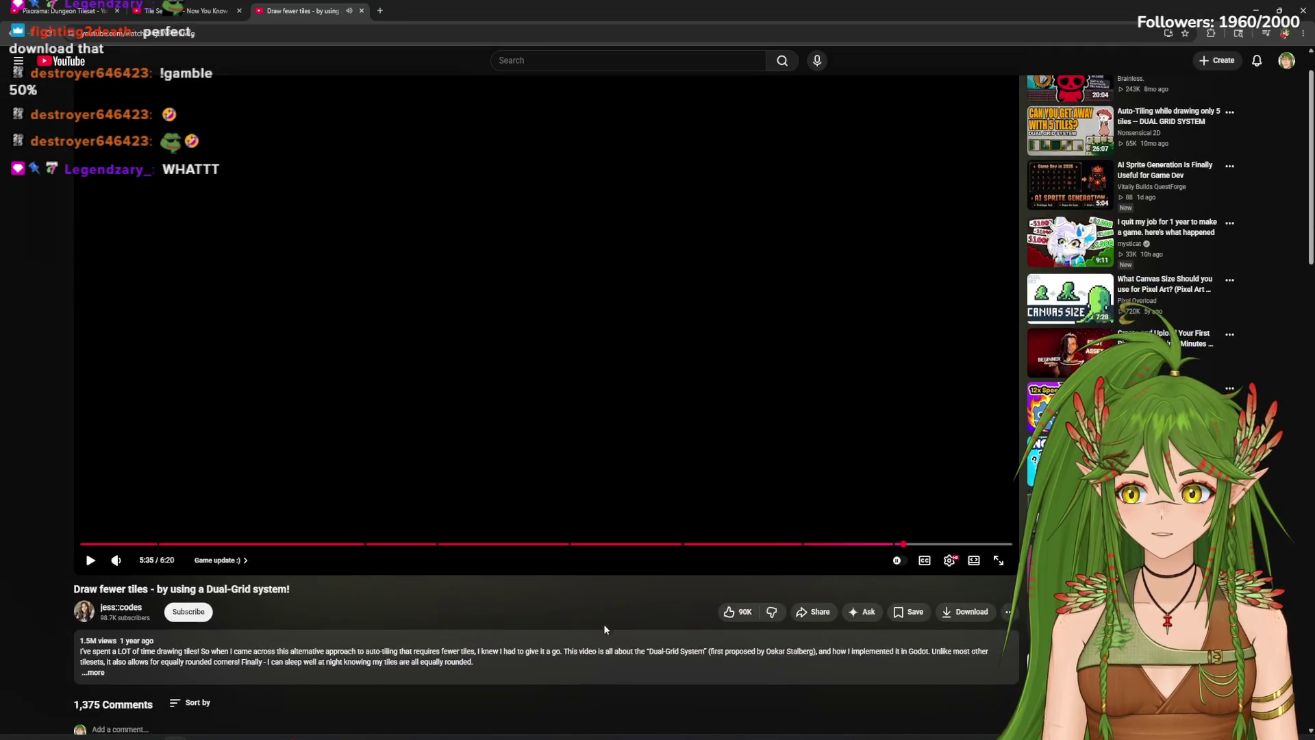
{"action": "scroll", "coordinate": [585, 637], "scroll_direction": "down", "scroll_amount": 2}
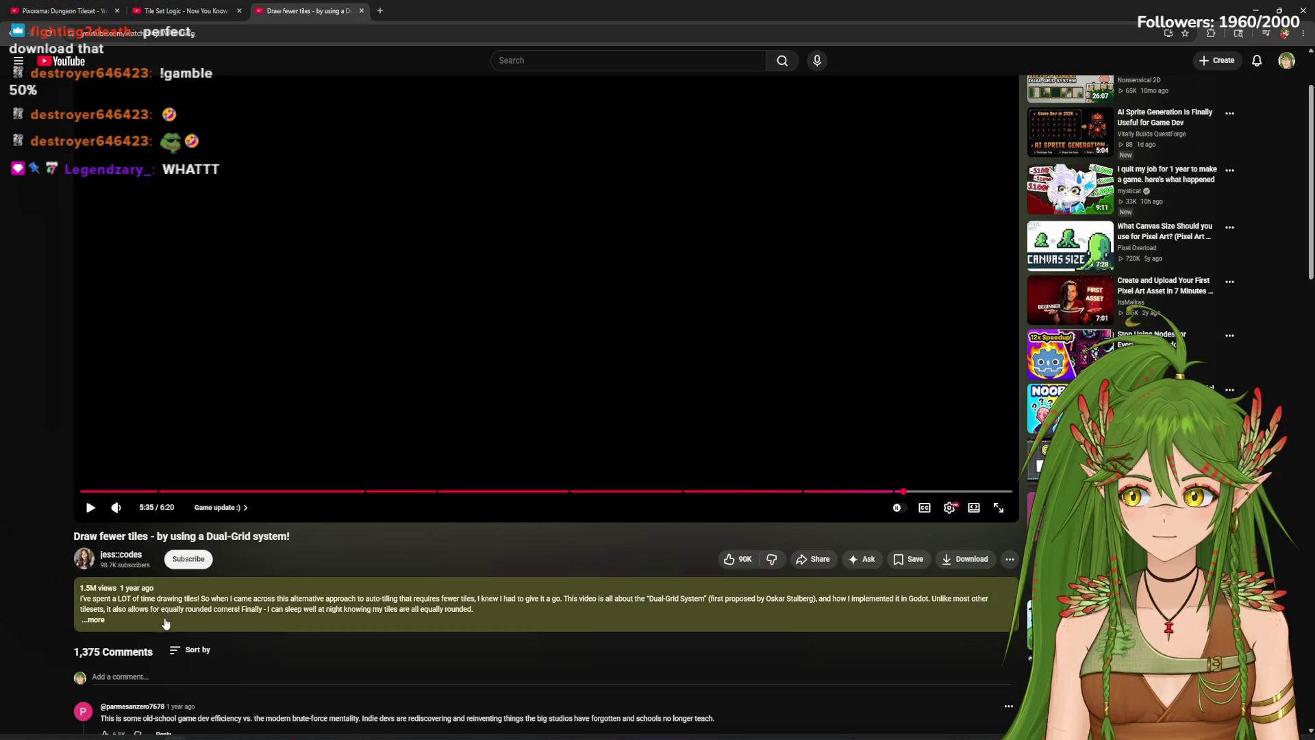
{"action": "left_click", "coordinate": [370, 607]}
{"action": "scroll", "coordinate": [371, 607], "scroll_direction": "down", "scroll_amount": 2}
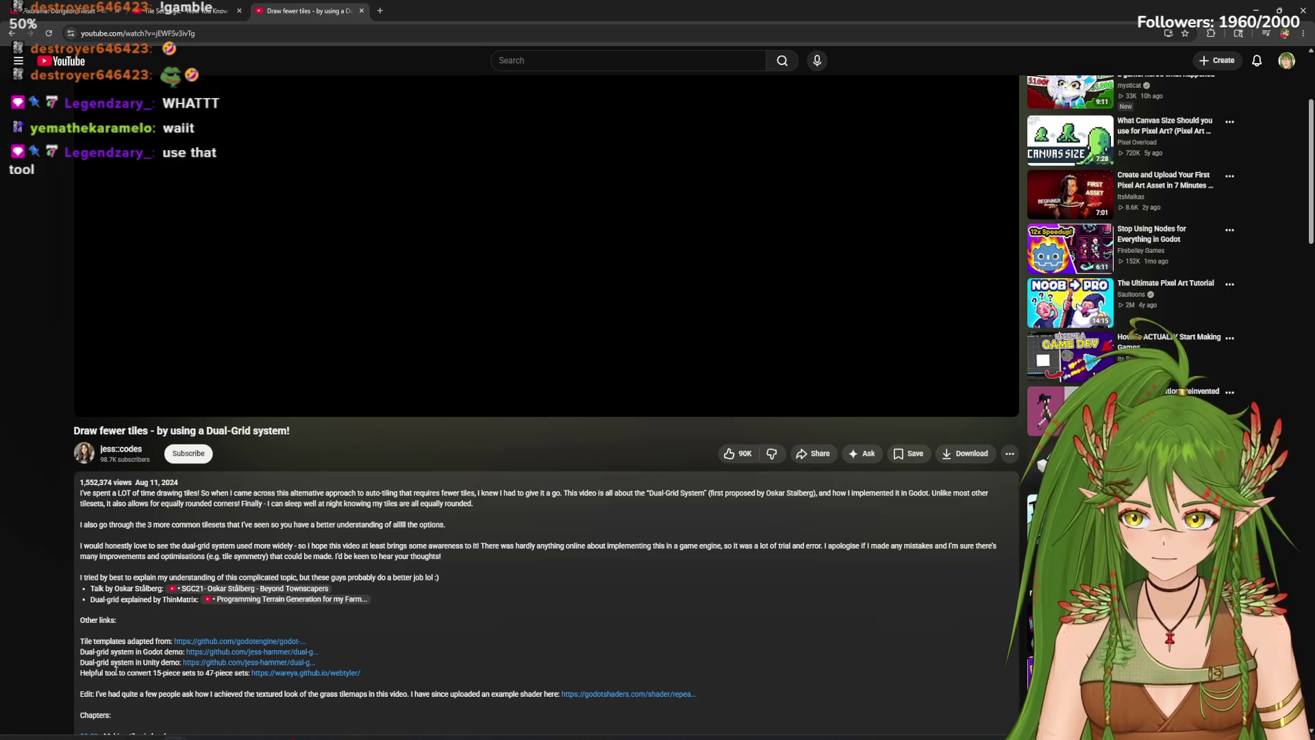
{"action": "middle_click", "coordinate": [293, 672]}
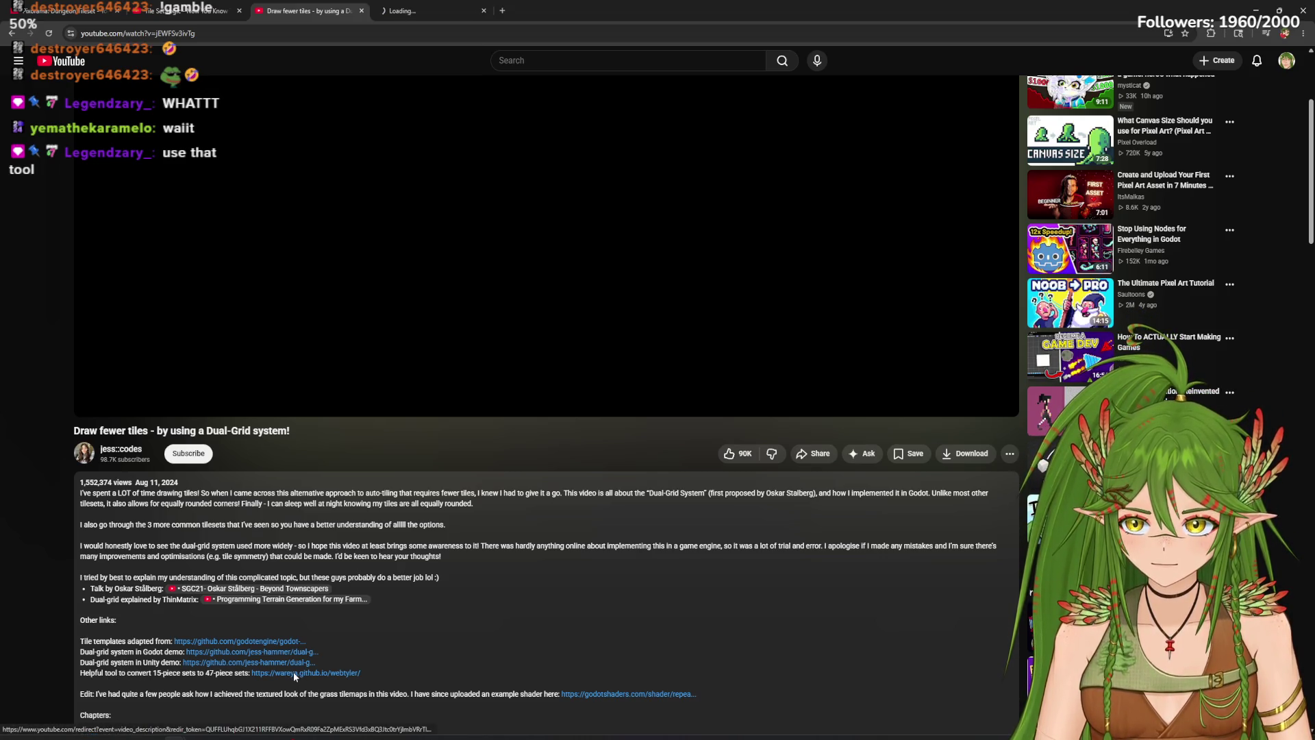
{"action": "left_click", "coordinate": [411, 10]}
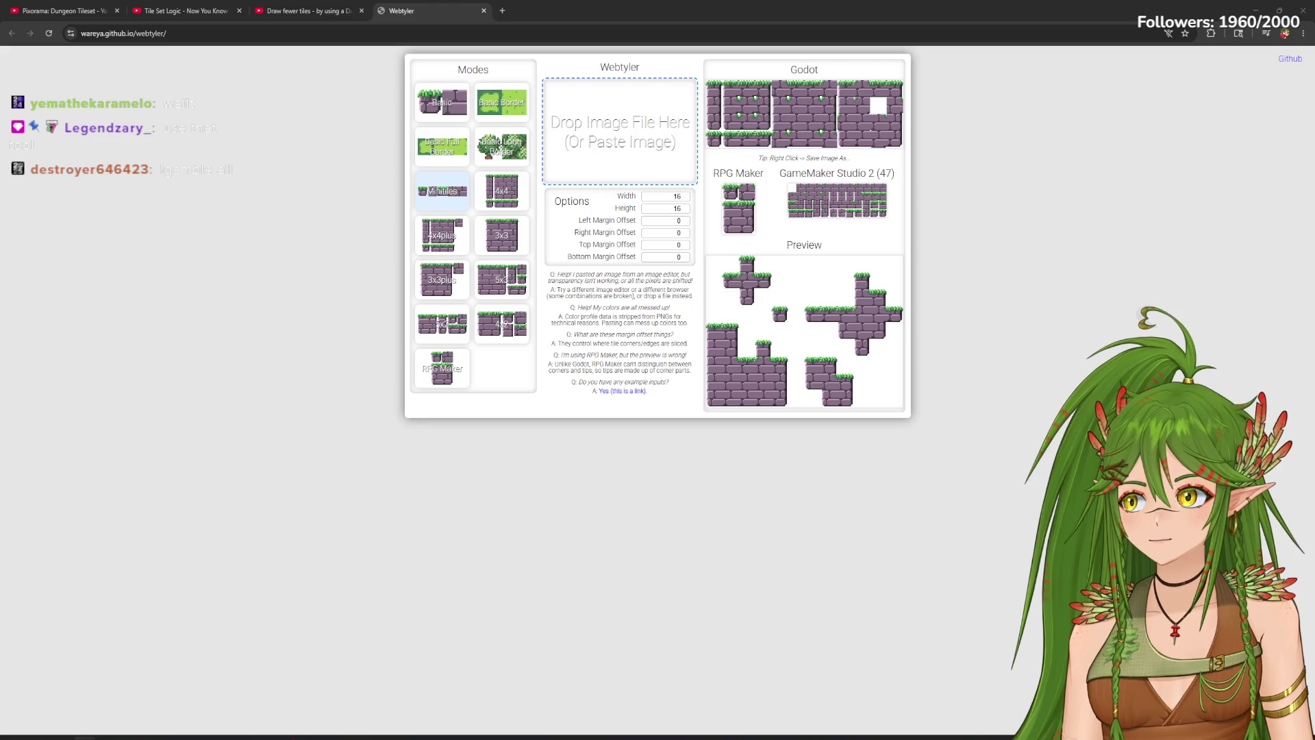
Step: Load a sample image into Webtyler and step the tile width up six times
{"action": "mouse_move", "coordinate": [0, 343]}
{"action": "left_mouse_down"}
{"action": "mouse_move", "coordinate": [510, 253]}
{"action": "mouse_move", "coordinate": [609, 137]}
{"action": "left_mouse_up"}
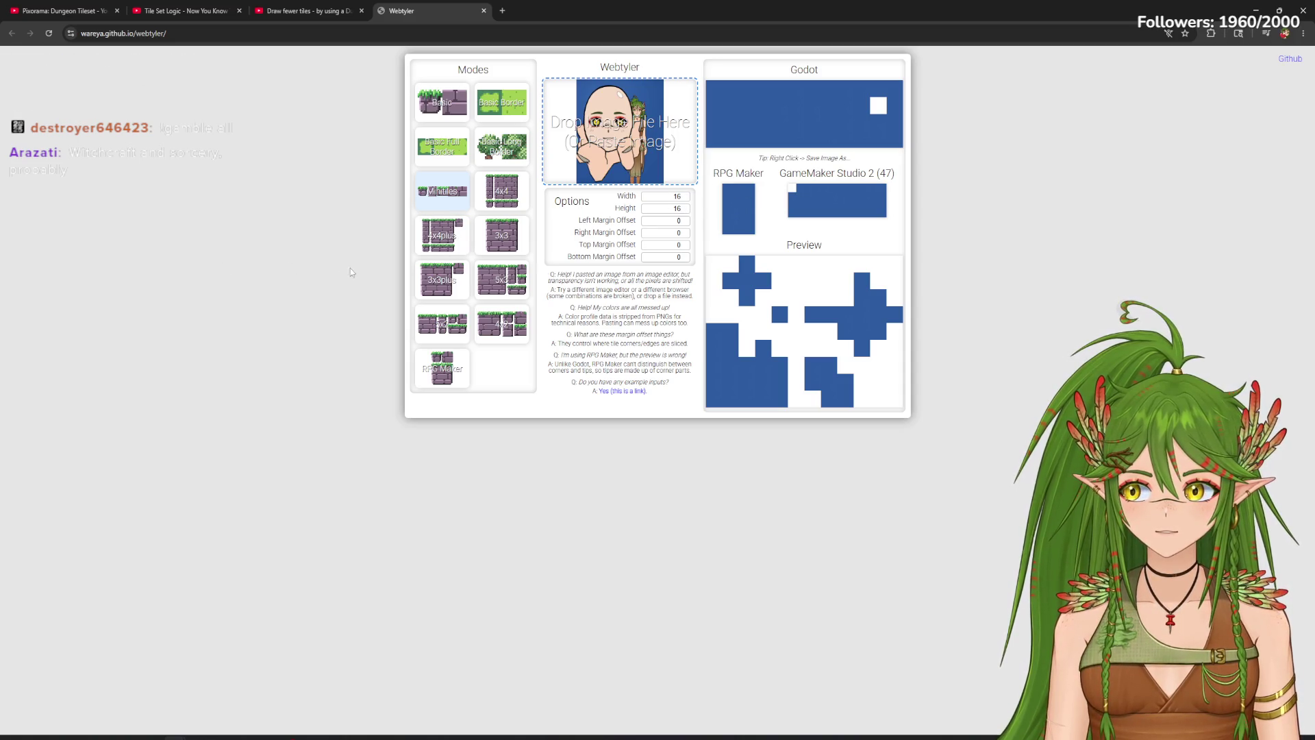
{"action": "left_click", "coordinate": [686, 195]}
{"action": "left_click", "coordinate": [686, 194]}
{"action": "left_click", "coordinate": [686, 195]}
{"action": "left_click", "coordinate": [685, 195]}
{"action": "left_click", "coordinate": [686, 194]}
{"action": "left_click", "coordinate": [686, 195]}
{"action": "left_click", "coordinate": [685, 194]}
{"action": "left_click", "coordinate": [686, 195]}
{"action": "left_click", "coordinate": [686, 194]}
Step: Raise the tile height to 25 and increase the left and right margin offsets
{"action": "left_click", "coordinate": [685, 207]}
{"action": "left_click", "coordinate": [686, 206]}
{"action": "left_click", "coordinate": [685, 207]}
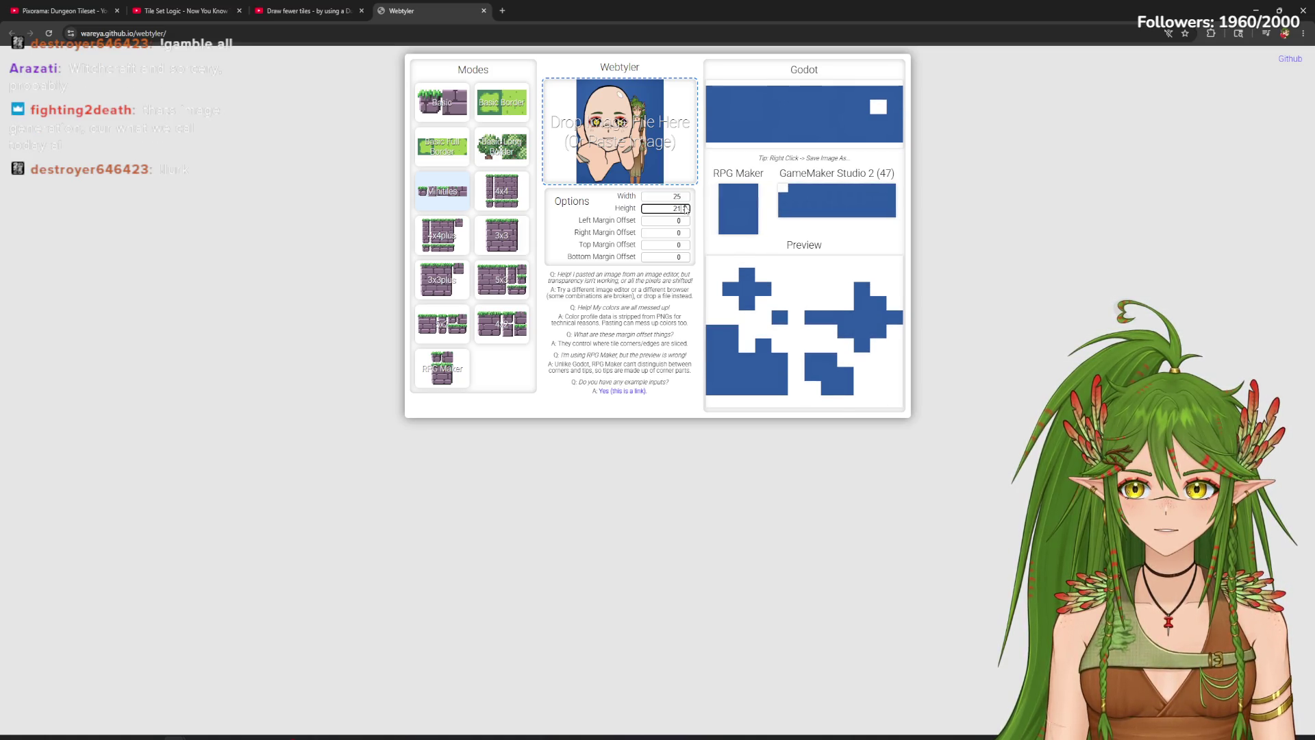
{"action": "left_click", "coordinate": [685, 207]}
{"action": "left_click", "coordinate": [685, 206]}
{"action": "left_click", "coordinate": [685, 206]}
{"action": "left_click", "coordinate": [685, 207]}
{"action": "left_click", "coordinate": [685, 207]}
{"action": "left_click", "coordinate": [685, 206]}
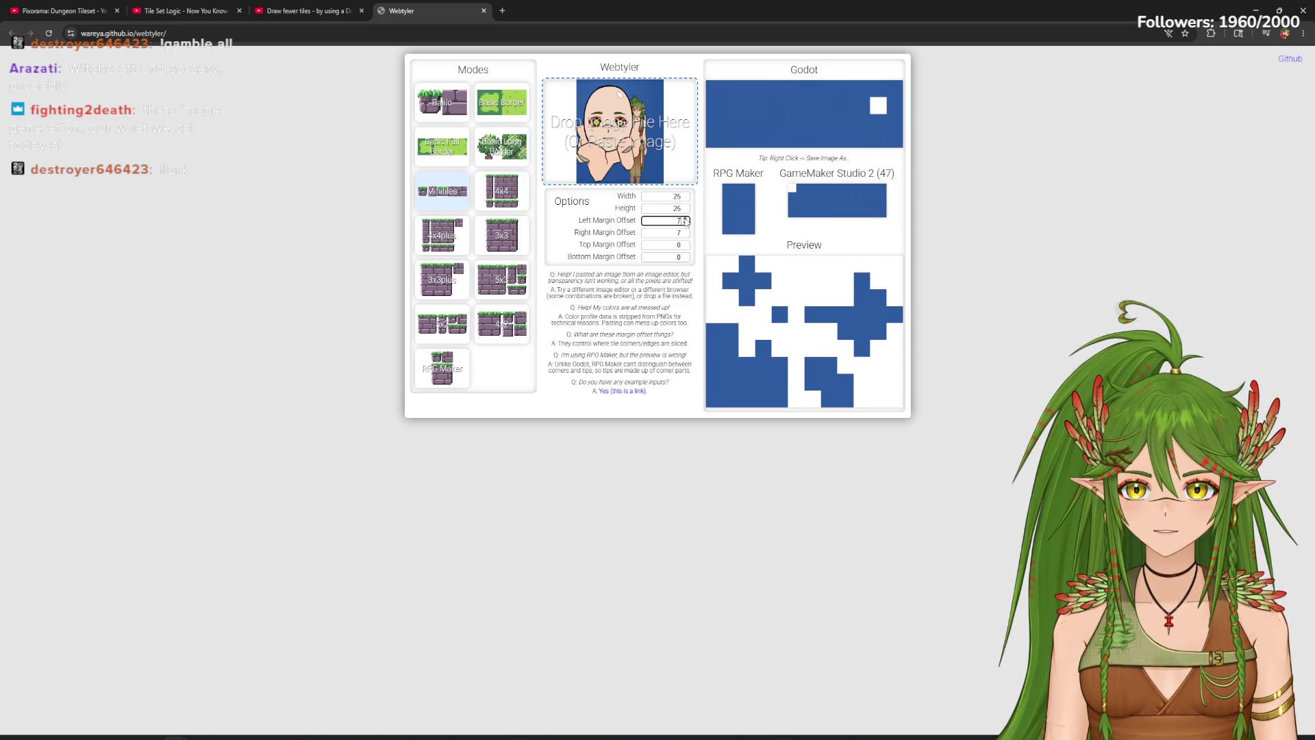
{"action": "left_click", "coordinate": [685, 219]}
{"action": "left_click", "coordinate": [686, 218]}
{"action": "left_click", "coordinate": [686, 218]}
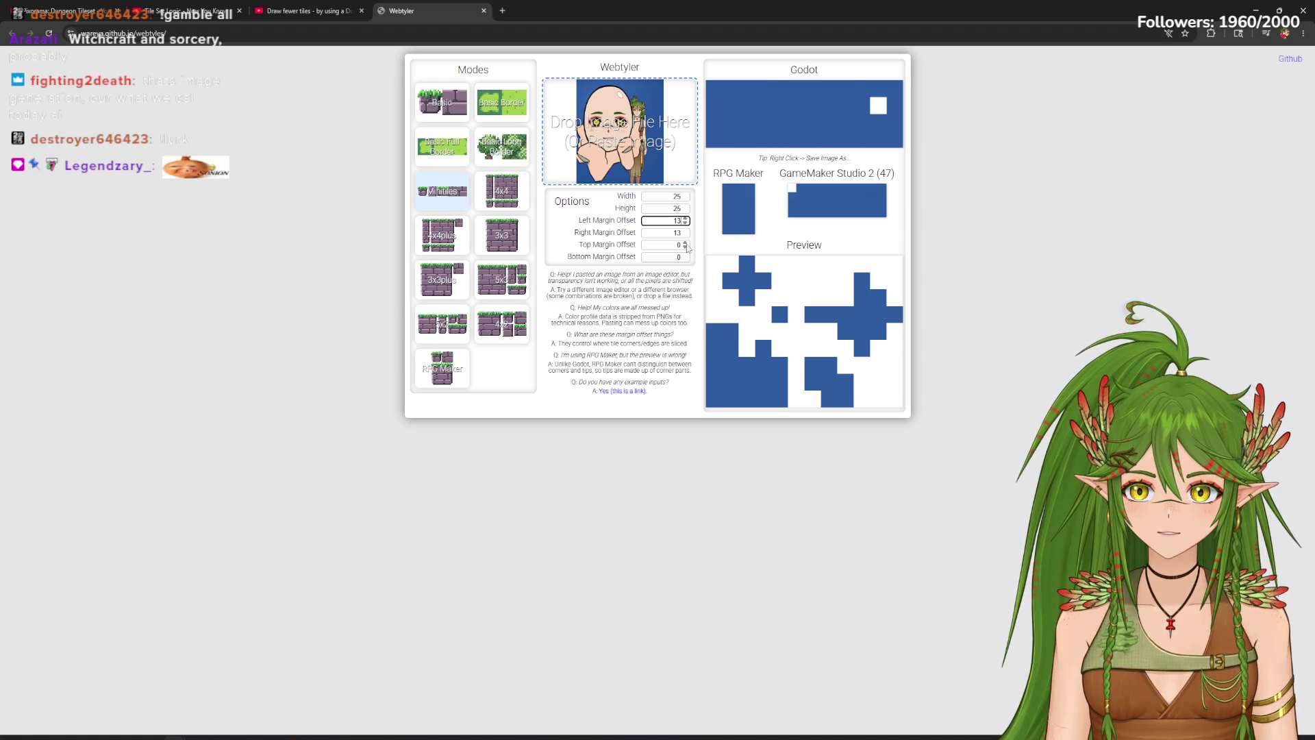
Step: Bring the tile width up to 31 and bring up the image file chooser
{"action": "left_click", "coordinate": [685, 194]}
{"action": "left_click", "coordinate": [685, 195]}
{"action": "left_click", "coordinate": [685, 195]}
{"action": "left_click", "coordinate": [685, 194]}
{"action": "left_click", "coordinate": [685, 194]}
{"action": "left_click", "coordinate": [686, 195]}
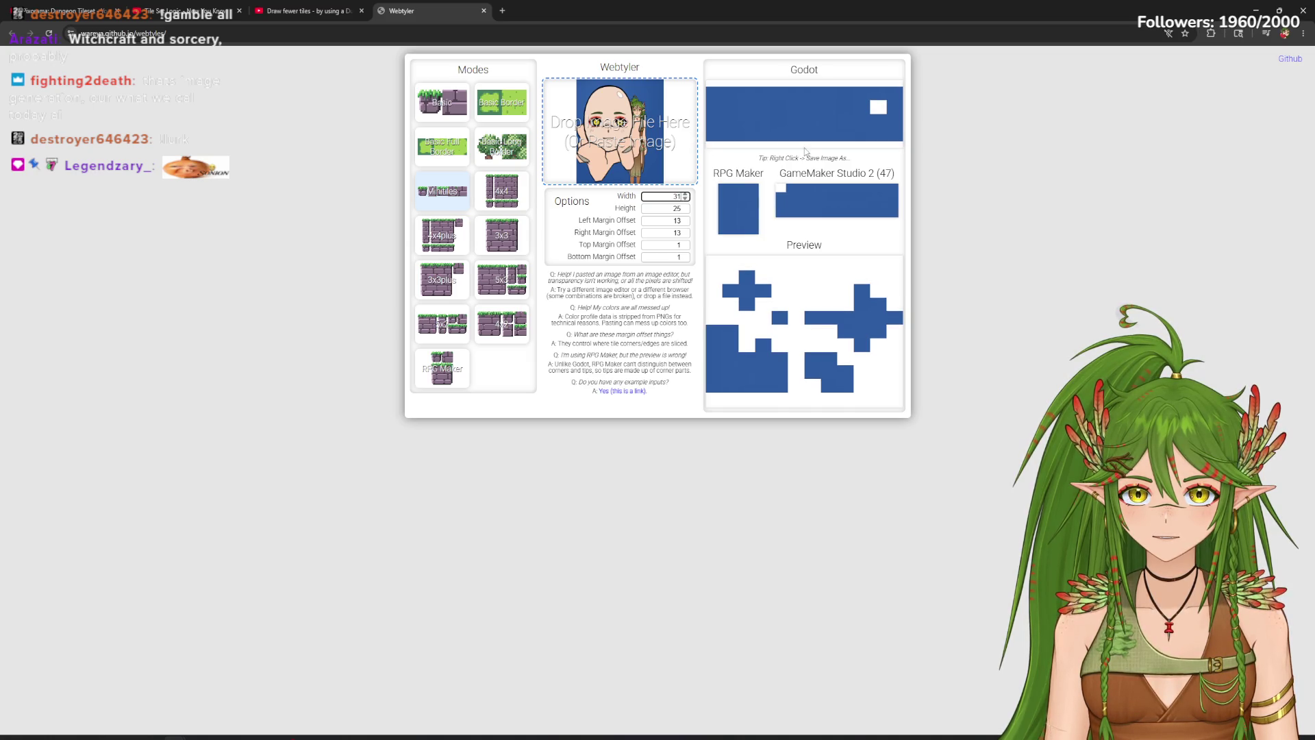
{"action": "left_click", "coordinate": [644, 162]}
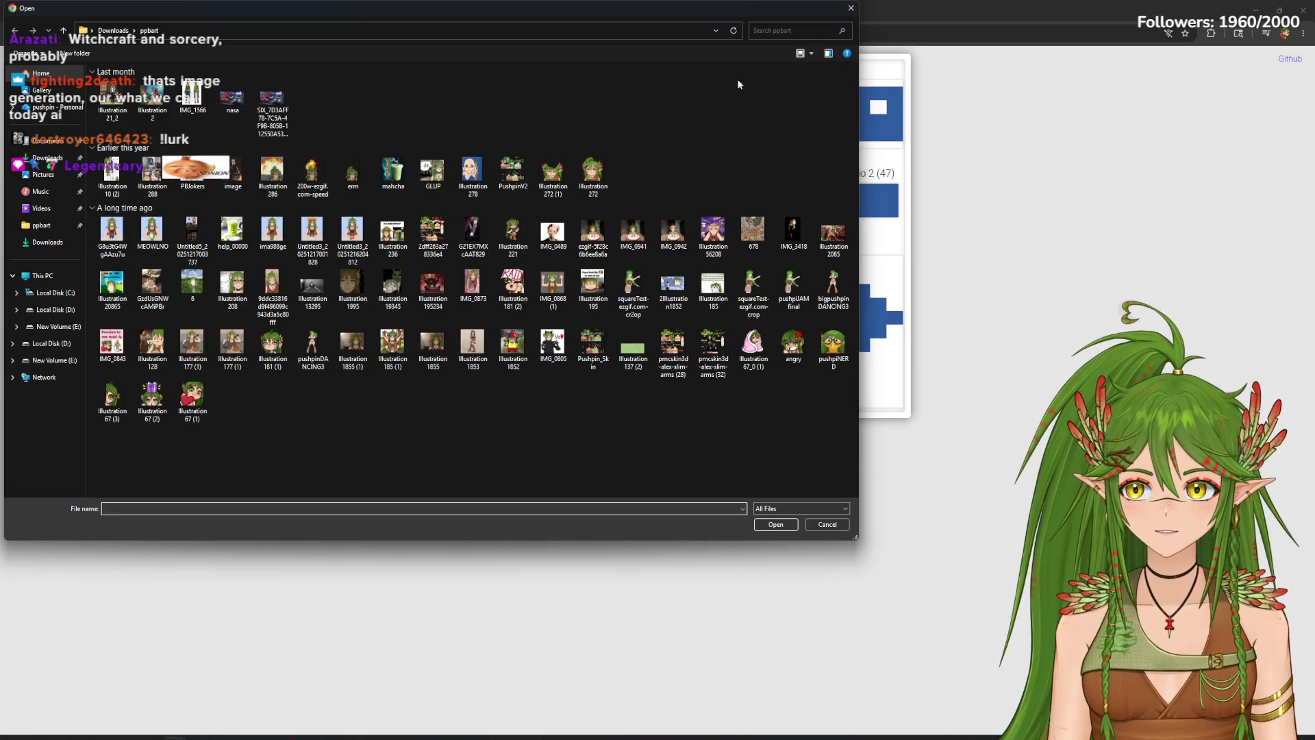
Step: Dismiss the file chooser, load the green-haired character image, pick 3x3 mode and paste an image
{"action": "left_click", "coordinate": [852, 9]}
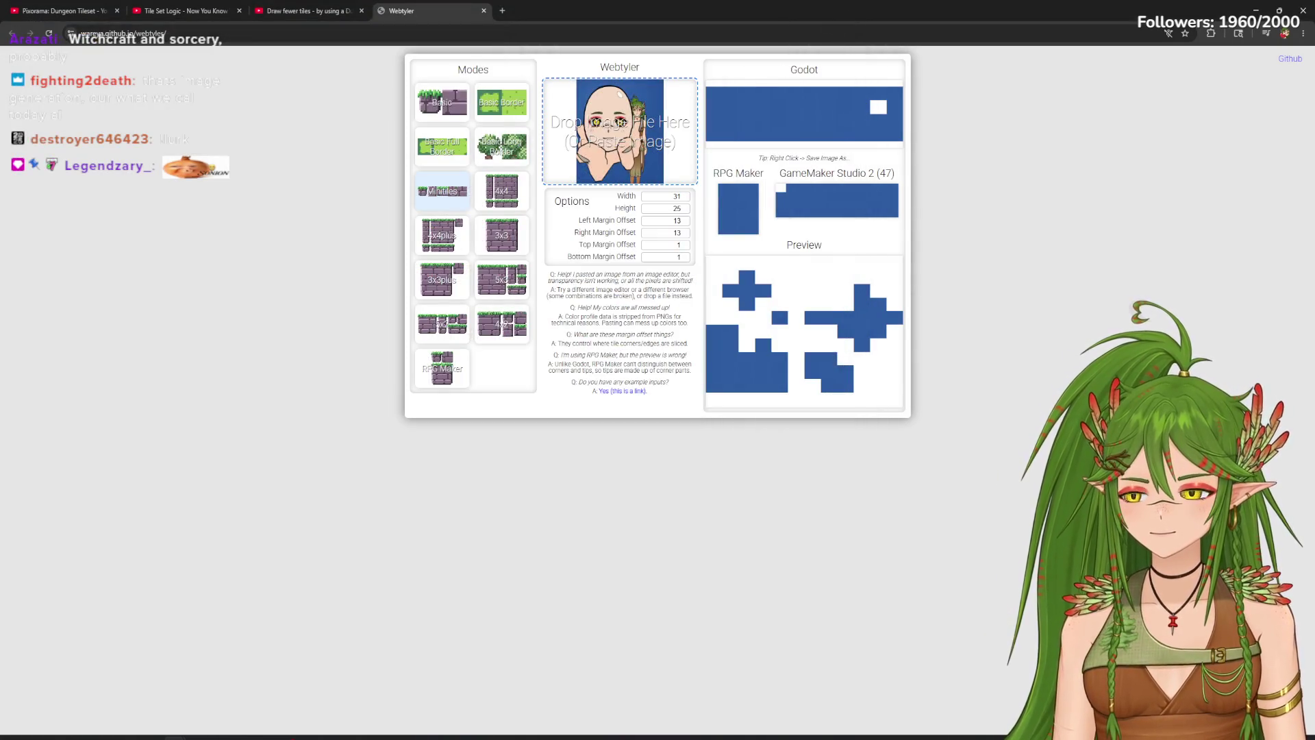
{"action": "mouse_move", "coordinate": [634, 151]}
{"action": "left_mouse_down"}
{"action": "mouse_move", "coordinate": [590, 172]}
{"action": "mouse_move", "coordinate": [615, 179]}
{"action": "left_mouse_up"}
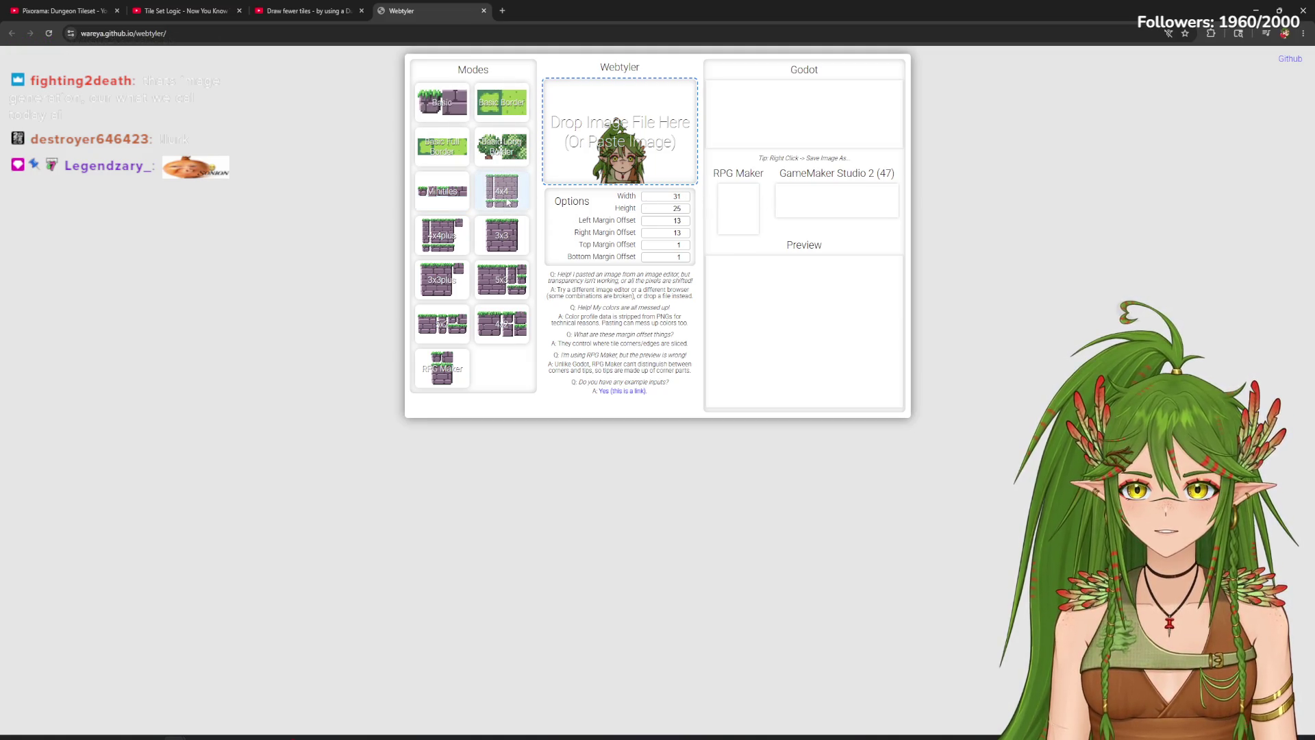
{"action": "left_click", "coordinate": [505, 242]}
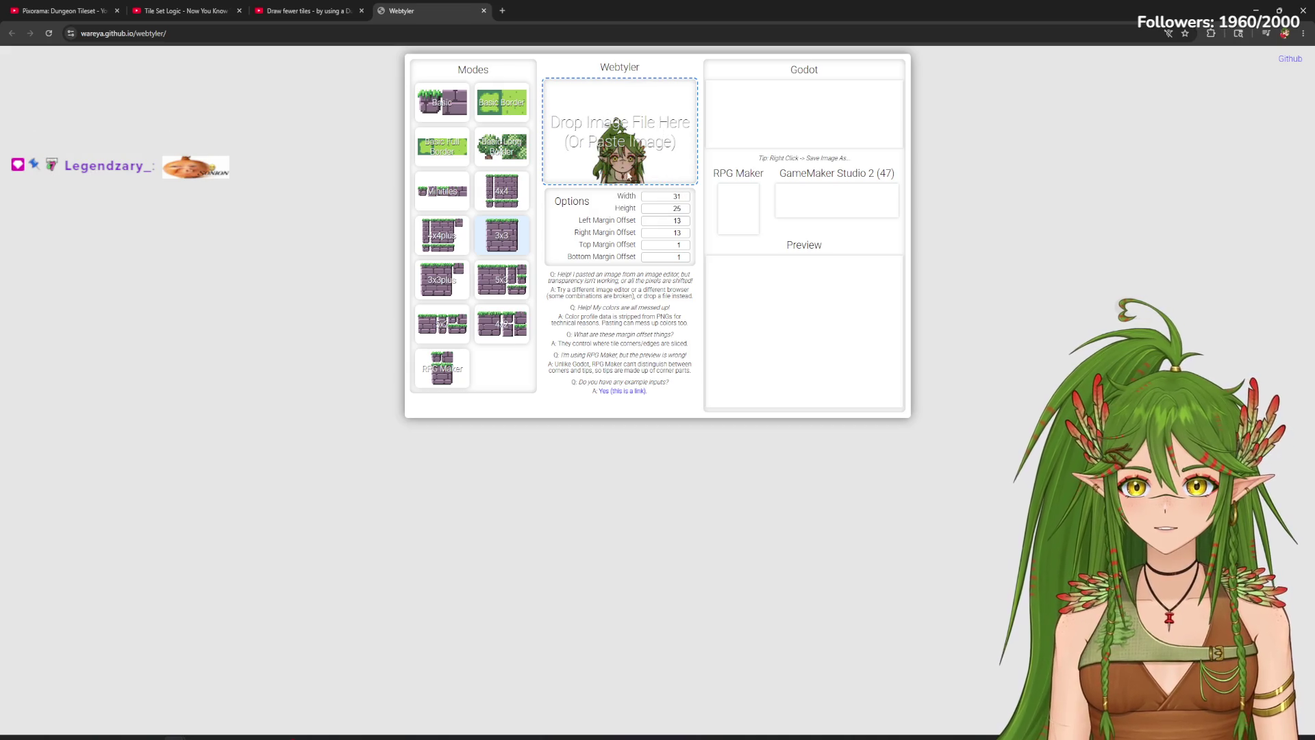
{"action": "key", "text": "ctrl+v"}
Step: Try the 5x3, 3x3plus, Basic Full Border and Basic layouts, then paste an avatar picture
{"action": "left_click", "coordinate": [502, 279]}
{"action": "left_click", "coordinate": [442, 280]}
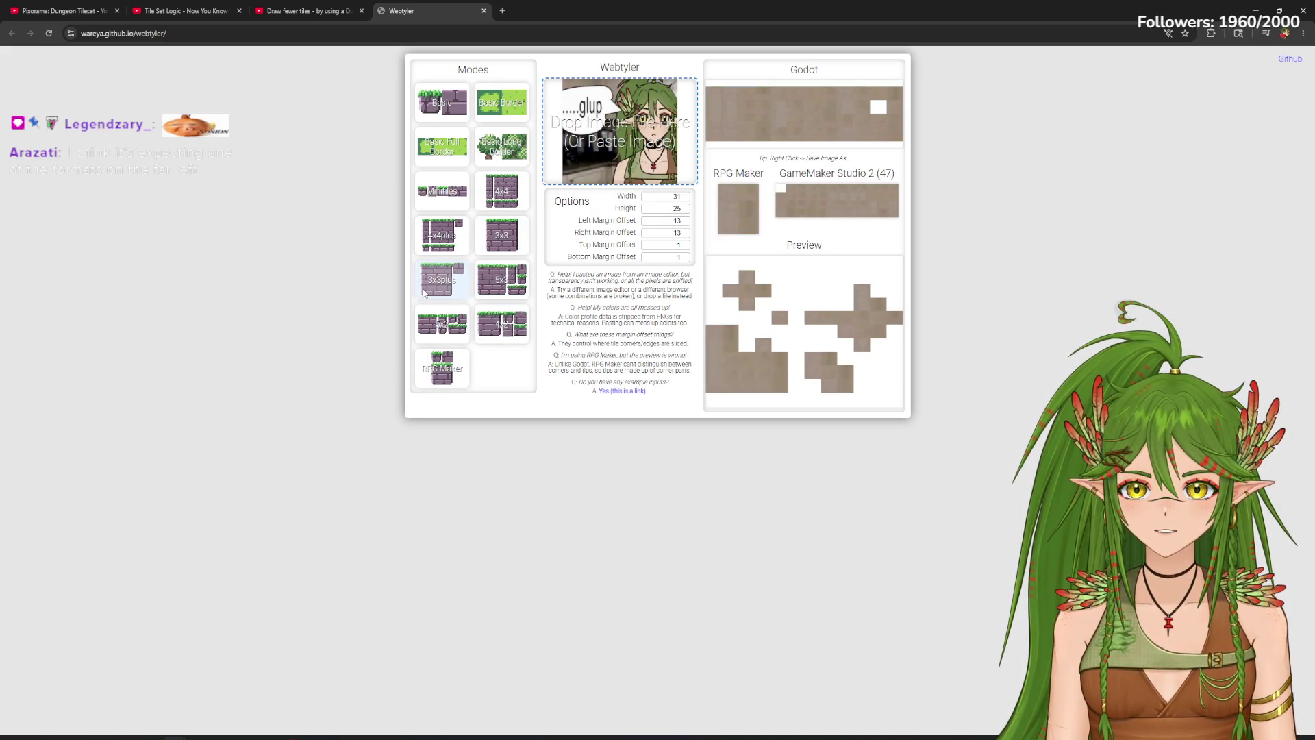
{"action": "left_click", "coordinate": [442, 146]}
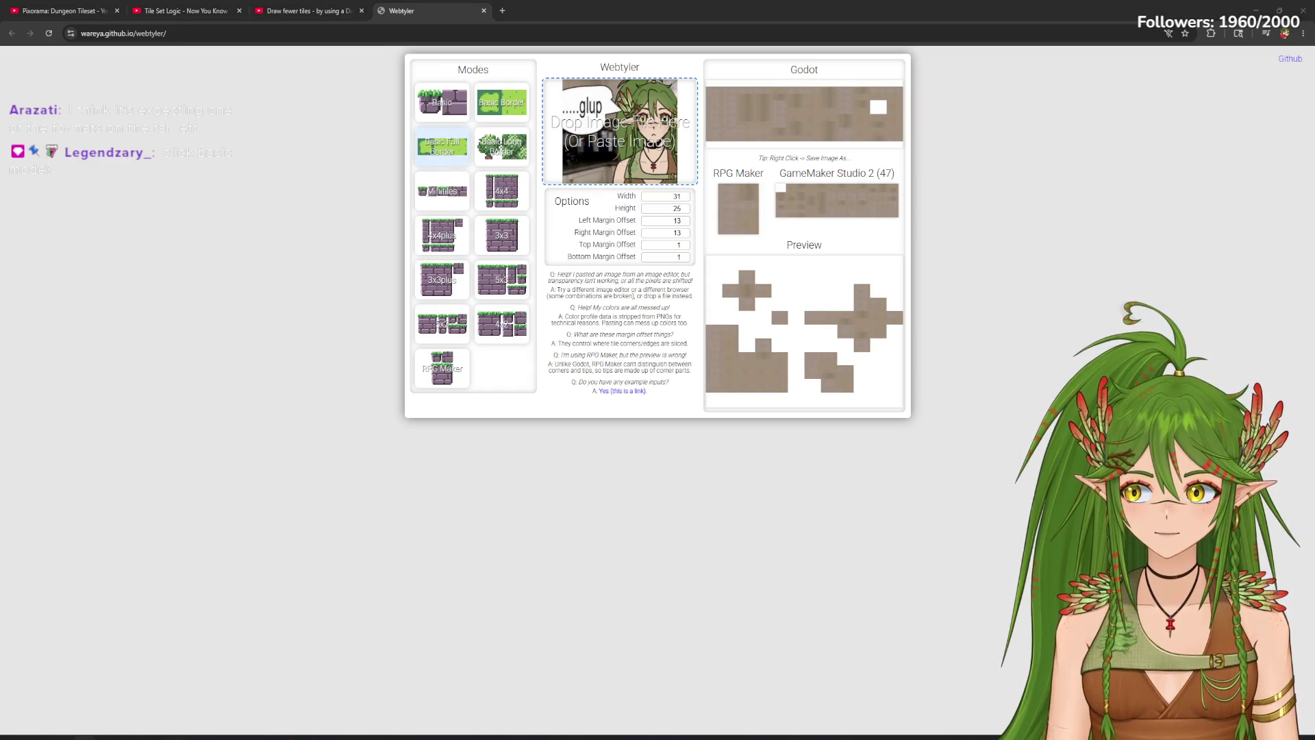
{"action": "left_click", "coordinate": [453, 105]}
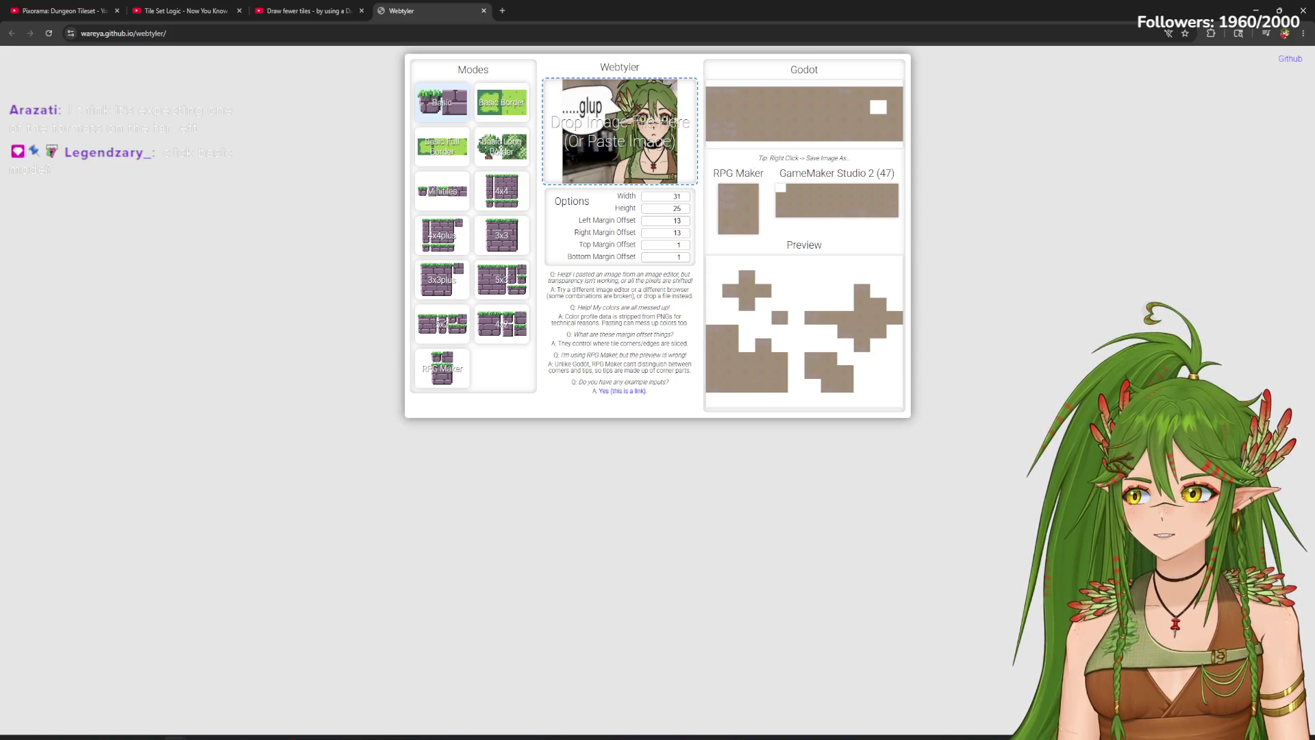
{"action": "key", "text": "ctrl+v"}
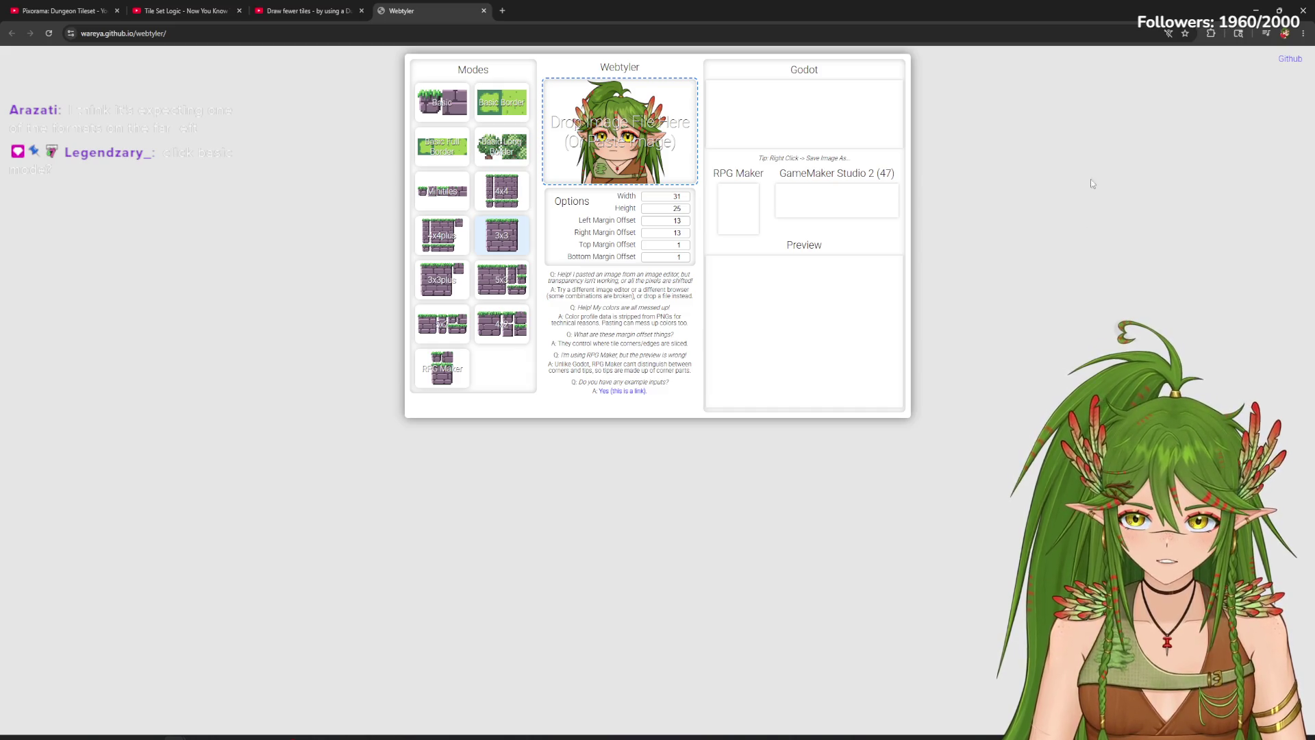
{"action": "left_click", "coordinate": [1303, 33]}
Step: Zoom the browser page in two levels and toggle the layout from Basic back to 3x3
{"action": "left_click", "coordinate": [1277, 272]}
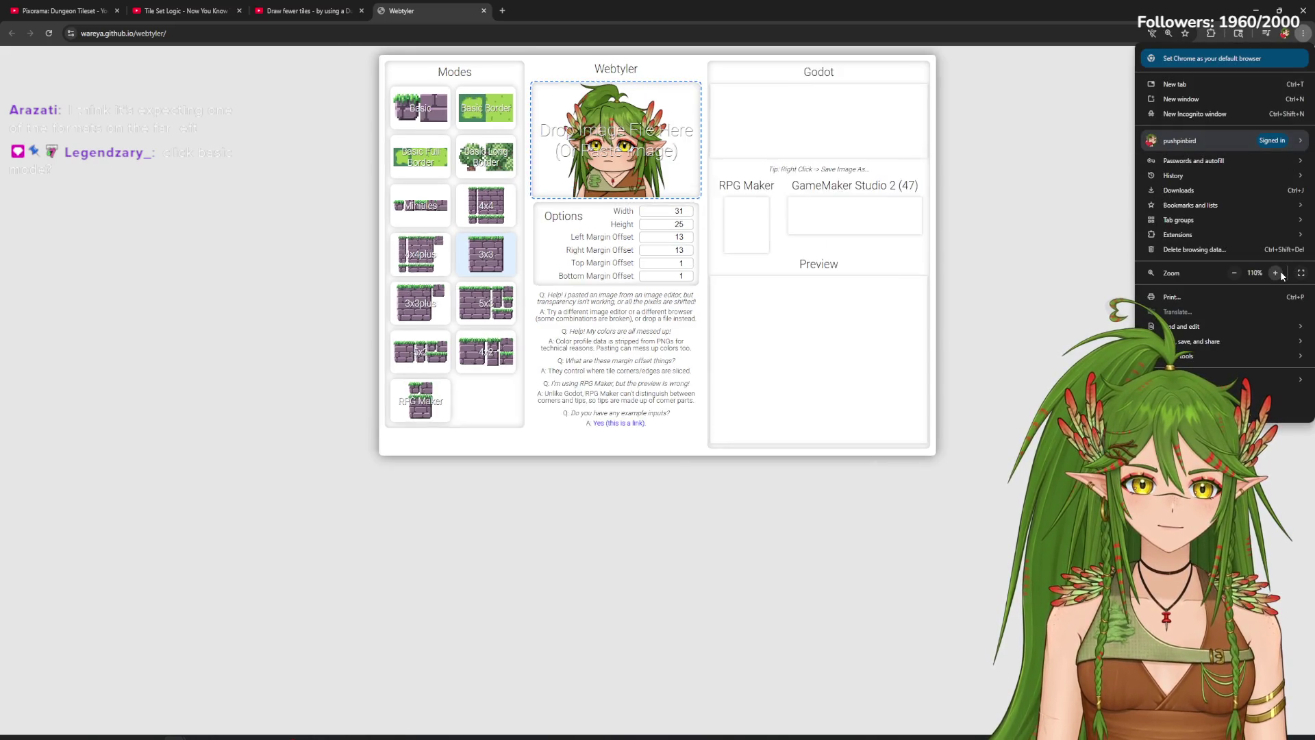
{"action": "left_click", "coordinate": [1277, 272]}
{"action": "left_click", "coordinate": [1277, 272]}
{"action": "left_click", "coordinate": [1277, 272]}
{"action": "key", "text": "Escape"}
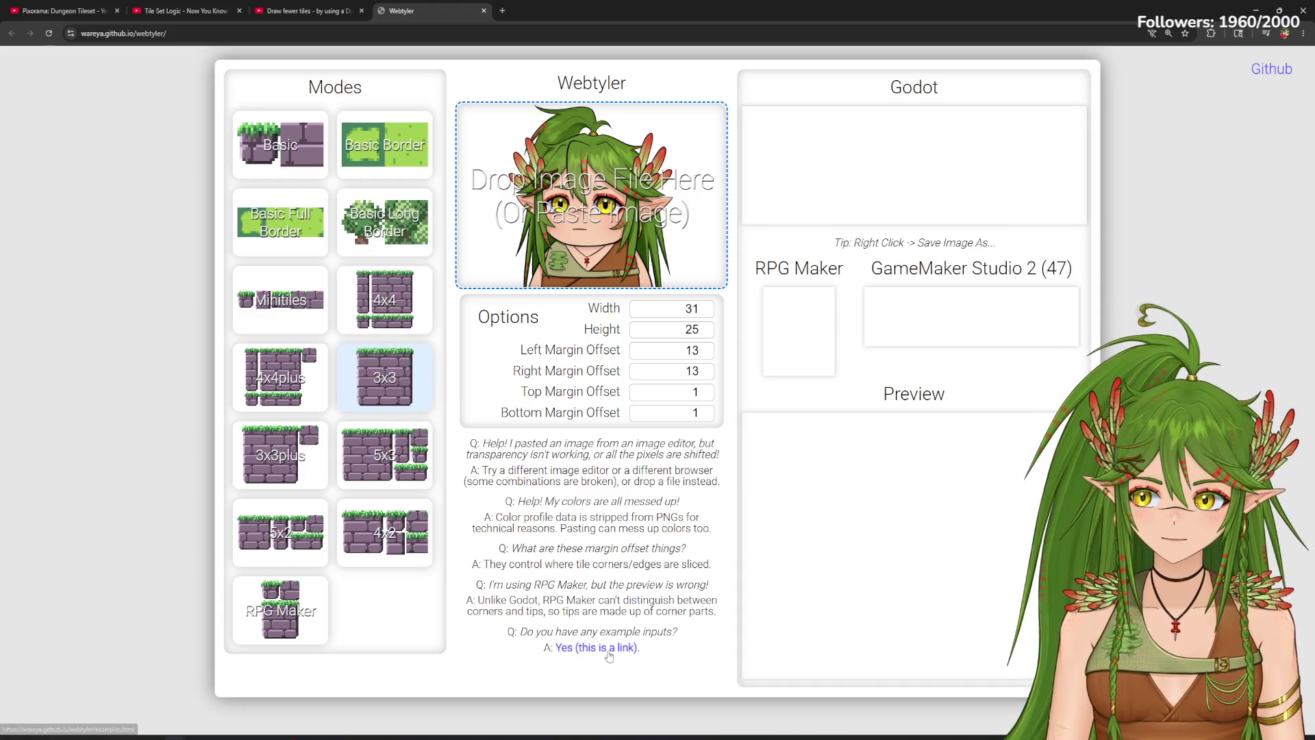
{"action": "left_click", "coordinate": [280, 144]}
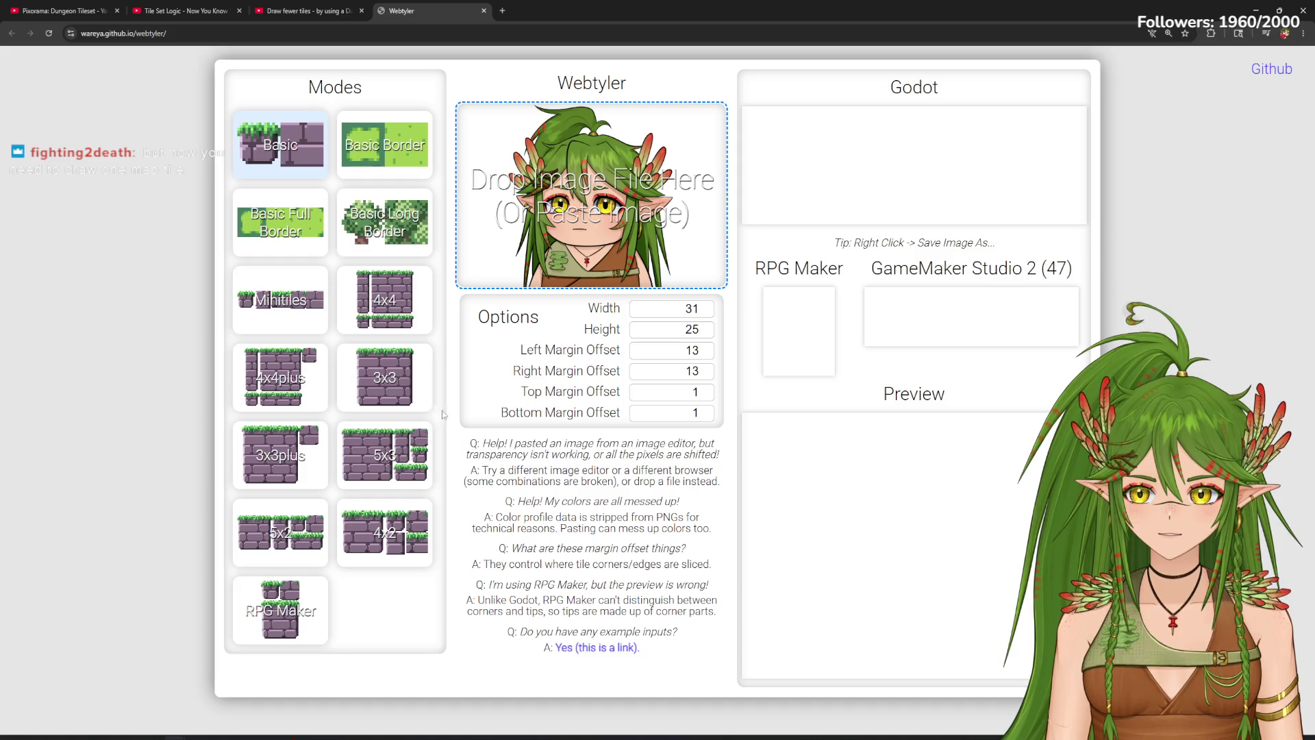
{"action": "left_click", "coordinate": [396, 391]}
Step: Open the example tilesets page and drag the 5x3 grassy brick example into Webtyler
{"action": "left_click", "coordinate": [601, 649]}
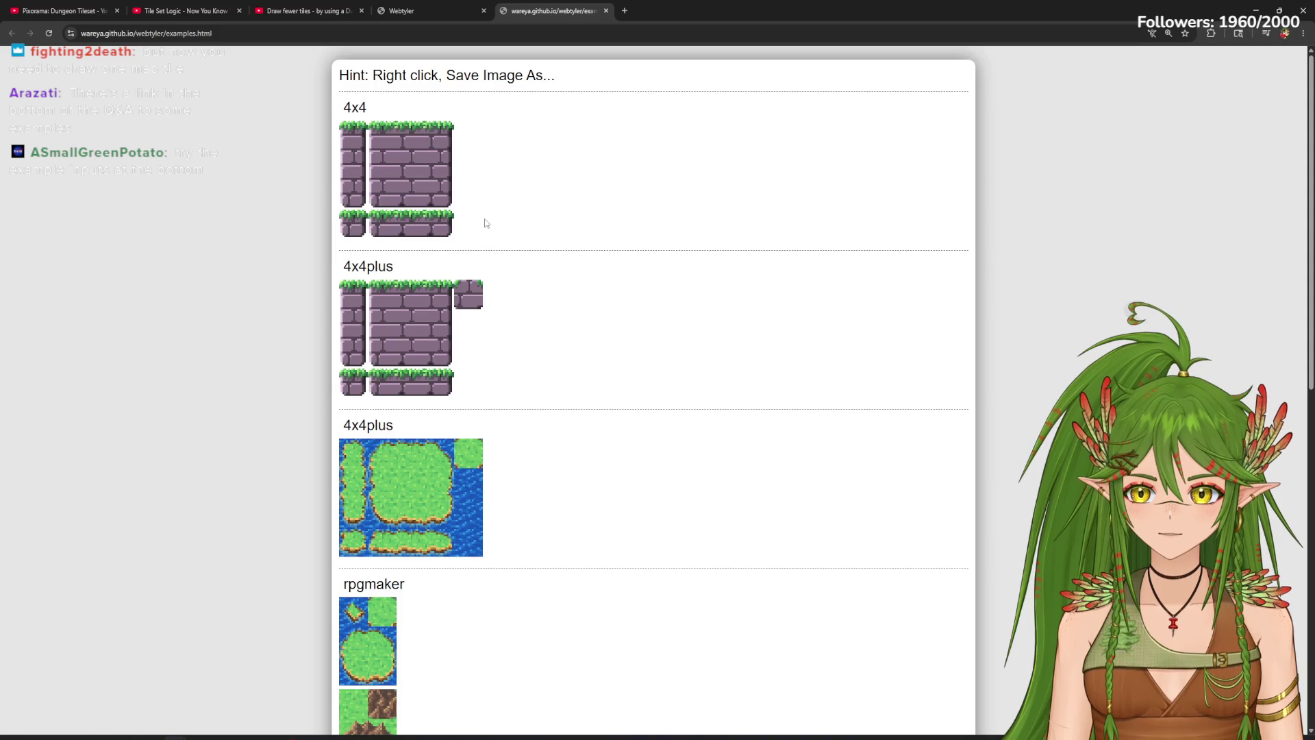
{"action": "scroll", "coordinate": [487, 224], "scroll_direction": "down", "scroll_amount": 1}
{"action": "scroll", "coordinate": [485, 222], "scroll_direction": "down", "scroll_amount": 8}
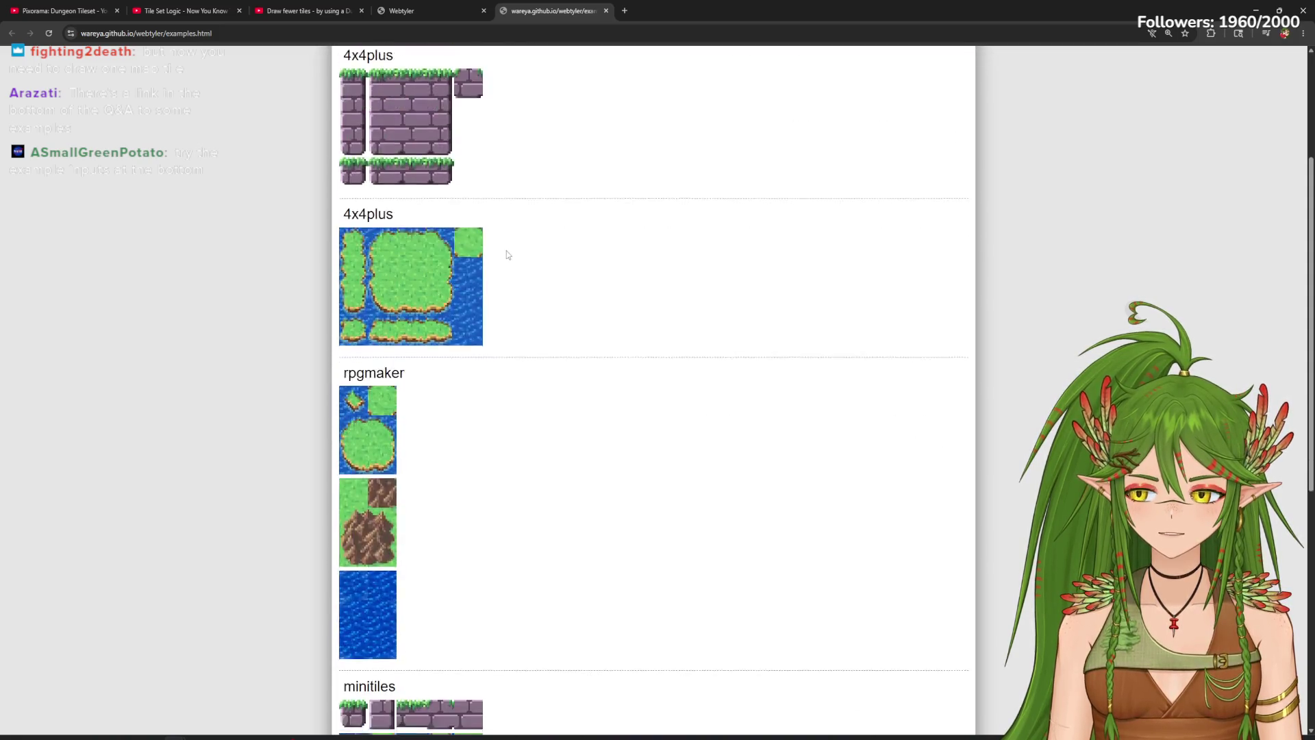
{"action": "scroll", "coordinate": [552, 351], "scroll_direction": "down", "scroll_amount": 1}
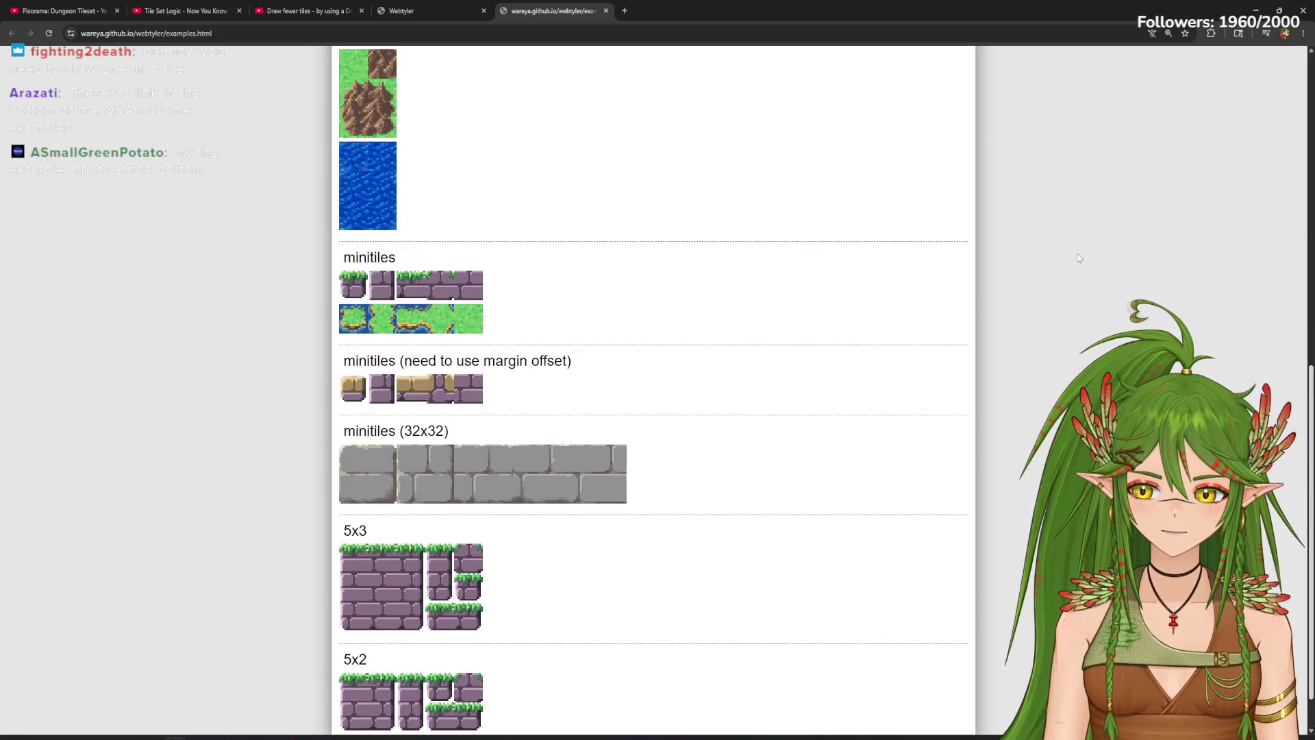
{"action": "scroll", "coordinate": [1249, 85], "scroll_direction": "up", "scroll_amount": 10}
{"action": "scroll", "coordinate": [825, 340], "scroll_direction": "down", "scroll_amount": 9}
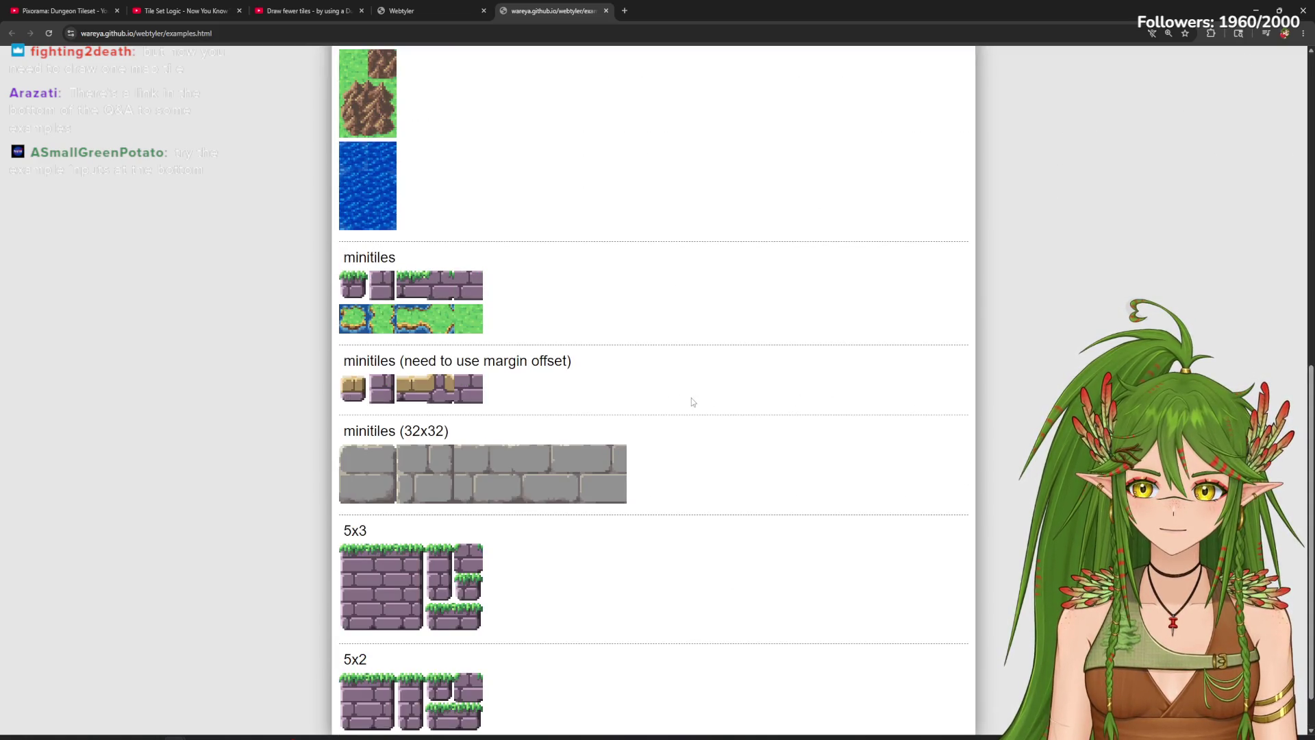
{"action": "scroll", "coordinate": [692, 399], "scroll_direction": "down", "scroll_amount": 1}
{"action": "scroll", "coordinate": [691, 394], "scroll_direction": "up", "scroll_amount": 10}
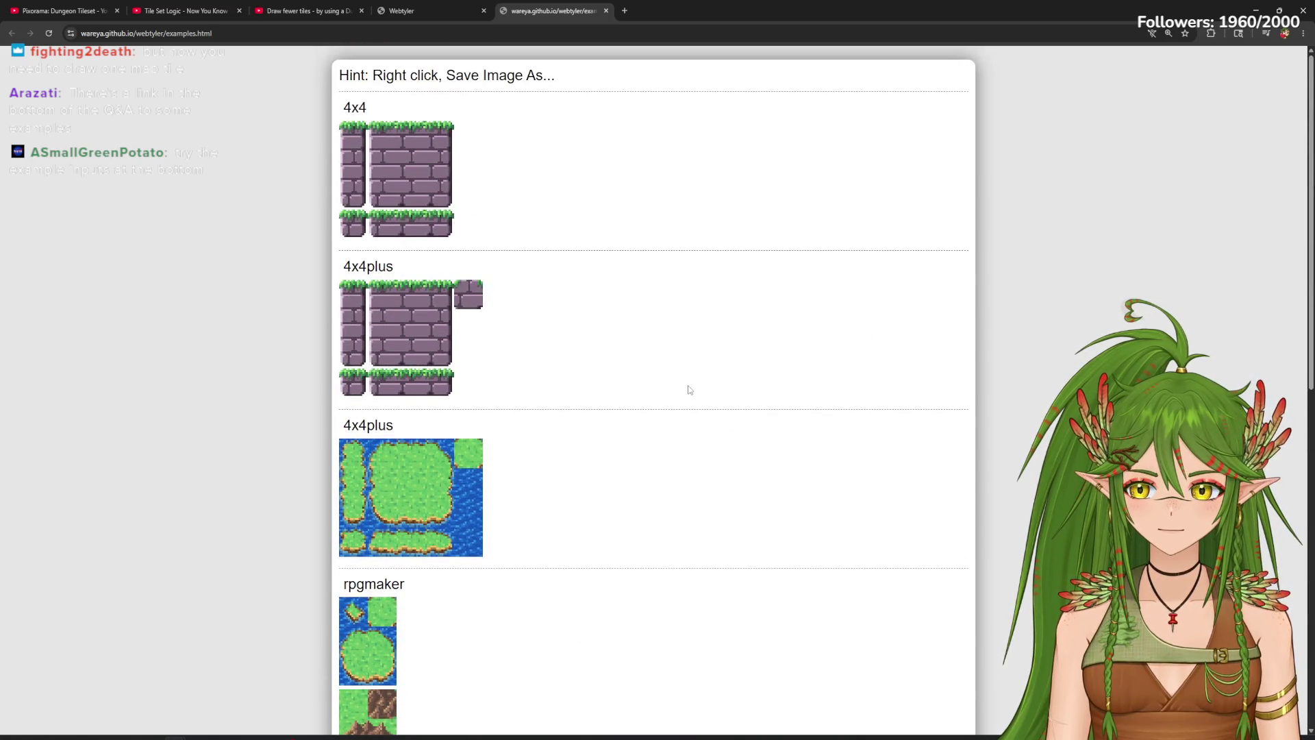
{"action": "scroll", "coordinate": [453, 419], "scroll_direction": "down", "scroll_amount": 4}
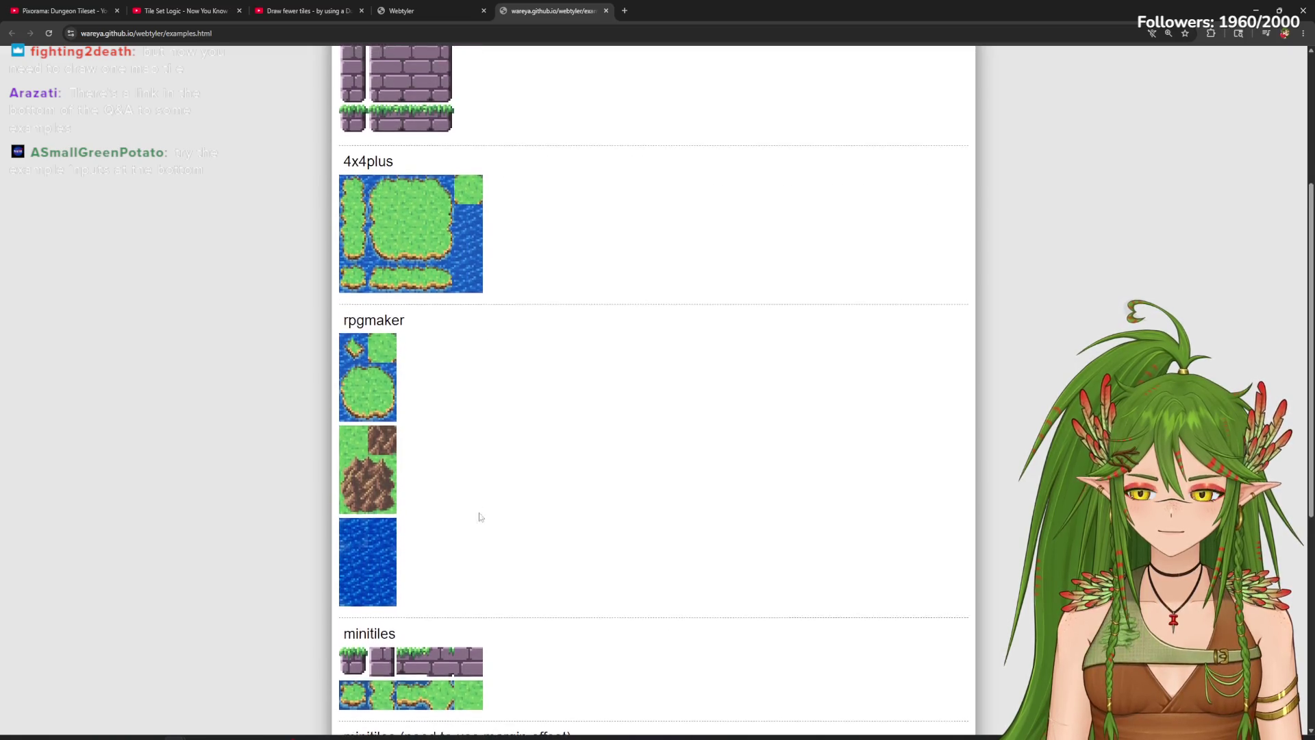
{"action": "scroll", "coordinate": [480, 520], "scroll_direction": "down", "scroll_amount": 4}
{"action": "scroll", "coordinate": [482, 523], "scroll_direction": "down", "scroll_amount": 3}
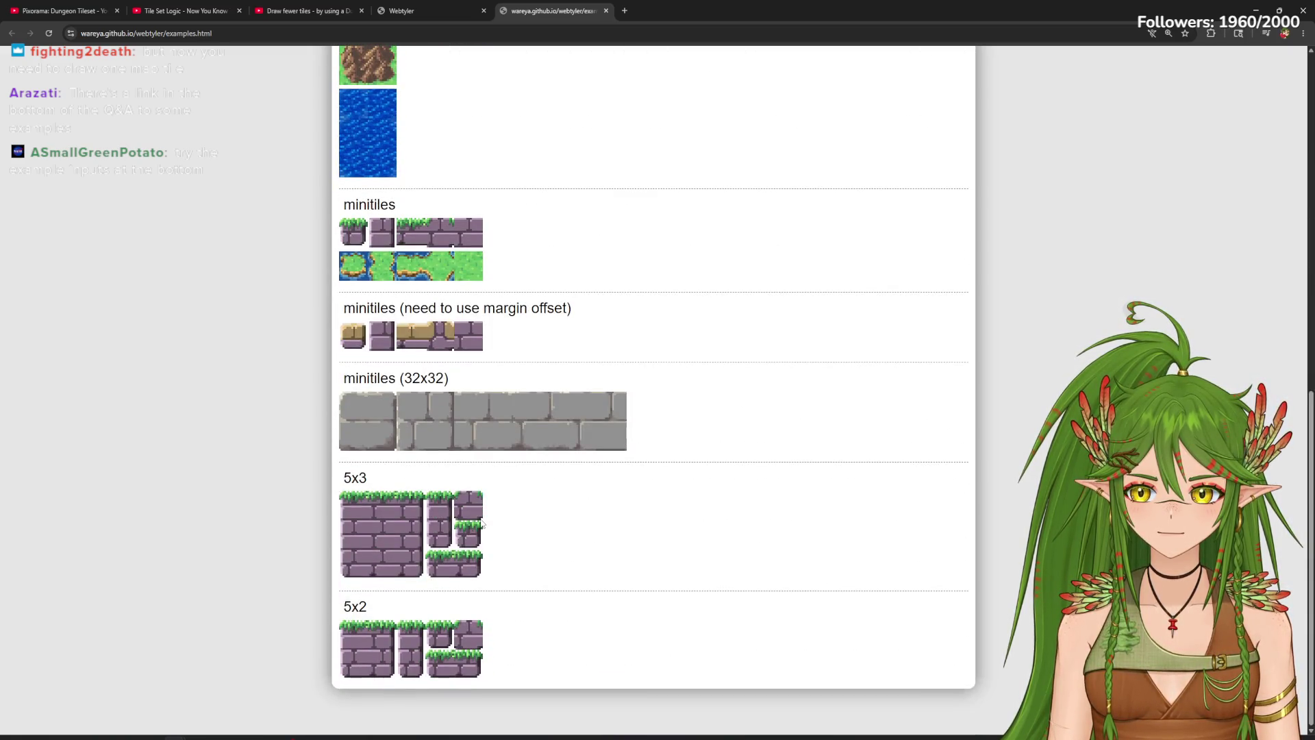
{"action": "scroll", "coordinate": [487, 500], "scroll_direction": "up", "scroll_amount": 3}
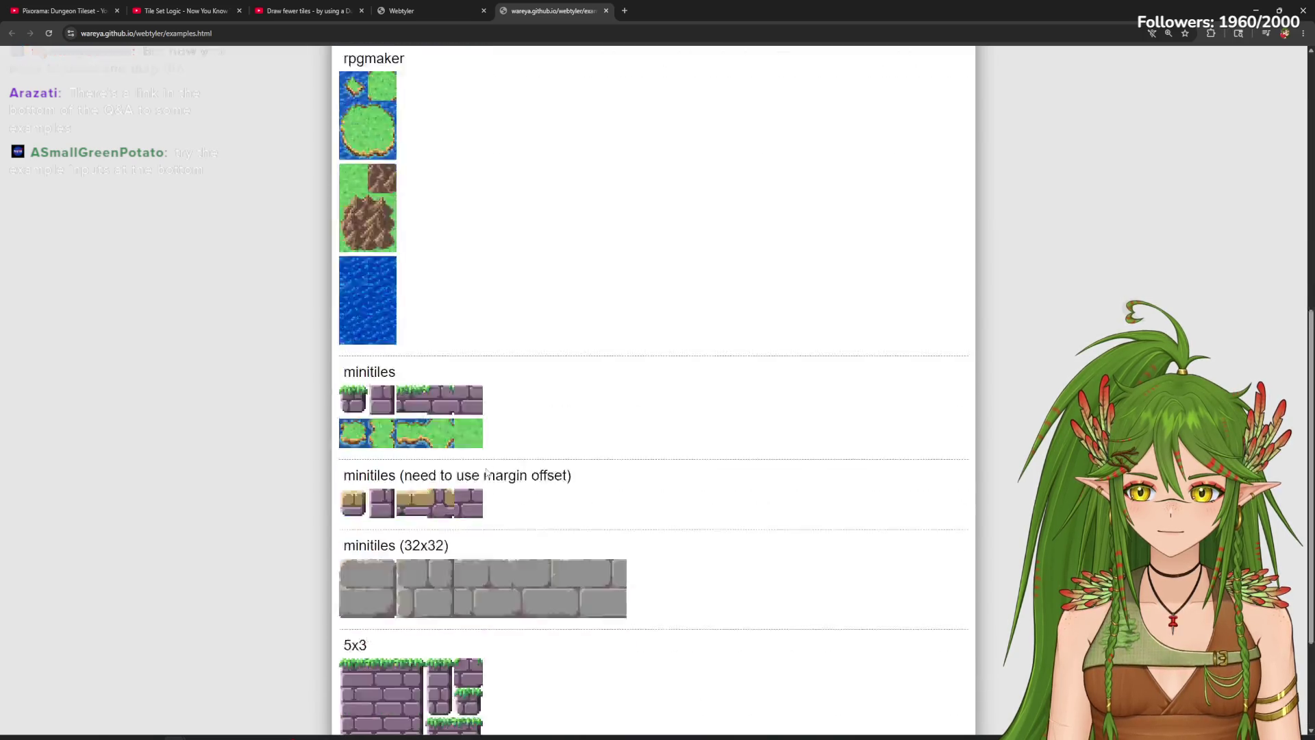
{"action": "scroll", "coordinate": [481, 470], "scroll_direction": "down", "scroll_amount": 3}
{"action": "right_click", "coordinate": [409, 555]}
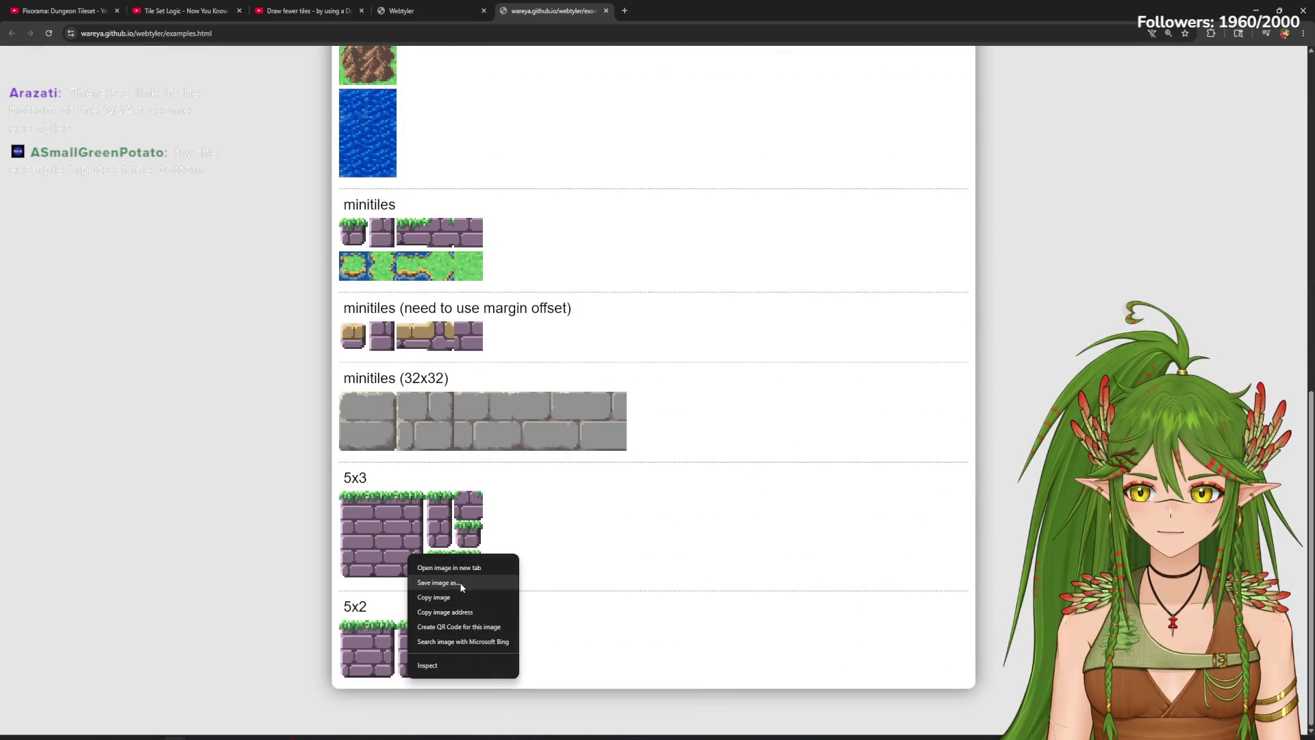
{"action": "mouse_move", "coordinate": [439, 541]}
{"action": "left_mouse_down"}
{"action": "mouse_move", "coordinate": [431, 14]}
{"action": "mouse_move", "coordinate": [420, 8]}
{"action": "mouse_move", "coordinate": [589, 230]}
{"action": "left_mouse_up"}
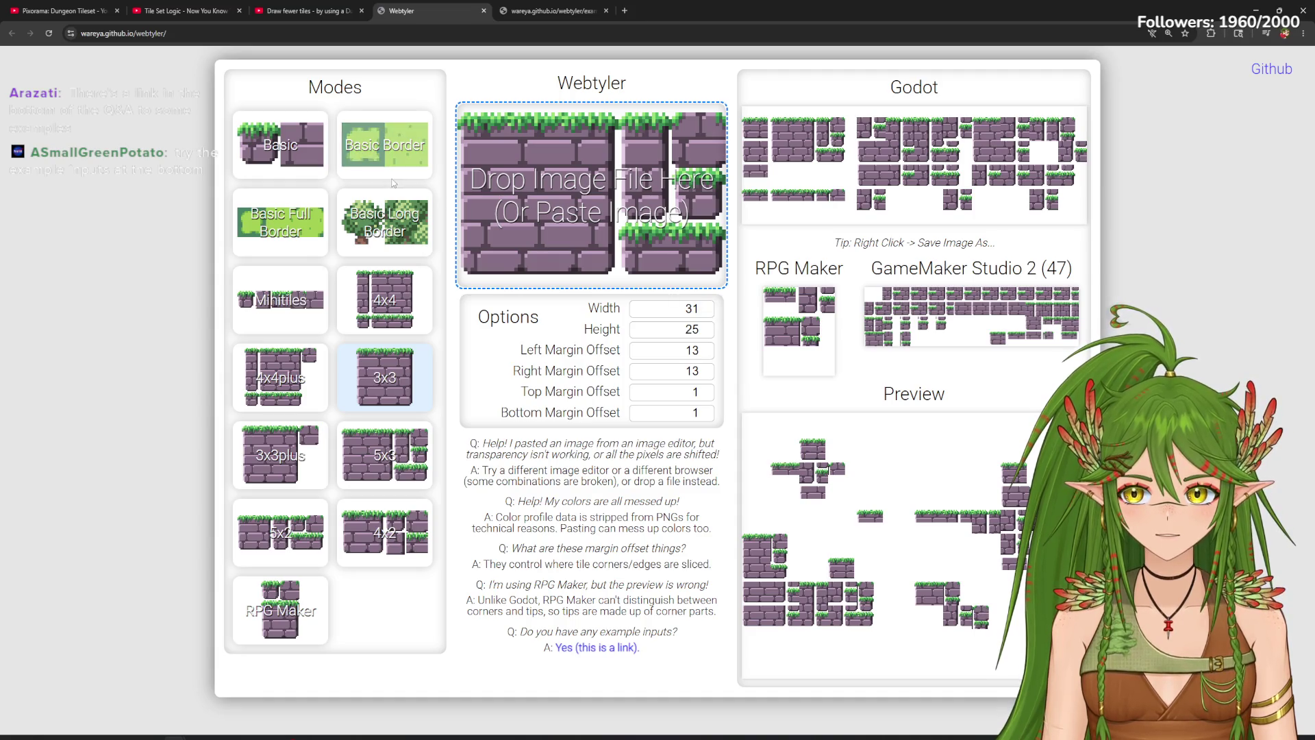
Step: Spin the tile width to 40 and switch to the 5x2 tile layout
{"action": "left_click", "coordinate": [693, 309]}
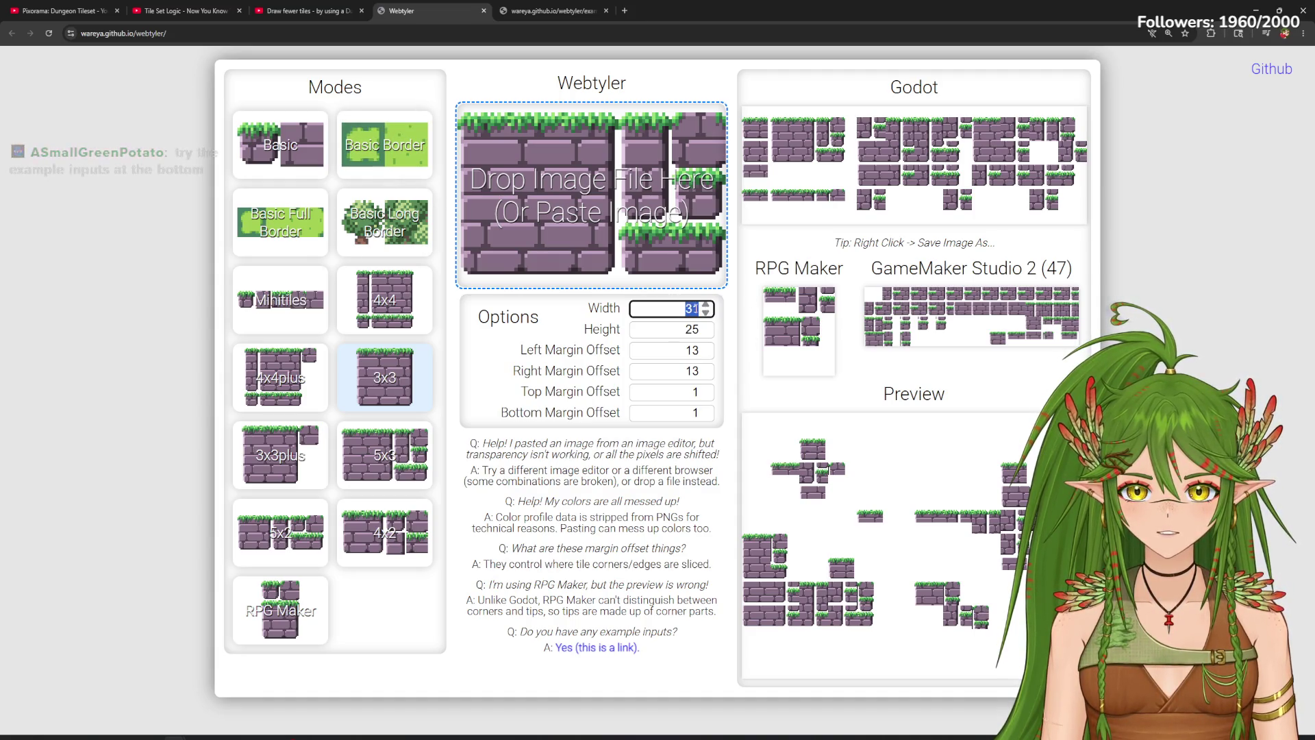
{"action": "scroll", "coordinate": [705, 308], "scroll_direction": "up", "scroll_amount": 5}
{"action": "scroll", "coordinate": [705, 309], "scroll_direction": "up", "scroll_amount": 4}
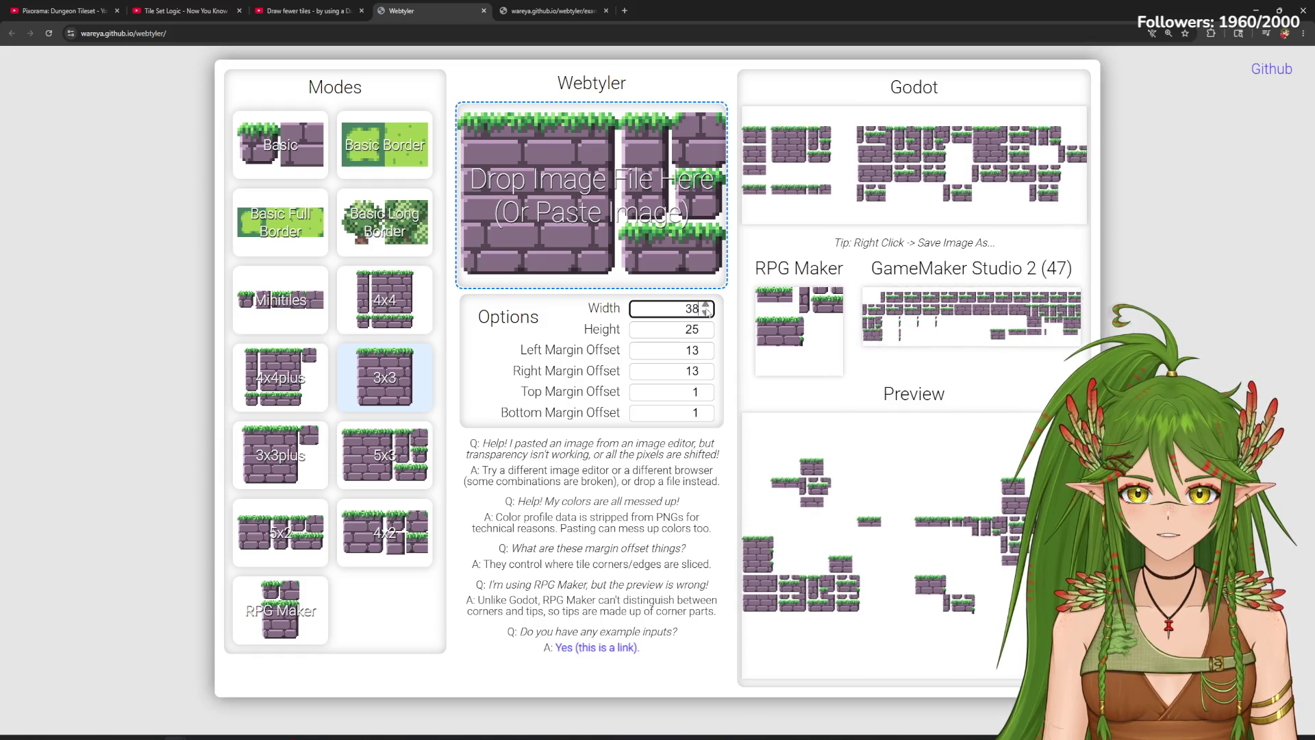
{"action": "left_click", "coordinate": [551, 10]}
{"action": "left_click", "coordinate": [425, 10]}
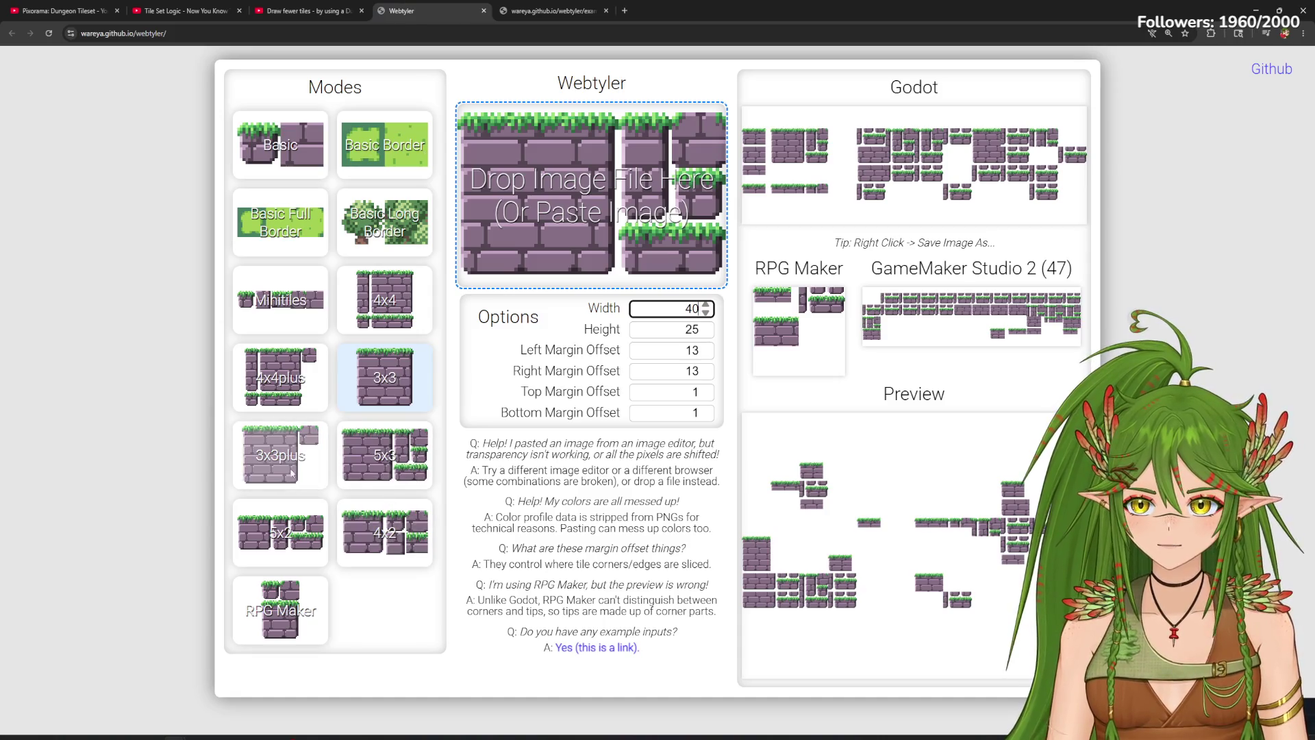
{"action": "left_click", "coordinate": [281, 533]}
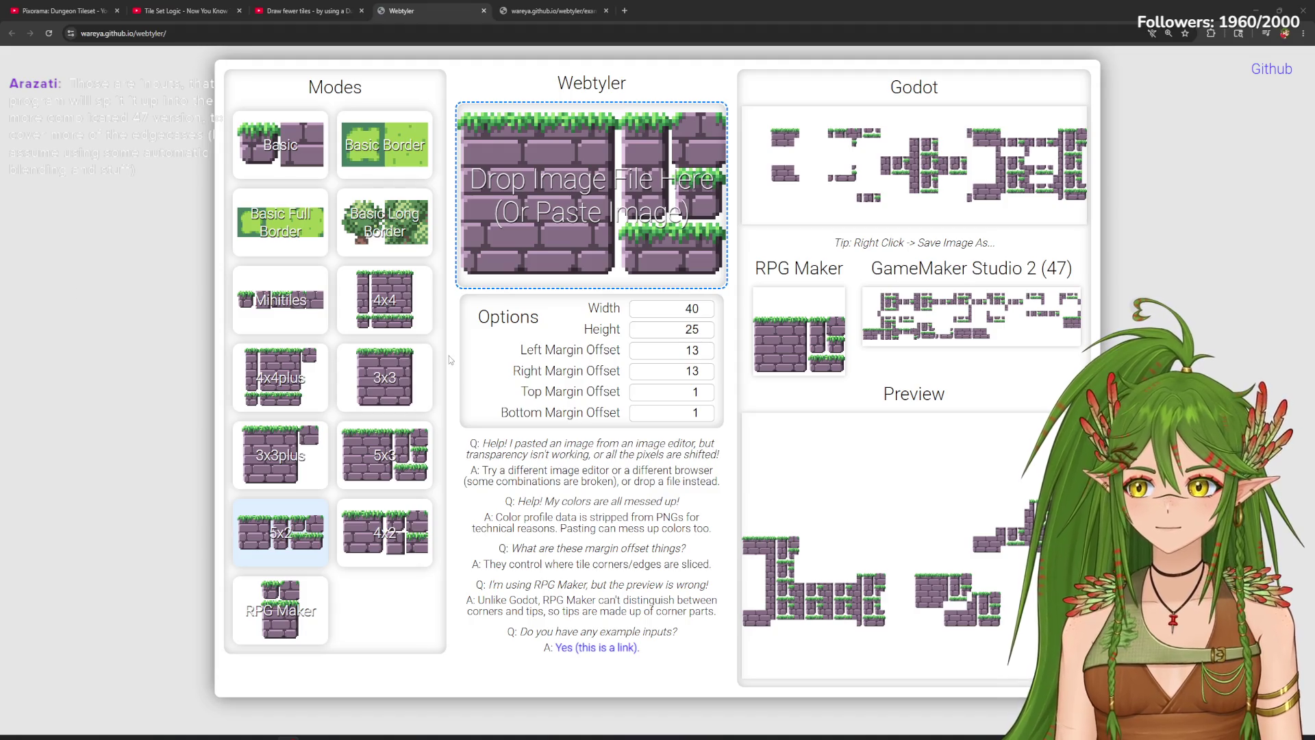
Step: Reload Webtyler with F5 to reset settings, cancel the file picker and show the examples page
{"action": "left_click", "coordinate": [693, 309]}
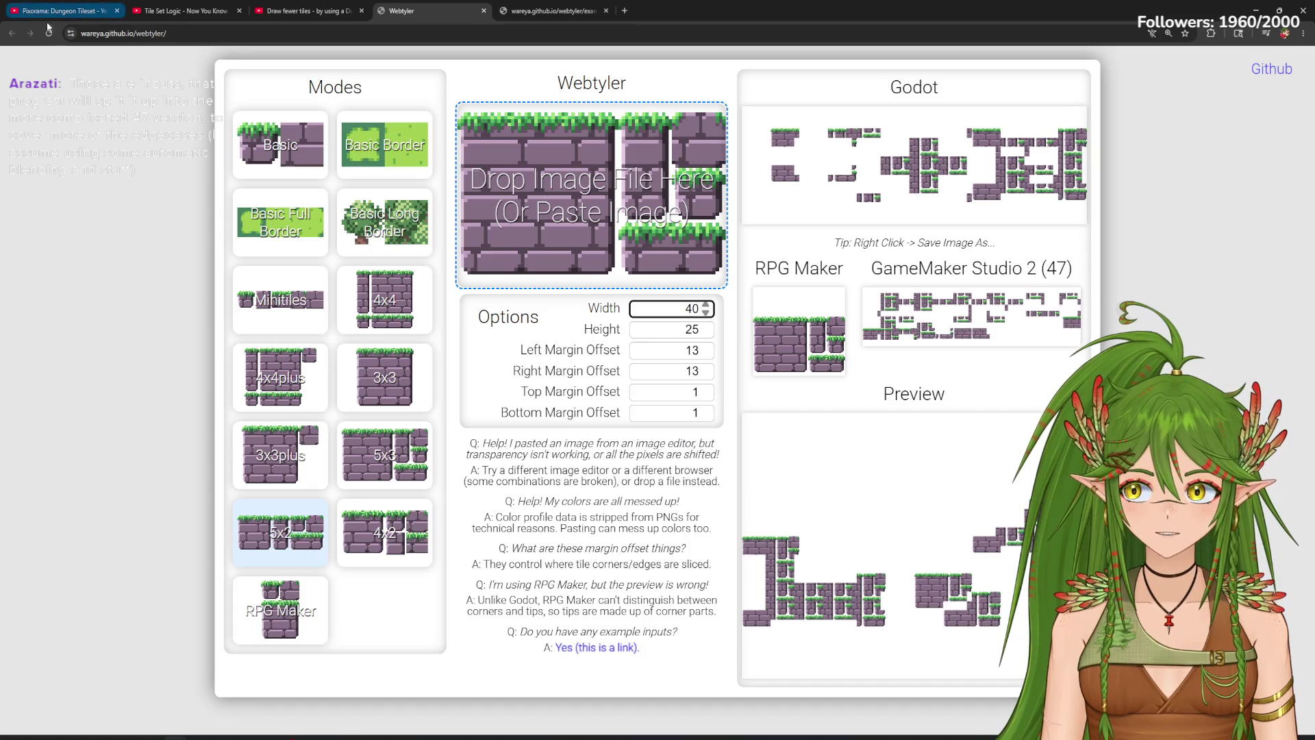
{"action": "key", "text": "F5"}
{"action": "left_click", "coordinate": [613, 228]}
{"action": "left_click", "coordinate": [843, 542]}
{"action": "left_click", "coordinate": [548, 11]}
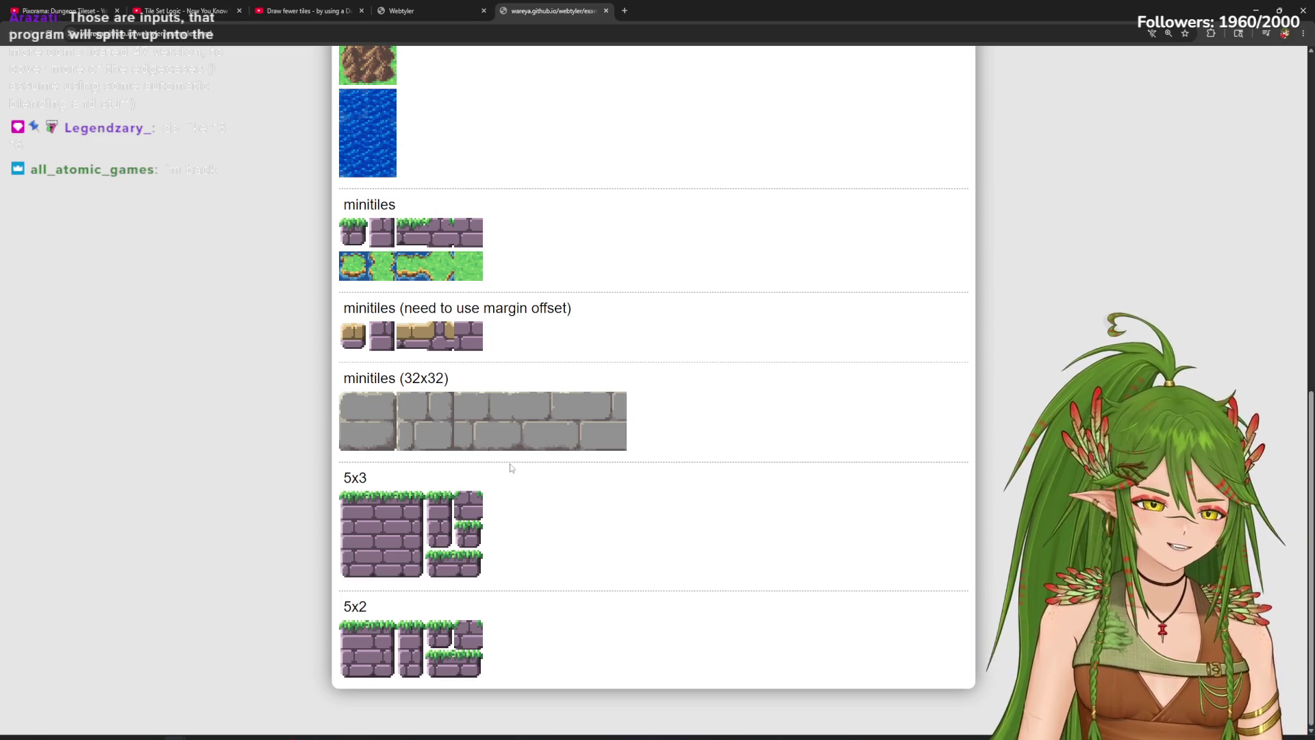
Step: Load the 5x3 brick example in 5x3 mode, briefly trying 3x3, then return to the examples page
{"action": "mouse_move", "coordinate": [394, 551]}
{"action": "left_mouse_down"}
{"action": "mouse_move", "coordinate": [411, 421]}
{"action": "mouse_move", "coordinate": [471, 281]}
{"action": "mouse_move", "coordinate": [476, 58]}
{"action": "mouse_move", "coordinate": [406, 17]}
{"action": "mouse_move", "coordinate": [546, 222]}
{"action": "left_mouse_up"}
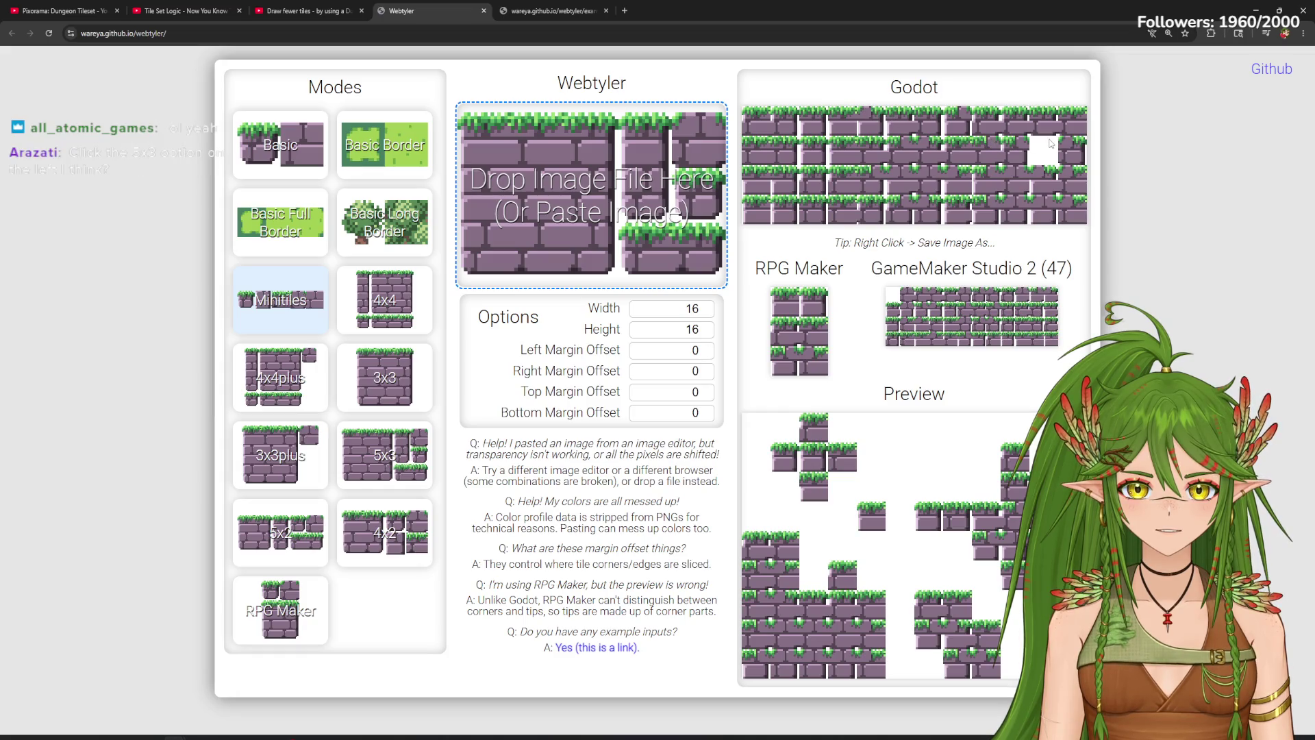
{"action": "left_click", "coordinate": [314, 543]}
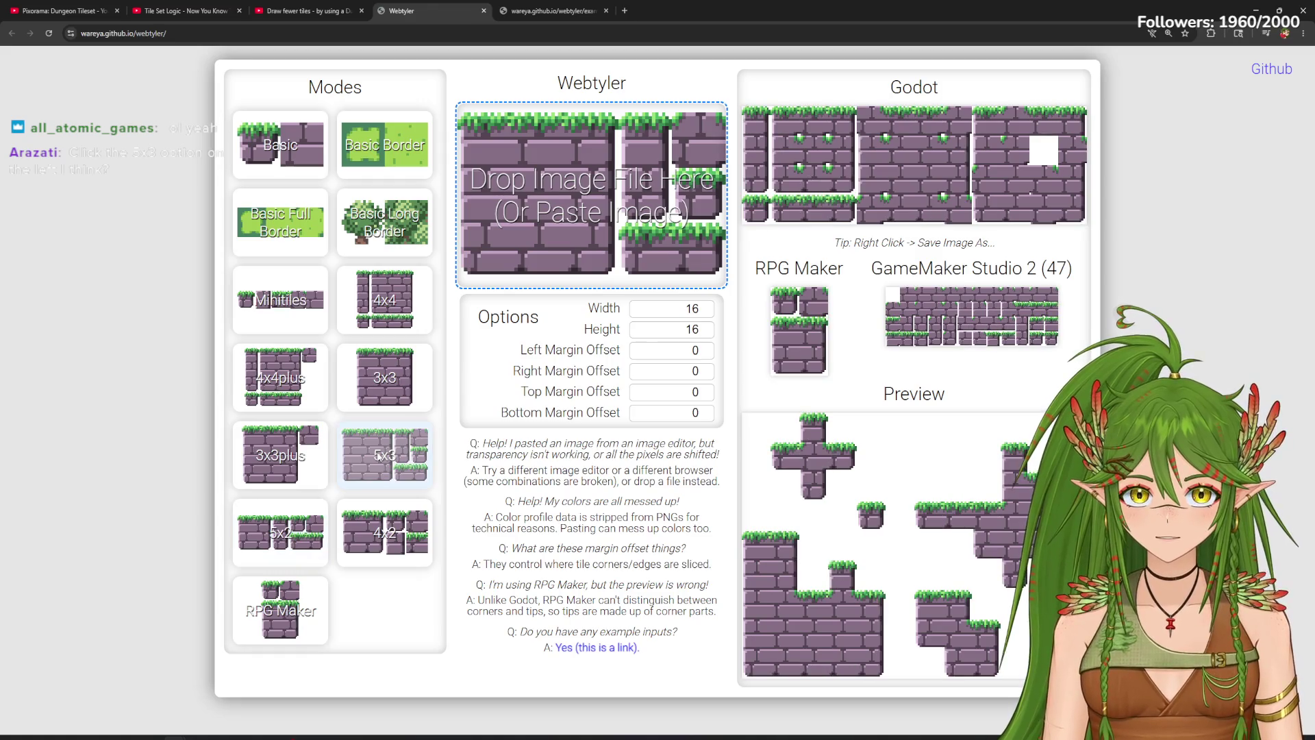
{"action": "left_click", "coordinate": [534, 11]}
{"action": "left_click", "coordinate": [483, 6]}
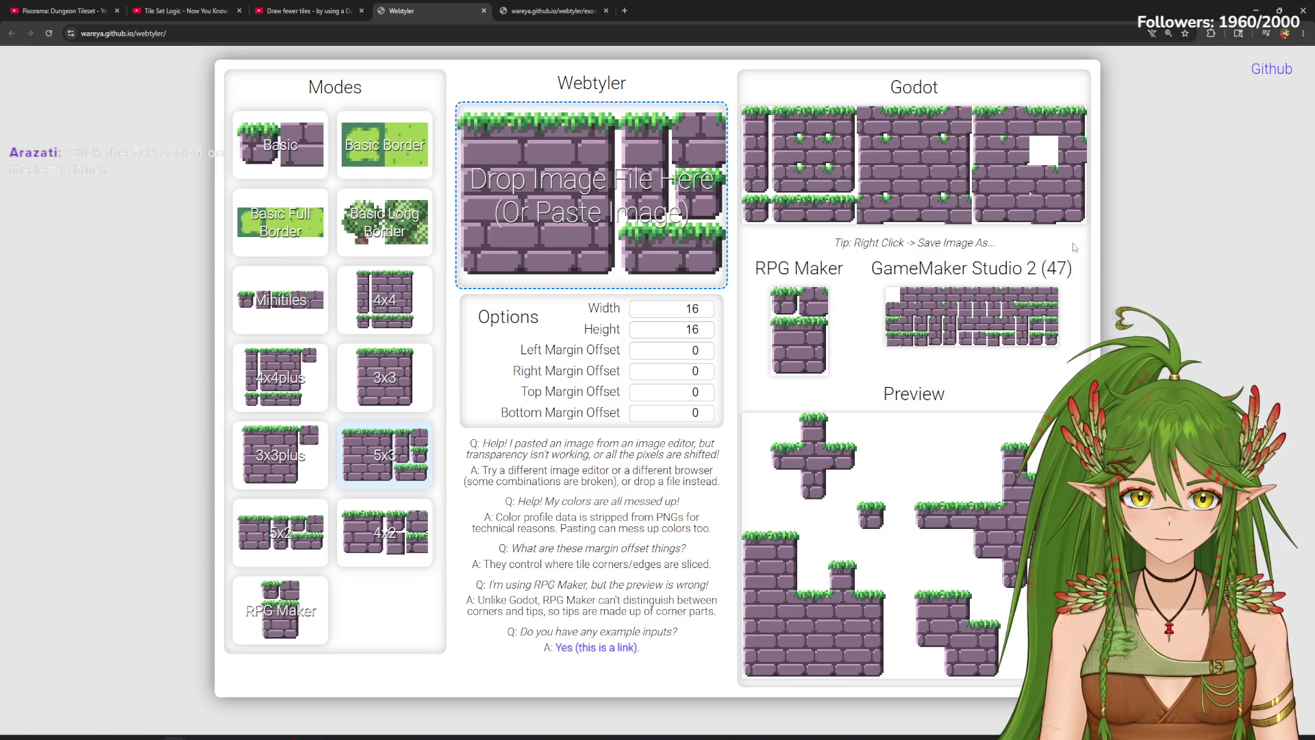
{"action": "left_click", "coordinate": [384, 382]}
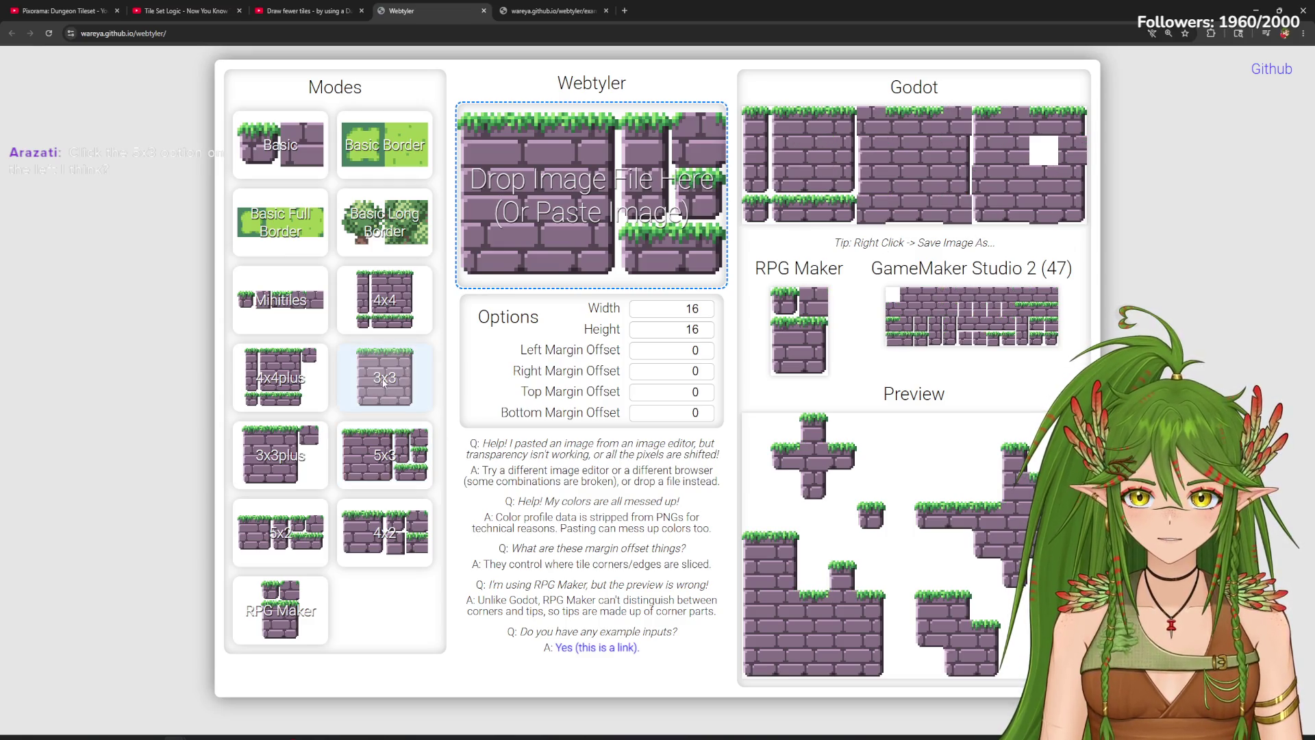
{"action": "left_click", "coordinate": [387, 455]}
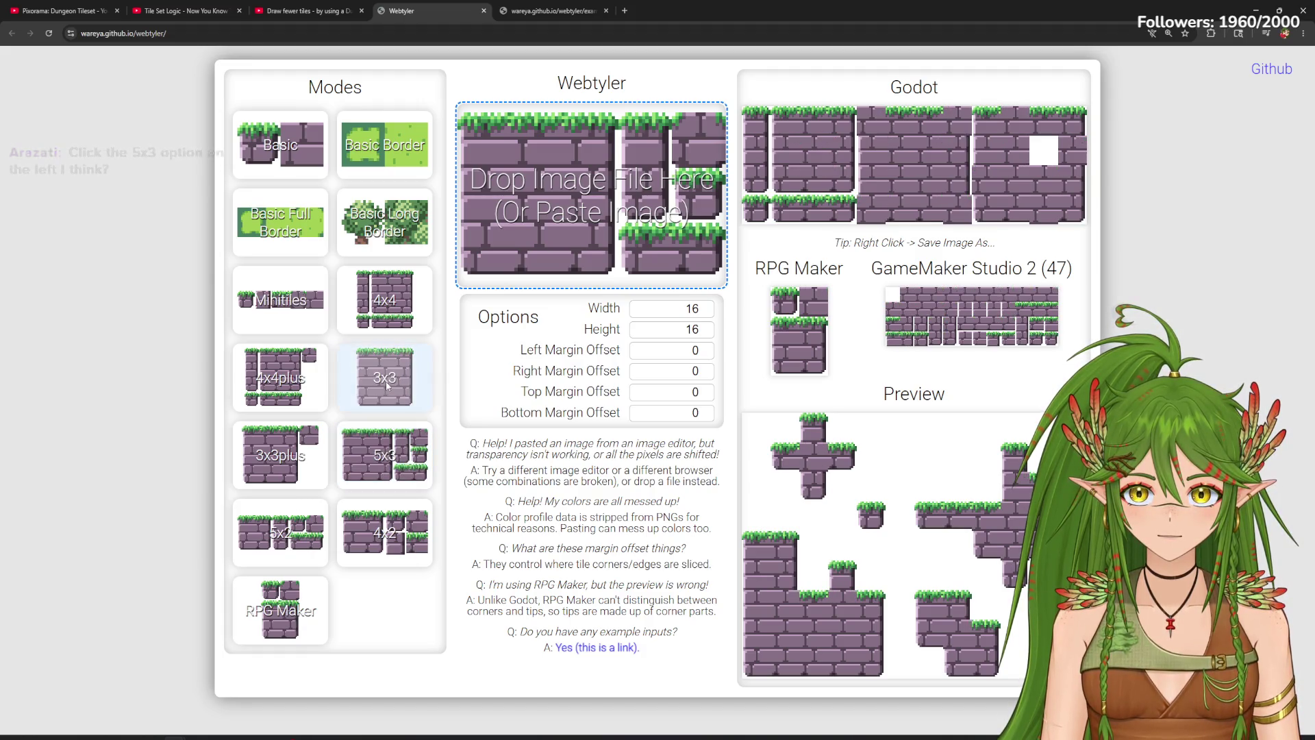
{"action": "left_click", "coordinate": [566, 5]}
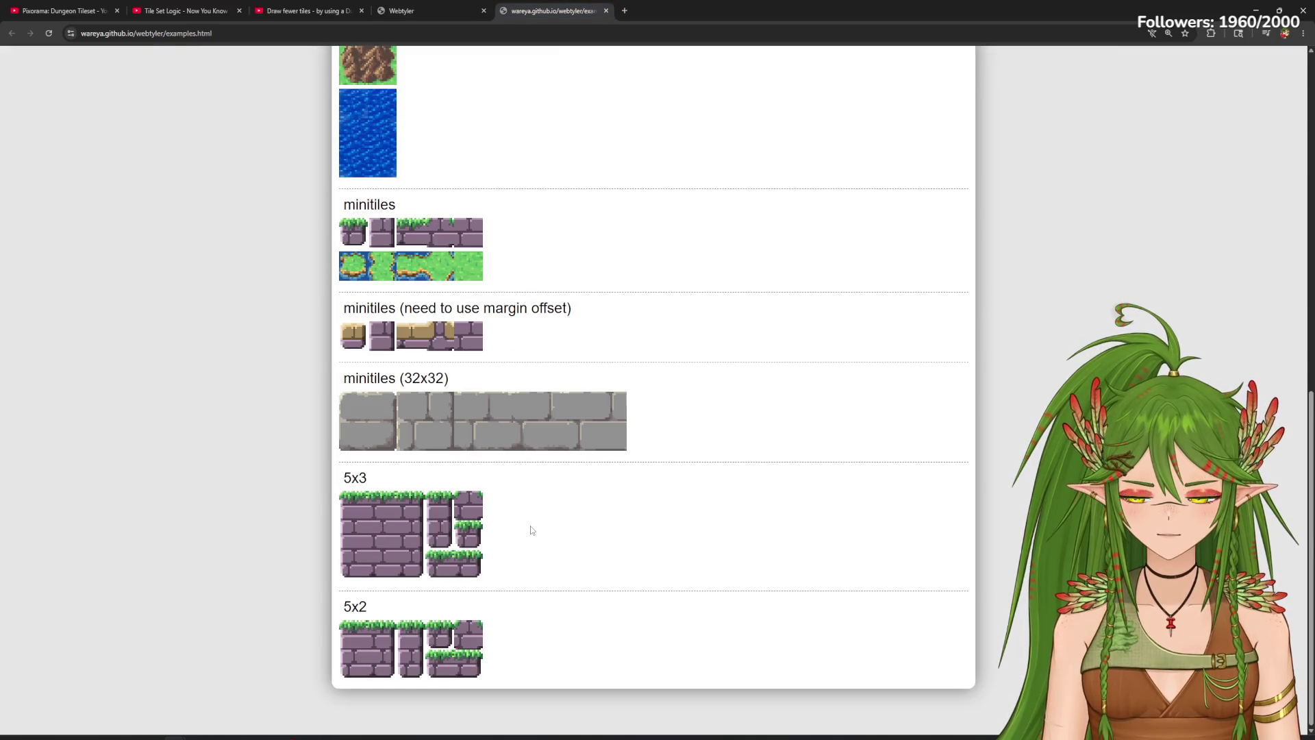
Step: Scroll through the example tilesets, revisit Webtyler, then return to the Pixorama: Dungeon Tileset tab
{"action": "scroll", "coordinate": [532, 530], "scroll_direction": "up", "scroll_amount": 10}
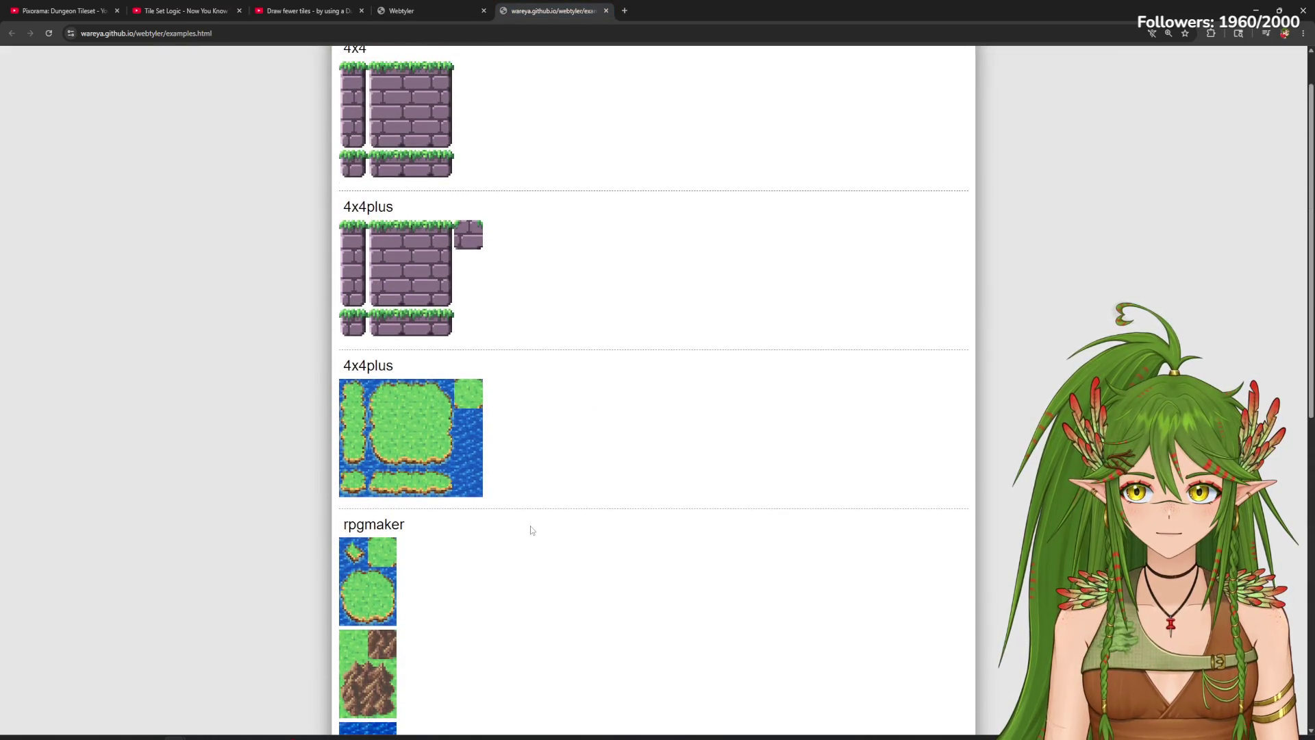
{"action": "scroll", "coordinate": [532, 529], "scroll_direction": "down", "scroll_amount": 2}
{"action": "scroll", "coordinate": [532, 530], "scroll_direction": "up", "scroll_amount": 3}
{"action": "scroll", "coordinate": [532, 530], "scroll_direction": "down", "scroll_amount": 1}
{"action": "scroll", "coordinate": [532, 529], "scroll_direction": "up", "scroll_amount": 1}
{"action": "scroll", "coordinate": [532, 529], "scroll_direction": "down", "scroll_amount": 10}
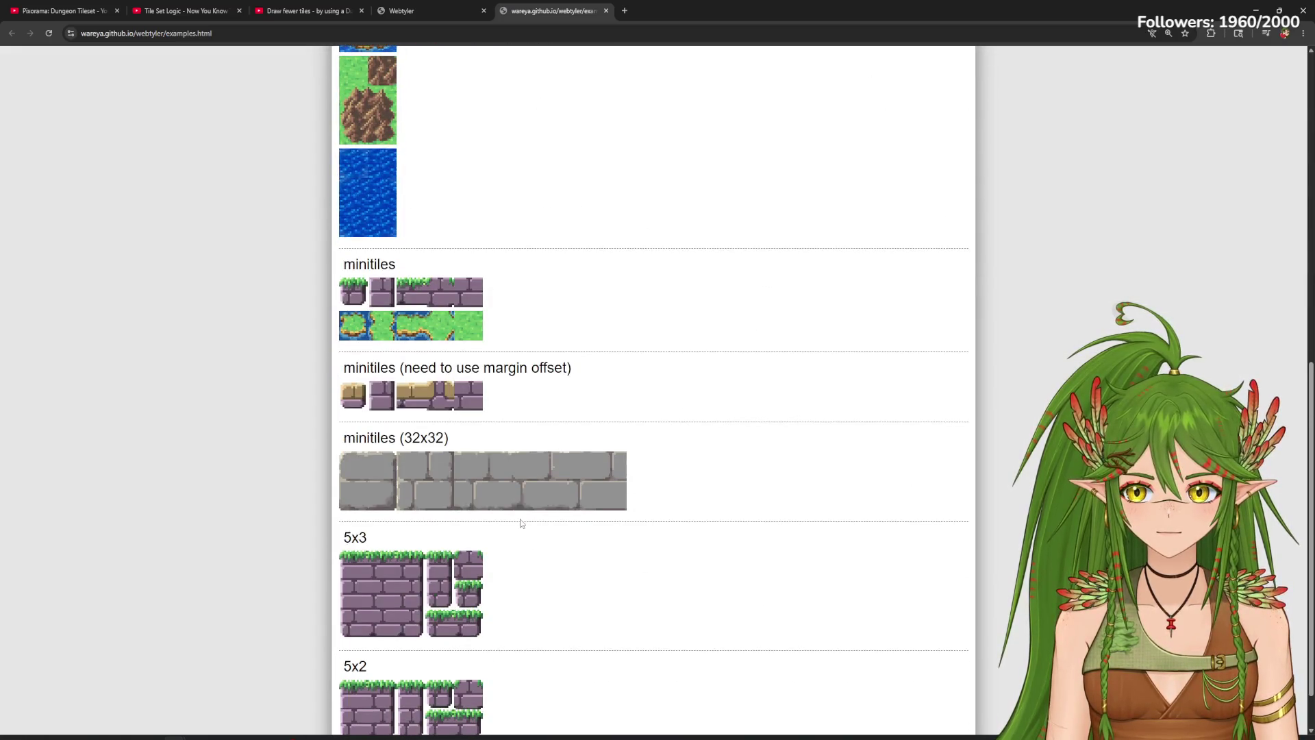
{"action": "scroll", "coordinate": [521, 523], "scroll_direction": "down", "scroll_amount": 1}
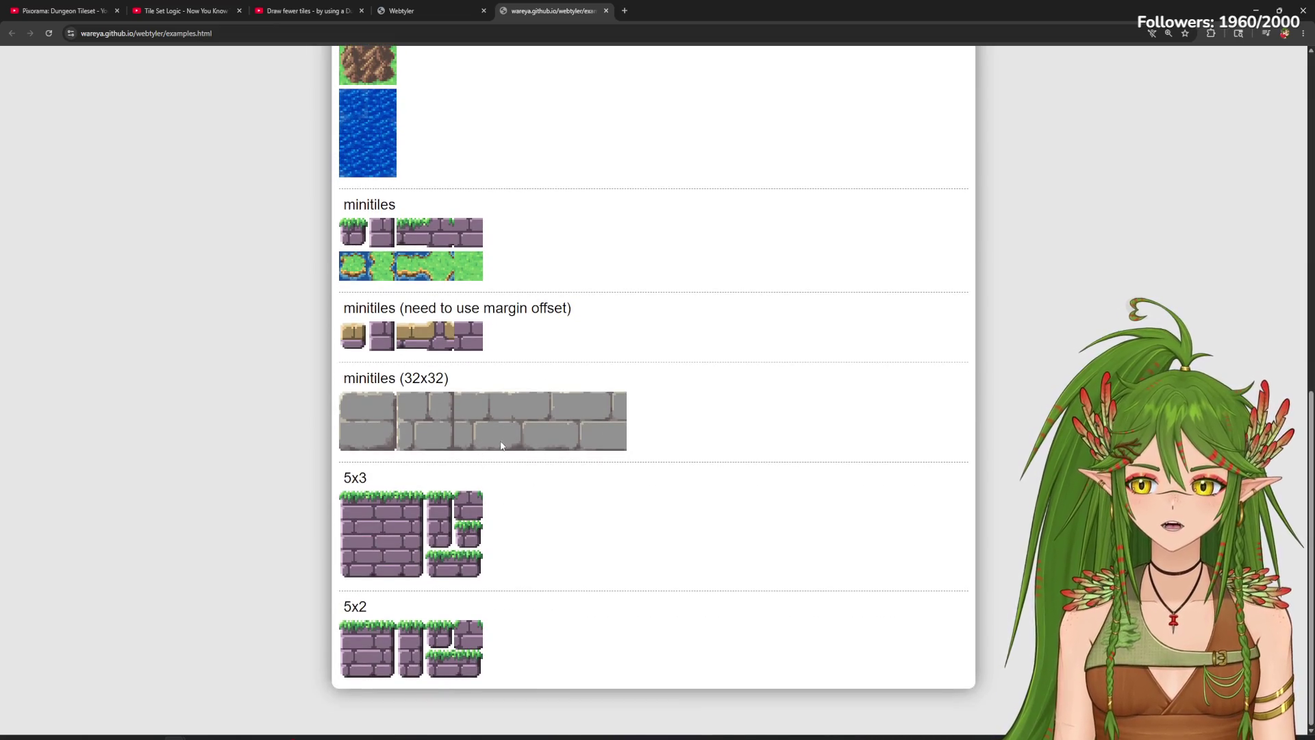
{"action": "left_click", "coordinate": [447, 7]}
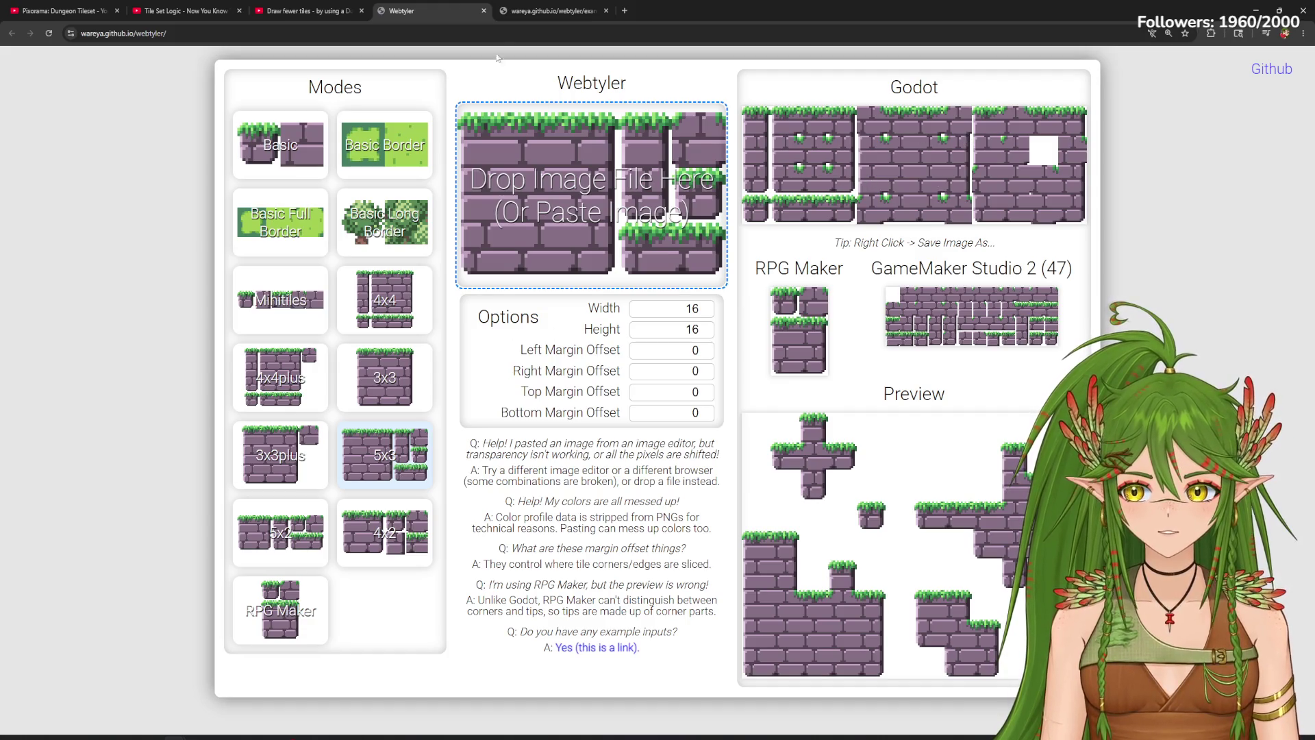
{"action": "left_click", "coordinate": [584, 5]}
{"action": "left_click", "coordinate": [468, 6]}
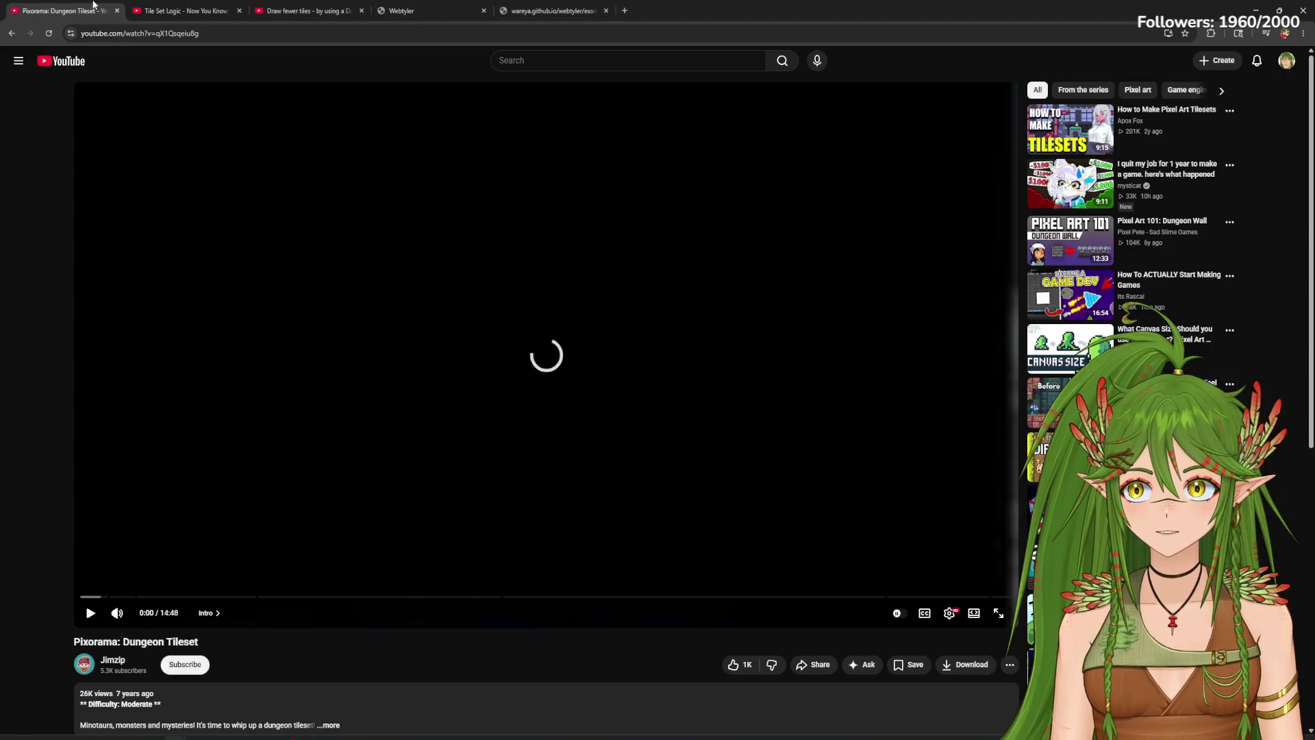
{"action": "left_click", "coordinate": [61, 10]}
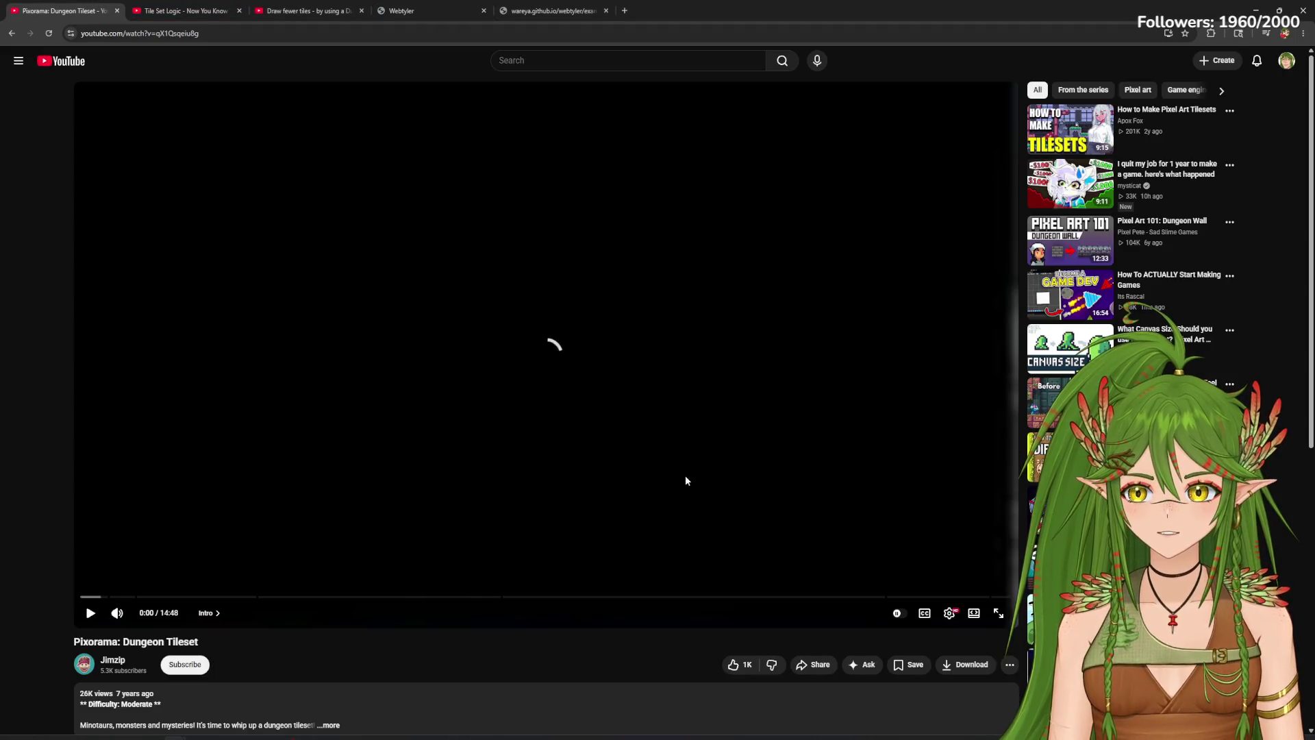
Step: Switch the Pixorama: Dungeon Tileset video to full screen and let it play
{"action": "left_click", "coordinate": [1007, 612]}
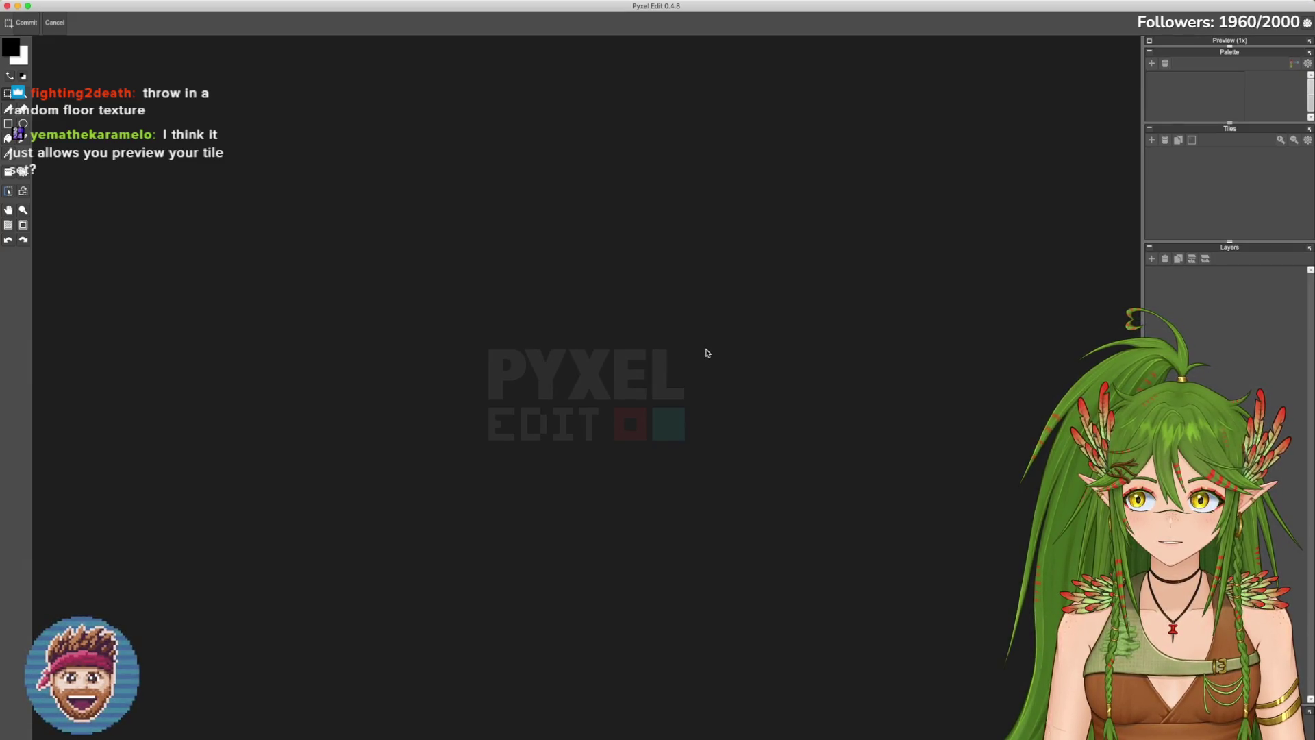
Step: Create a new tiled document of 6×6 tiles at 40 px each
{"action": "left_click", "coordinate": [33, 6]}
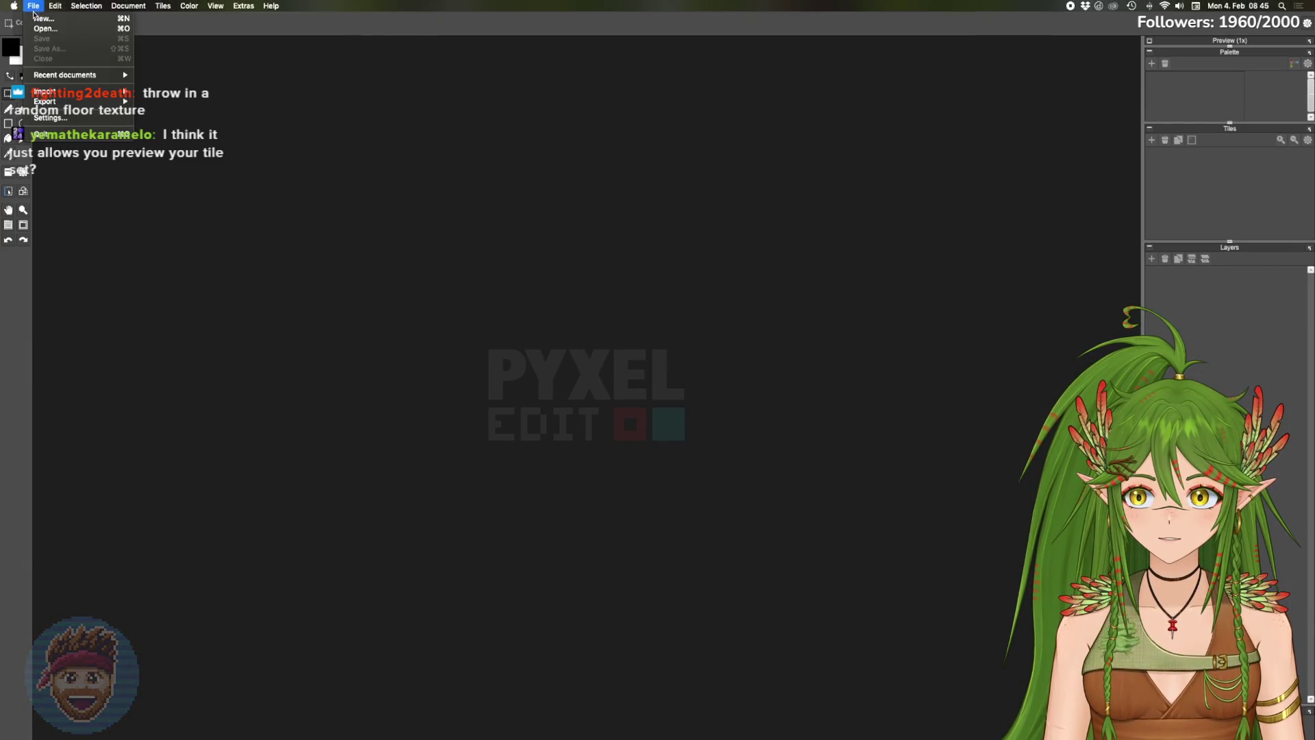
{"action": "left_click", "coordinate": [44, 19]}
{"action": "key", "text": "Tab"}
{"action": "key", "text": "Tab"}
{"action": "key", "text": "Tab"}
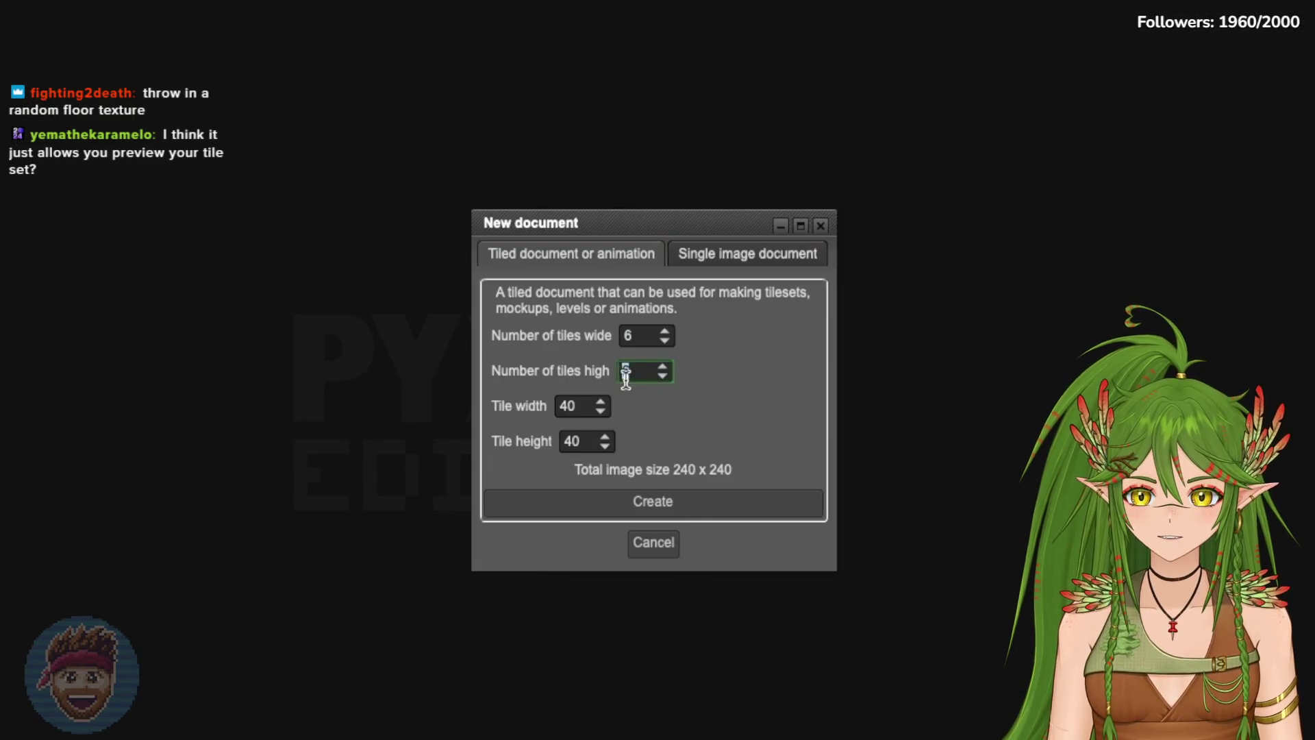
{"action": "left_click", "coordinate": [726, 503]}
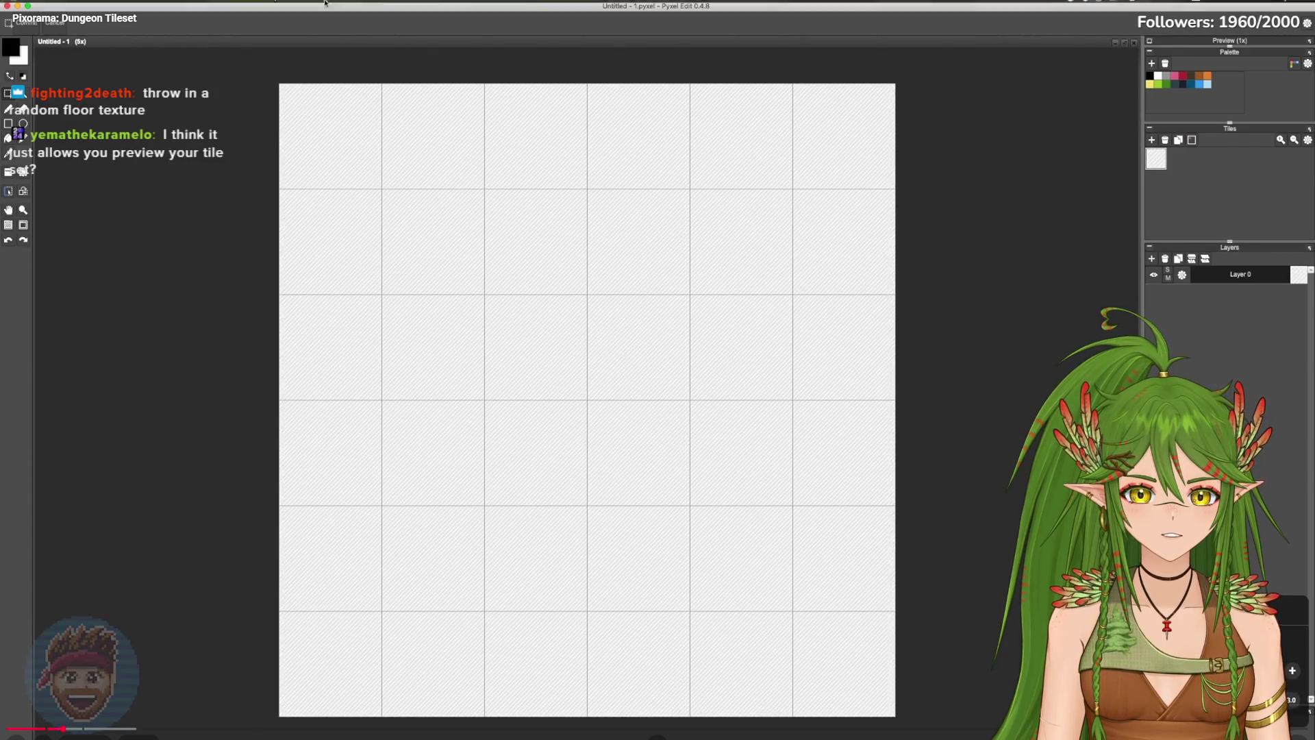
Step: Load the tilemap-palette.png palette and bucket-fill the canvas dark green
{"action": "left_click", "coordinate": [185, 5]}
{"action": "left_click", "coordinate": [205, 39]}
{"action": "left_click", "coordinate": [891, 424]}
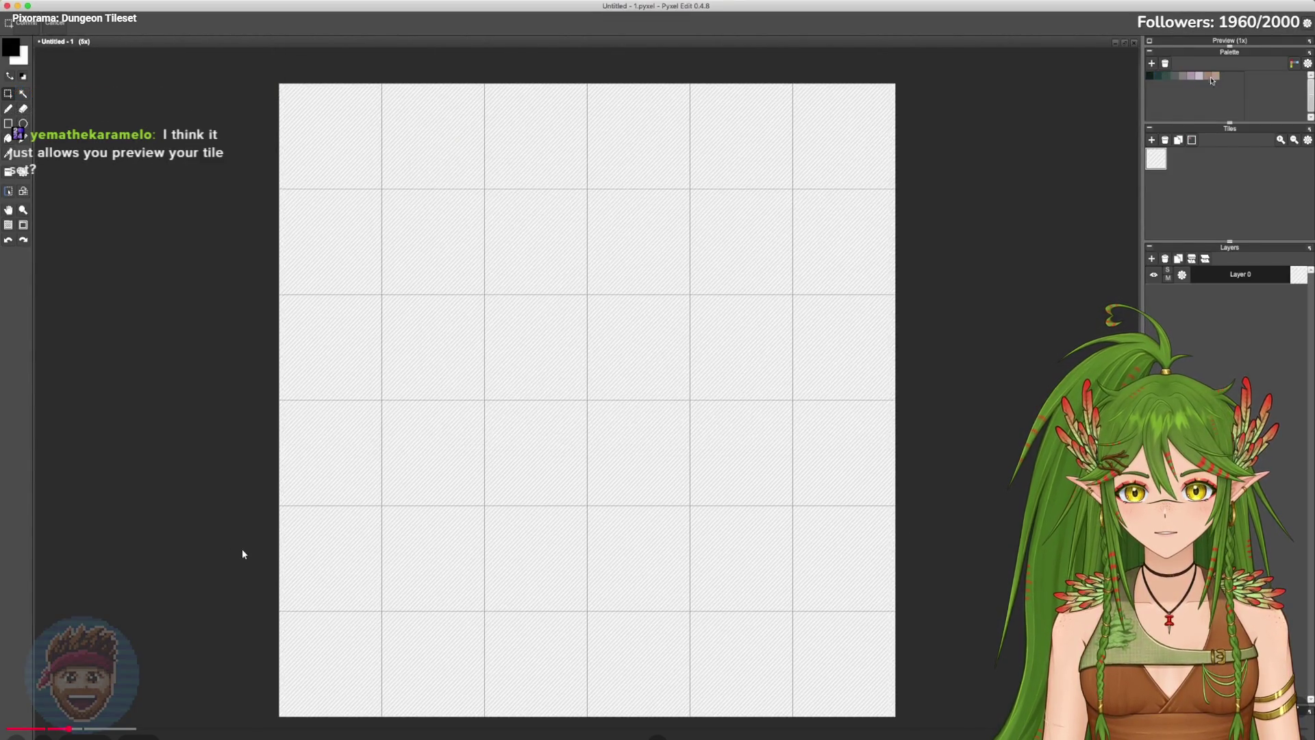
{"action": "left_click", "coordinate": [1150, 75]}
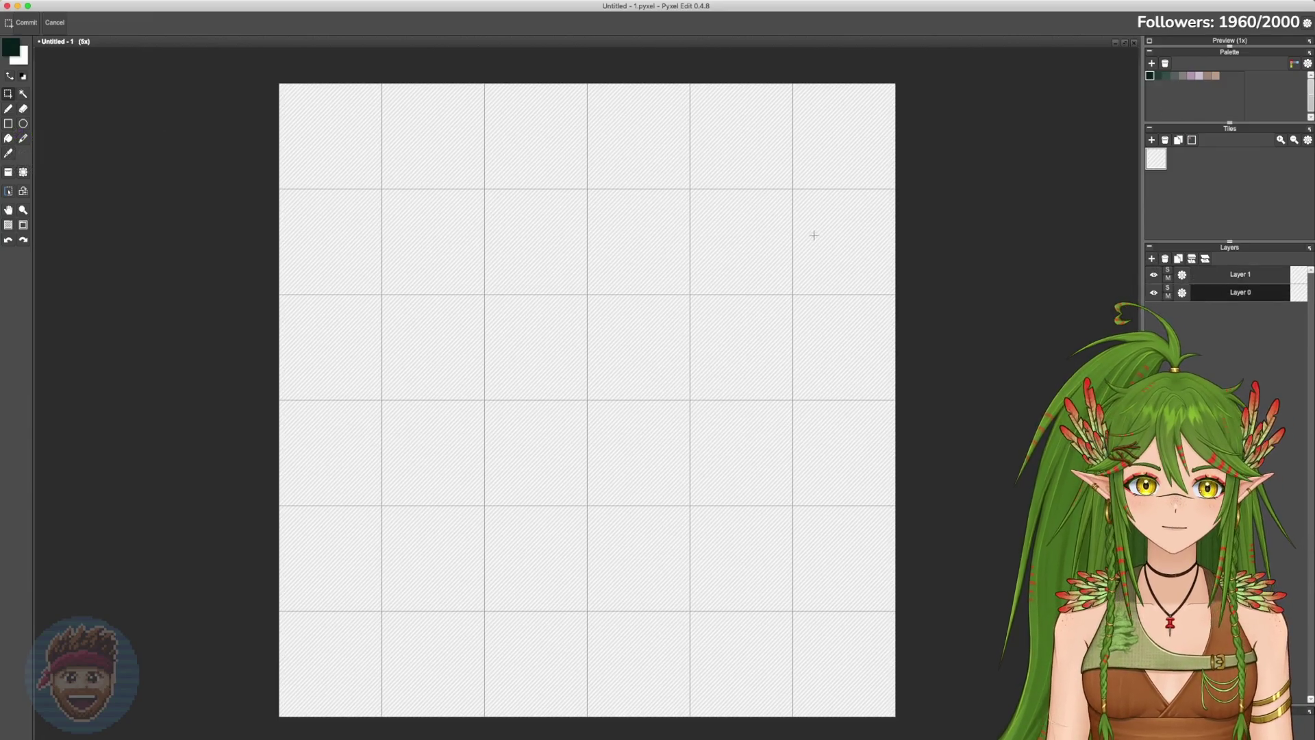
{"action": "key", "text": "f"}
{"action": "left_click", "coordinate": [786, 235]}
Step: Rename the bottom layer BG and the upper layer Walls
{"action": "left_click", "coordinate": [1184, 293]}
{"action": "type", "text": "G"}
{"action": "key", "text": "Return"}
{"action": "left_click", "coordinate": [1182, 275]}
{"action": "type", "text": "Walls"}
{"action": "key", "text": "Return"}
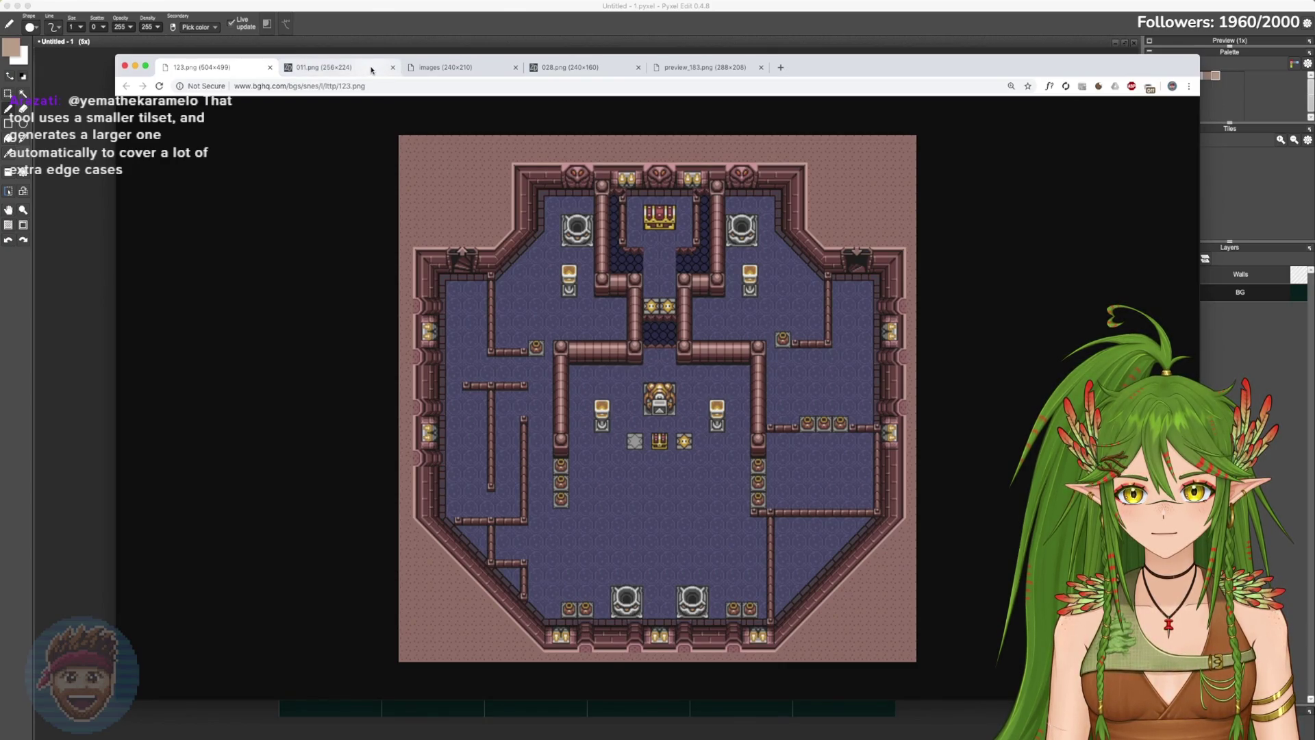
Step: Browse the reference screenshots 123.png, 011.png, 028.png and the opengameart tileset, then return to Pyxel Edit
{"action": "left_click", "coordinate": [372, 70]}
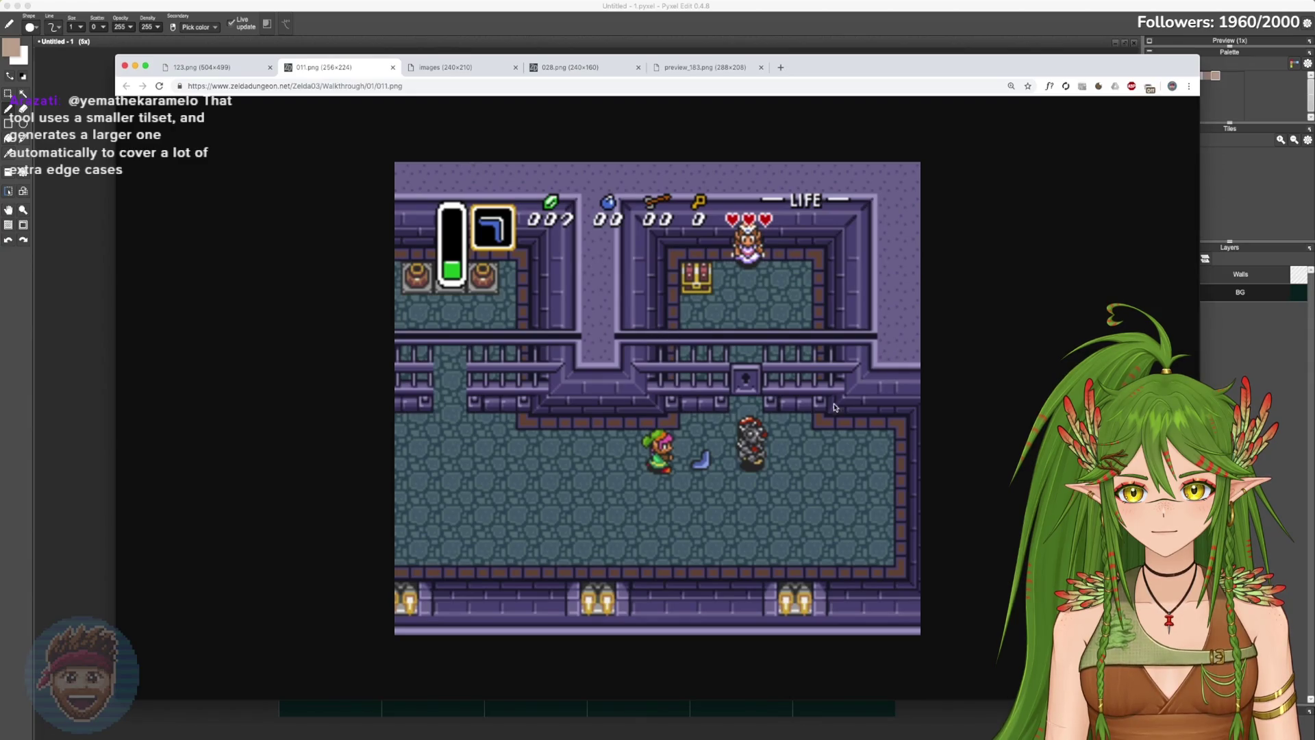
{"action": "left_click", "coordinate": [452, 71]}
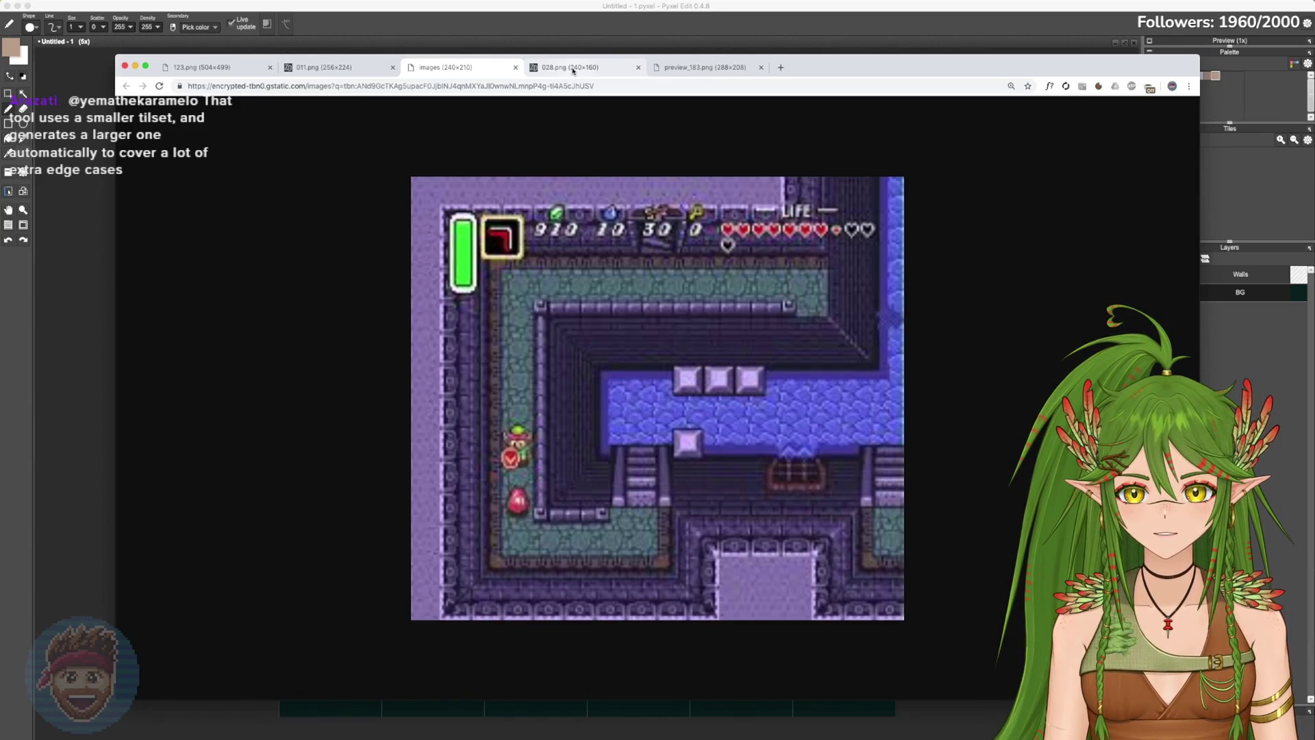
{"action": "left_click", "coordinate": [573, 71]}
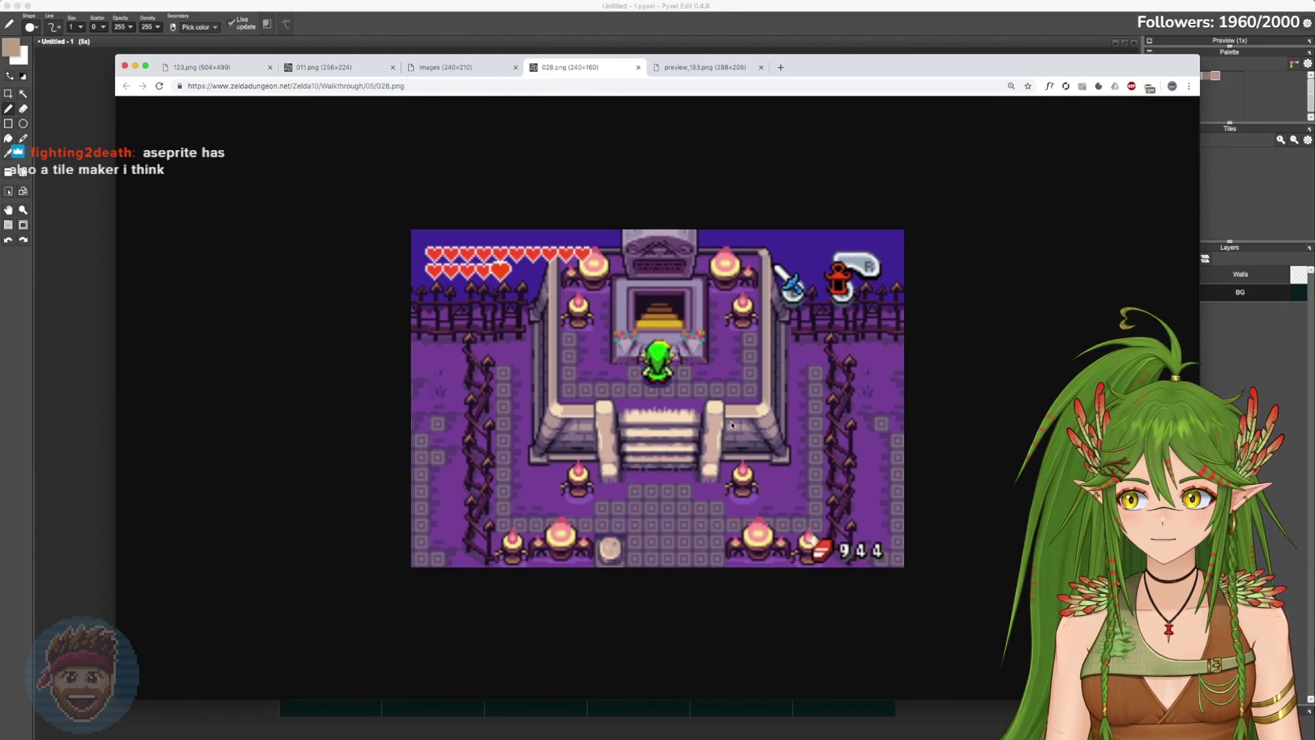
{"action": "key", "text": "ctrl+Tab"}
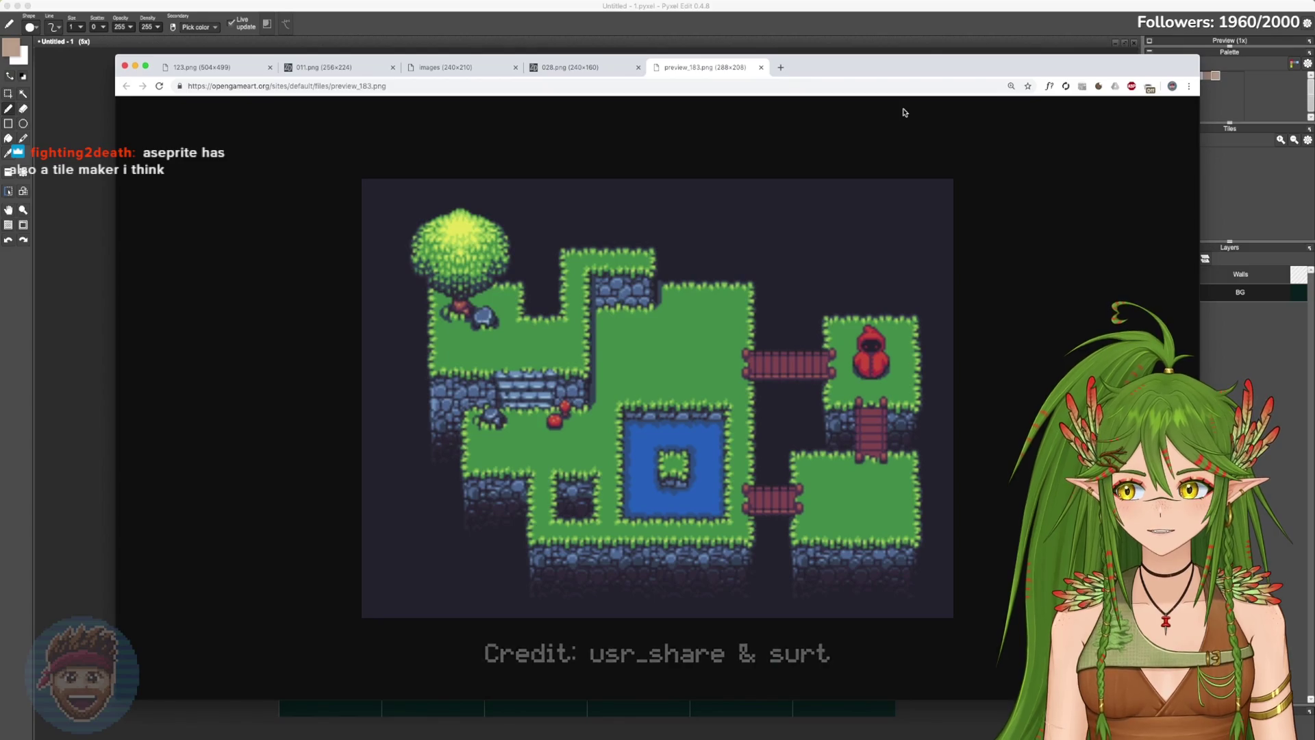
{"action": "key", "text": "super+Tab"}
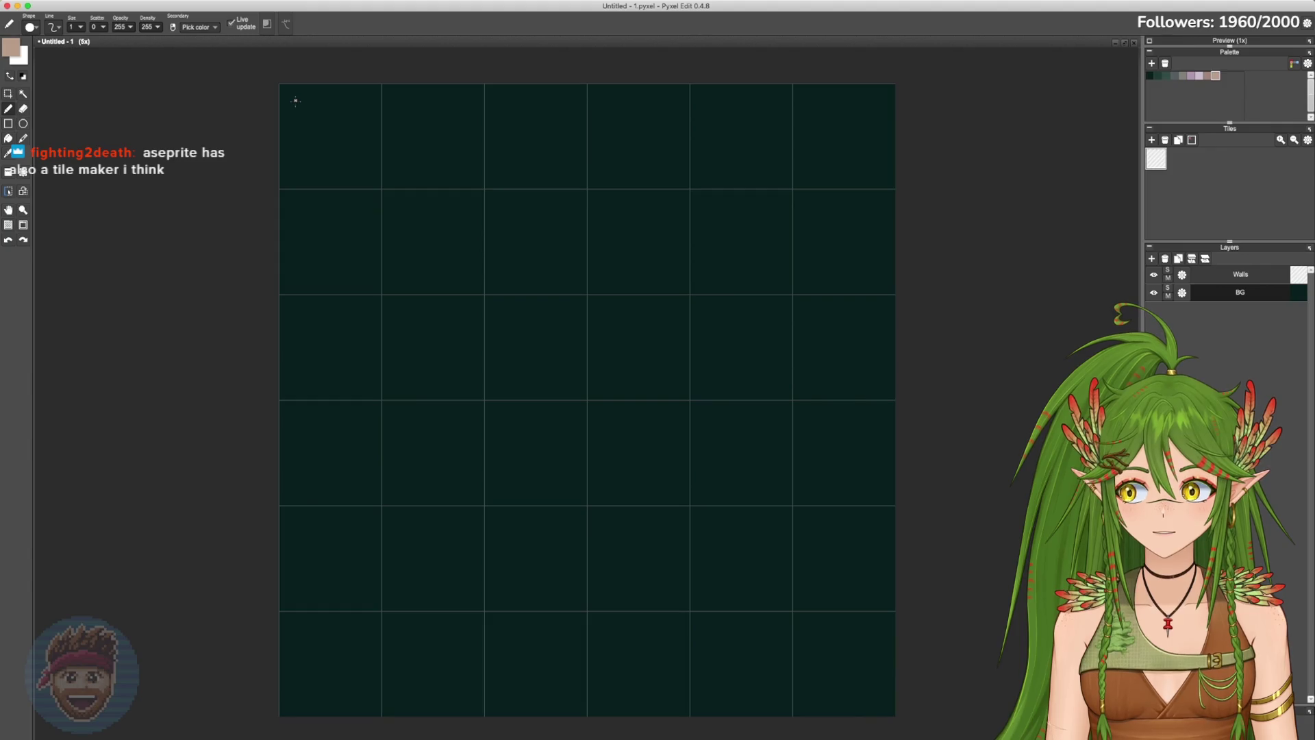
Step: Draw a tan square wall outline with the Rectangle tool, starting at the canvas's top-left corner
{"action": "left_click", "coordinate": [1208, 76]}
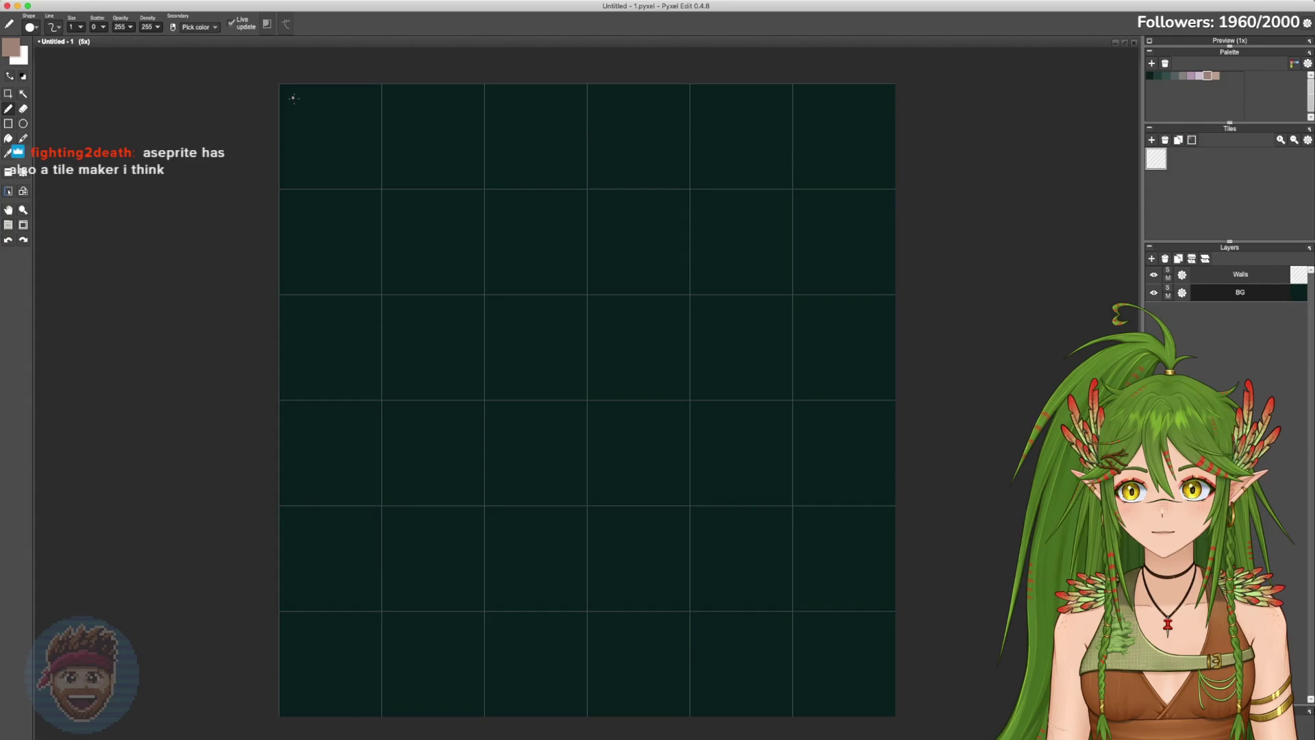
{"action": "key", "text": "r"}
{"action": "mouse_move", "coordinate": [286, 90]}
{"action": "left_mouse_down"}
{"action": "mouse_move", "coordinate": [575, 345]}
{"action": "mouse_move", "coordinate": [589, 391]}
{"action": "left_mouse_up"}
{"action": "key", "text": "v"}
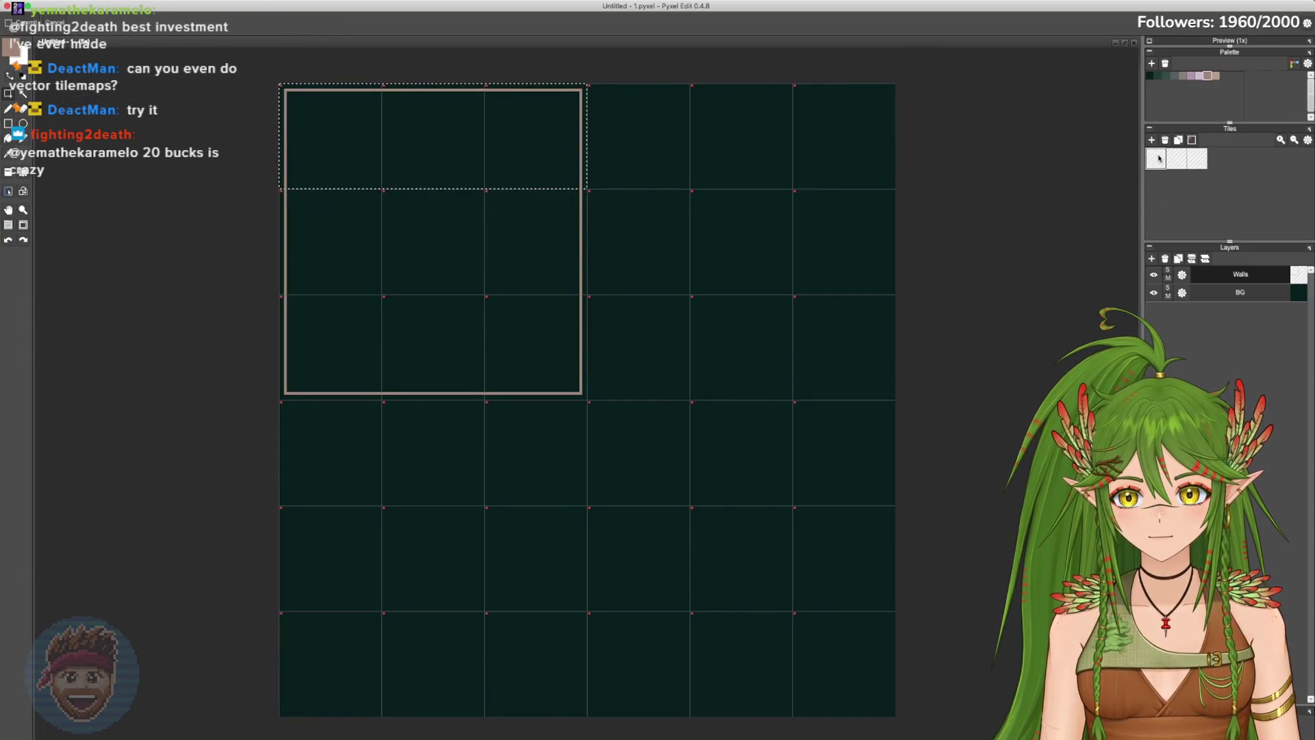
Step: Stamp wall tiles across the top row, from the top-left cells to the top-right corner
{"action": "left_click", "coordinate": [1160, 158]}
{"action": "left_click", "coordinate": [355, 138]}
{"action": "left_click", "coordinate": [434, 138]}
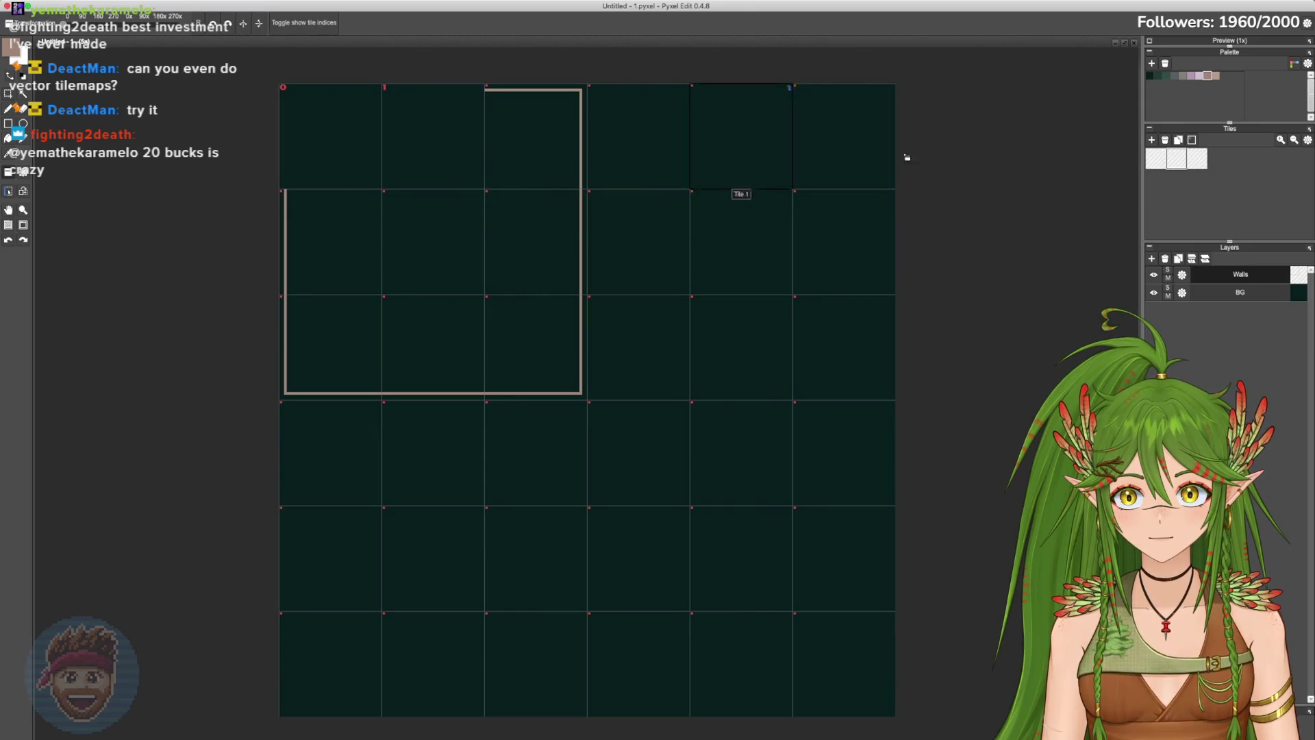
{"action": "key", "text": "ctrl+v"}
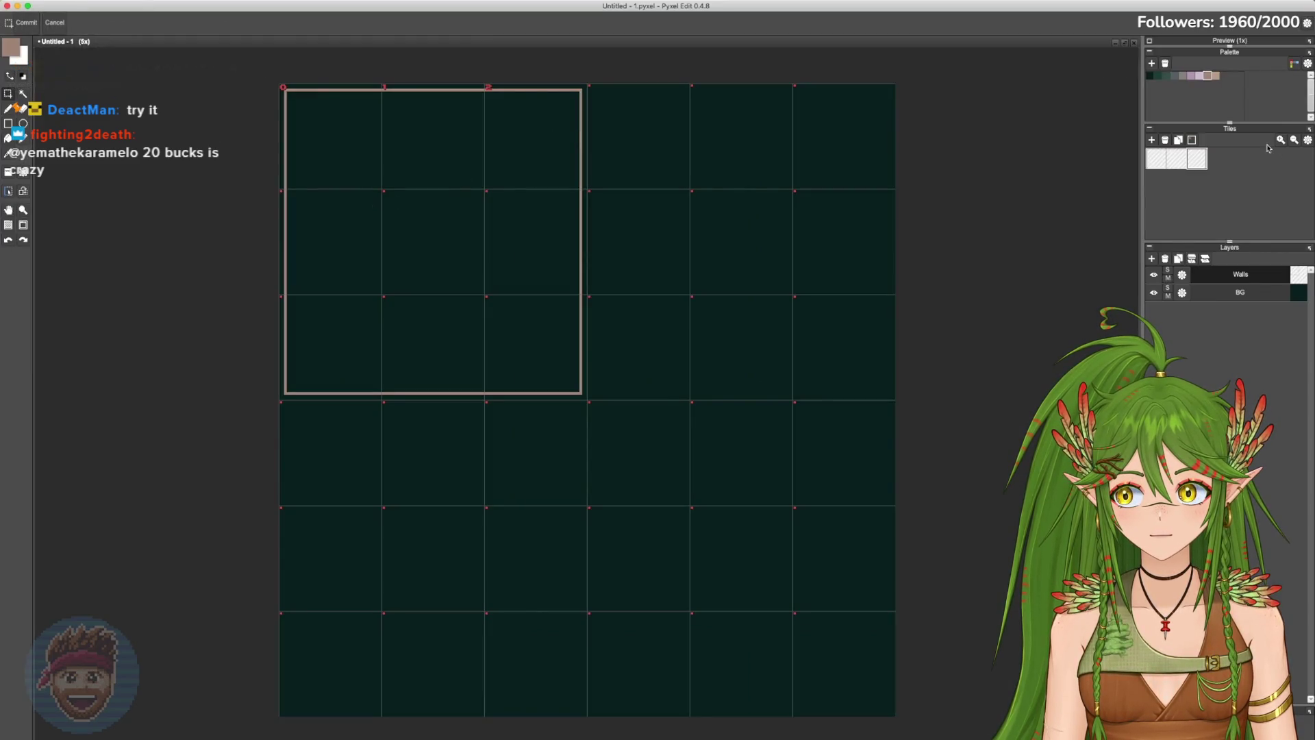
{"action": "key", "text": "t"}
{"action": "left_click", "coordinate": [871, 147]}
{"action": "left_click_drag", "start_coordinate": [727, 150], "coordinate": [564, 146]}
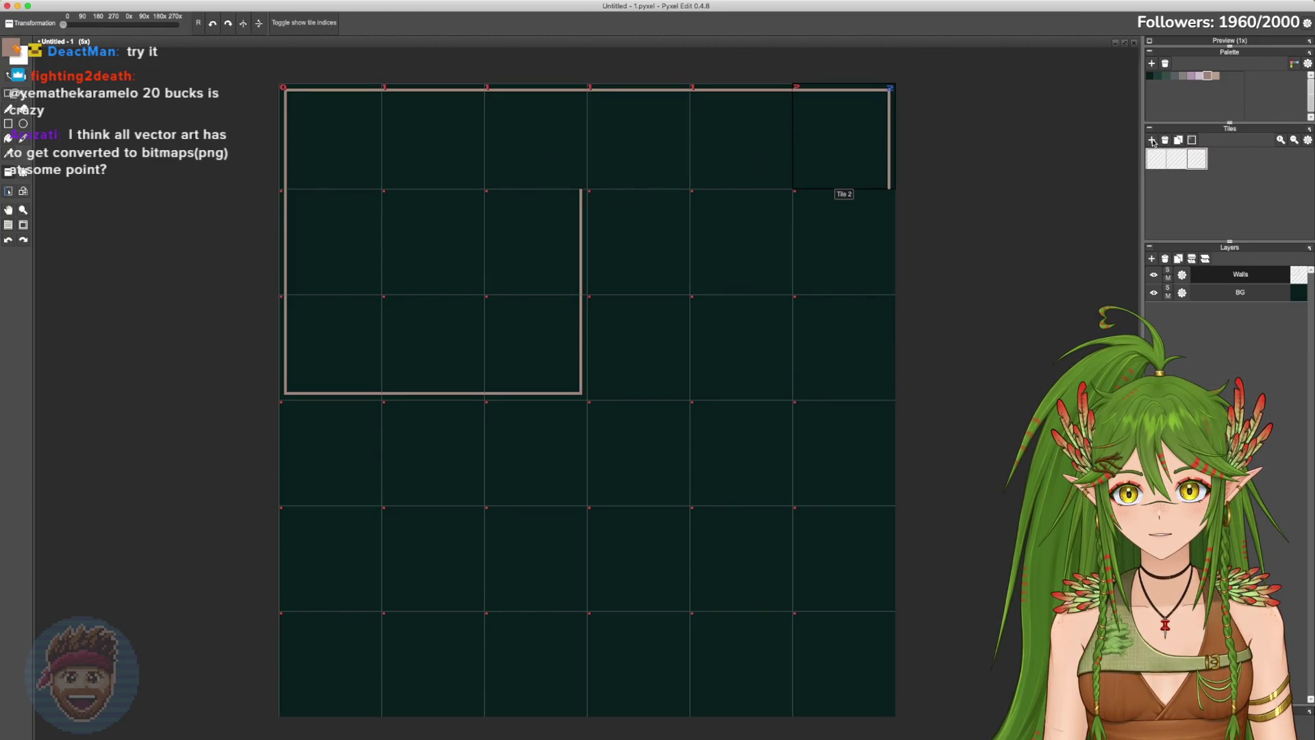
Step: Copy wall pieces onto the middle row and the lower-left three cells, adding side walls
{"action": "left_click_drag", "start_coordinate": [470, 215], "coordinate": [548, 240]}
{"action": "key", "text": "t"}
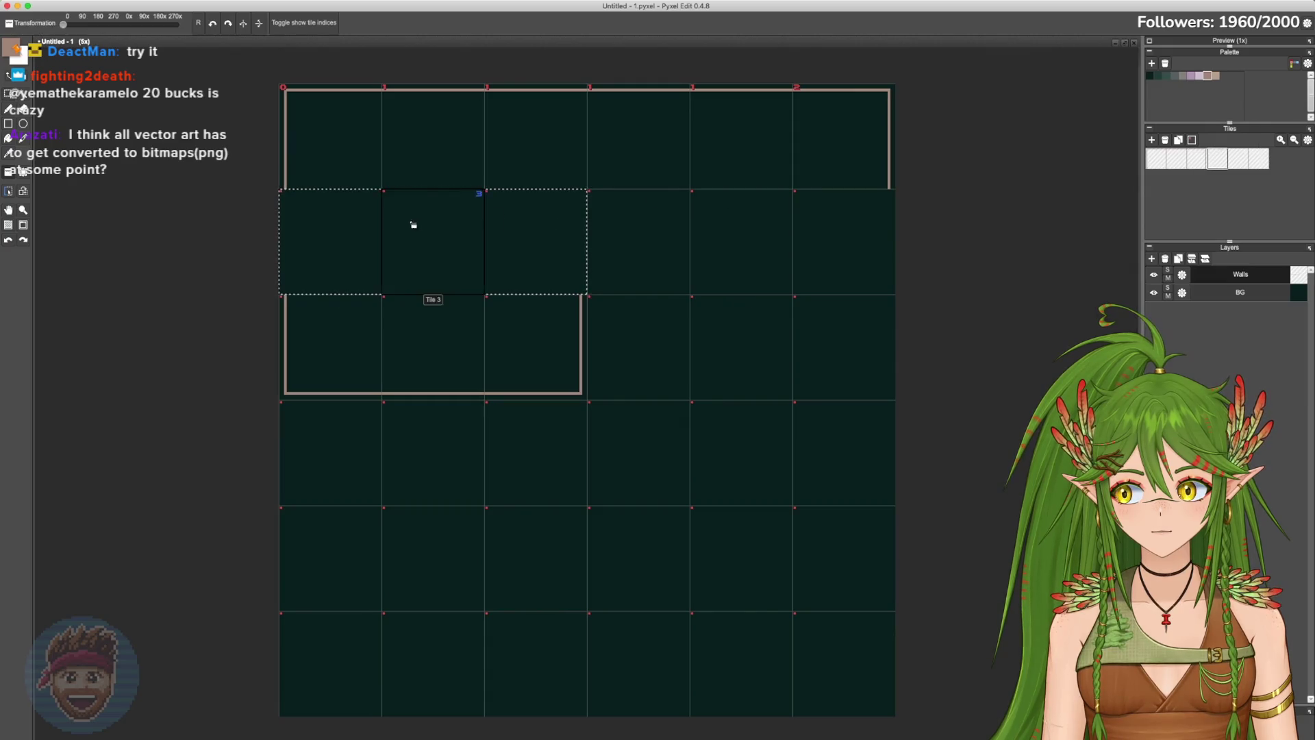
{"action": "left_click", "coordinate": [1239, 159]}
{"action": "left_click", "coordinate": [1260, 159]}
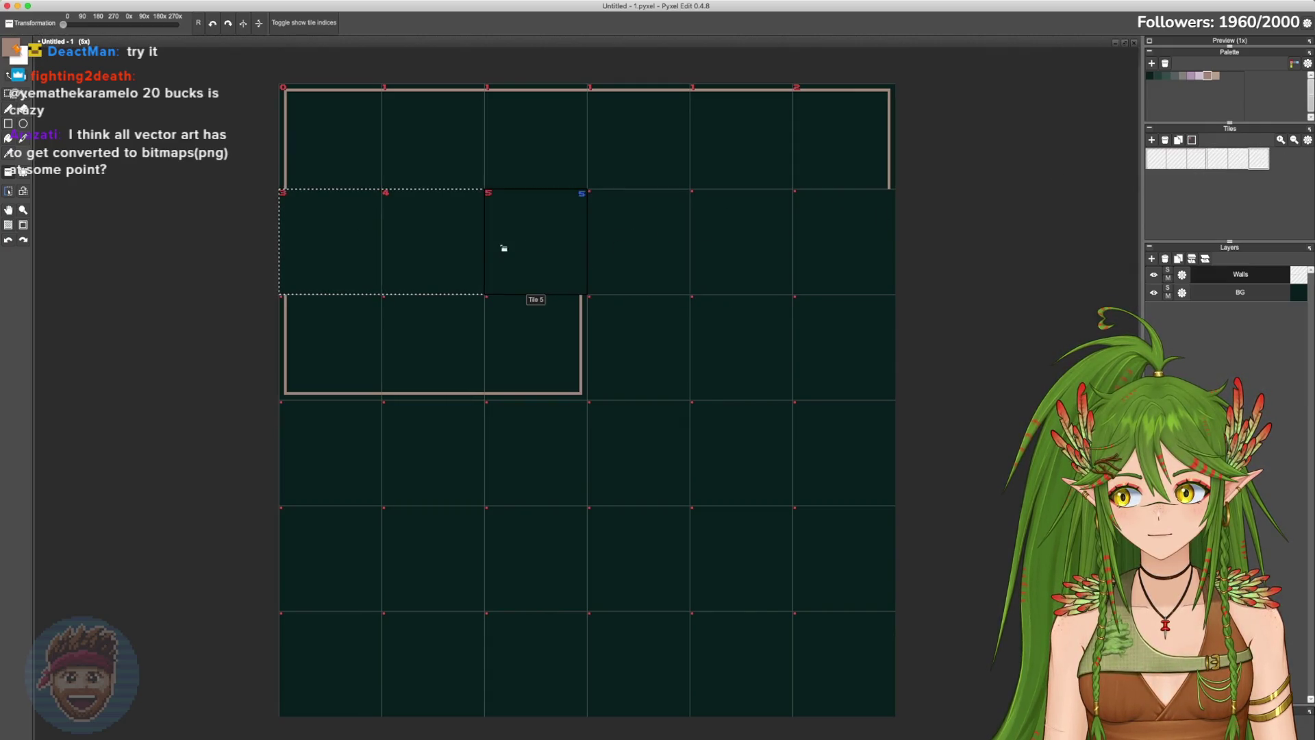
{"action": "left_click", "coordinate": [502, 247]}
{"action": "left_click_drag", "start_coordinate": [359, 333], "coordinate": [541, 356]}
{"action": "key", "text": "t"}
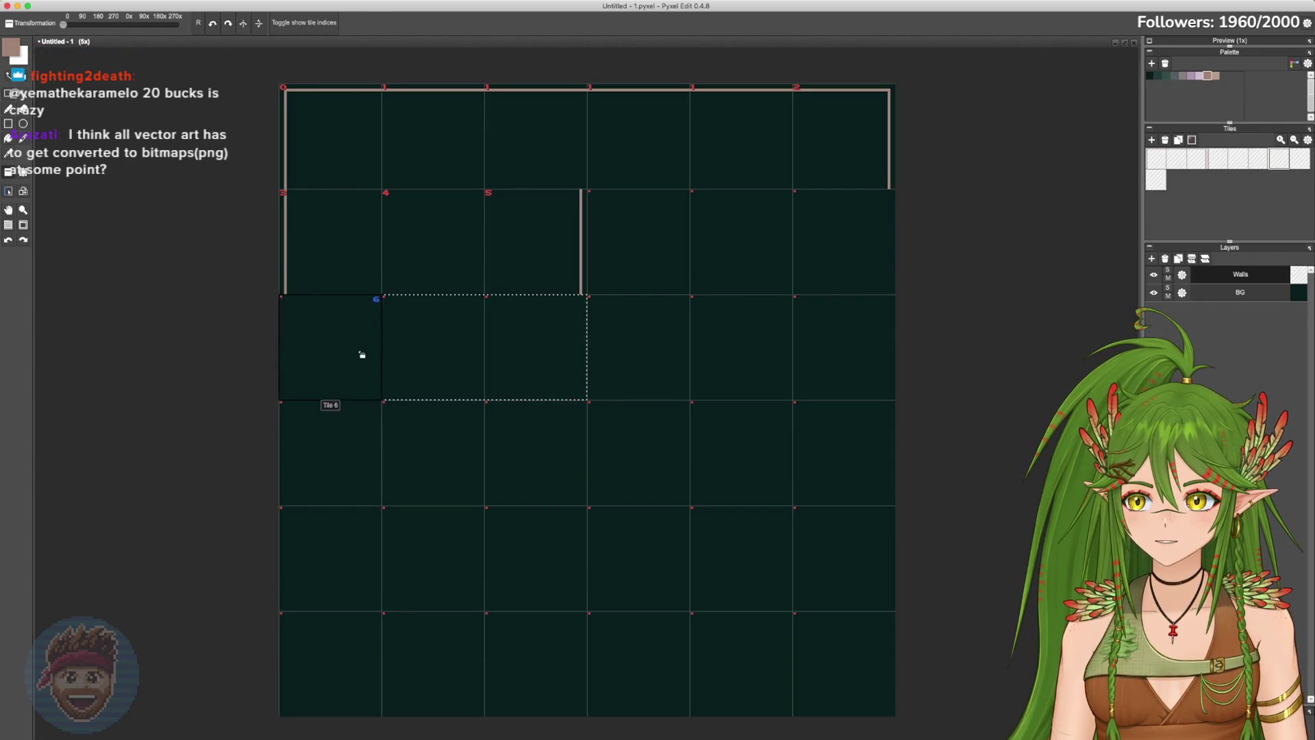
{"action": "key", "text": "ctrl+d"}
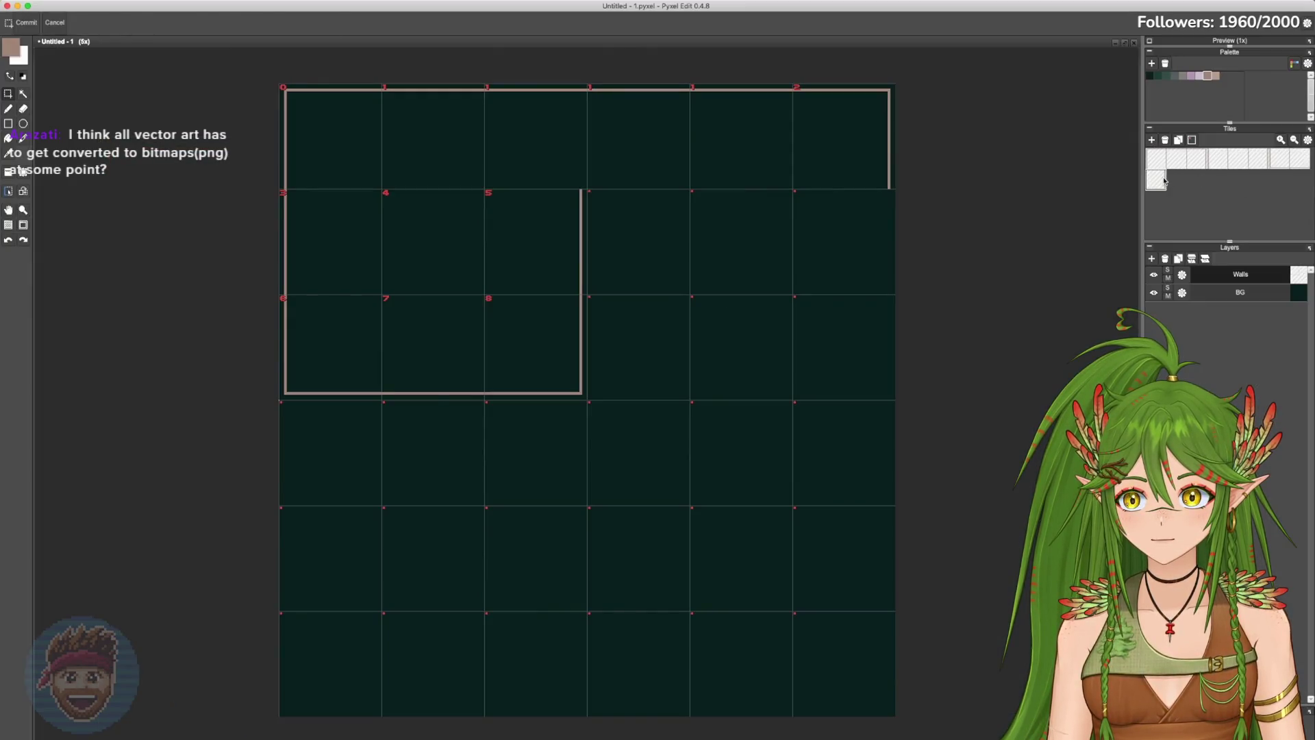
Step: Fill row 3's right cells with wall tiles and cover row 2's stray vertical wall with Tile 4
{"action": "left_click", "coordinate": [843, 343]}
{"action": "left_click", "coordinate": [637, 342]}
{"action": "left_click", "coordinate": [740, 343]}
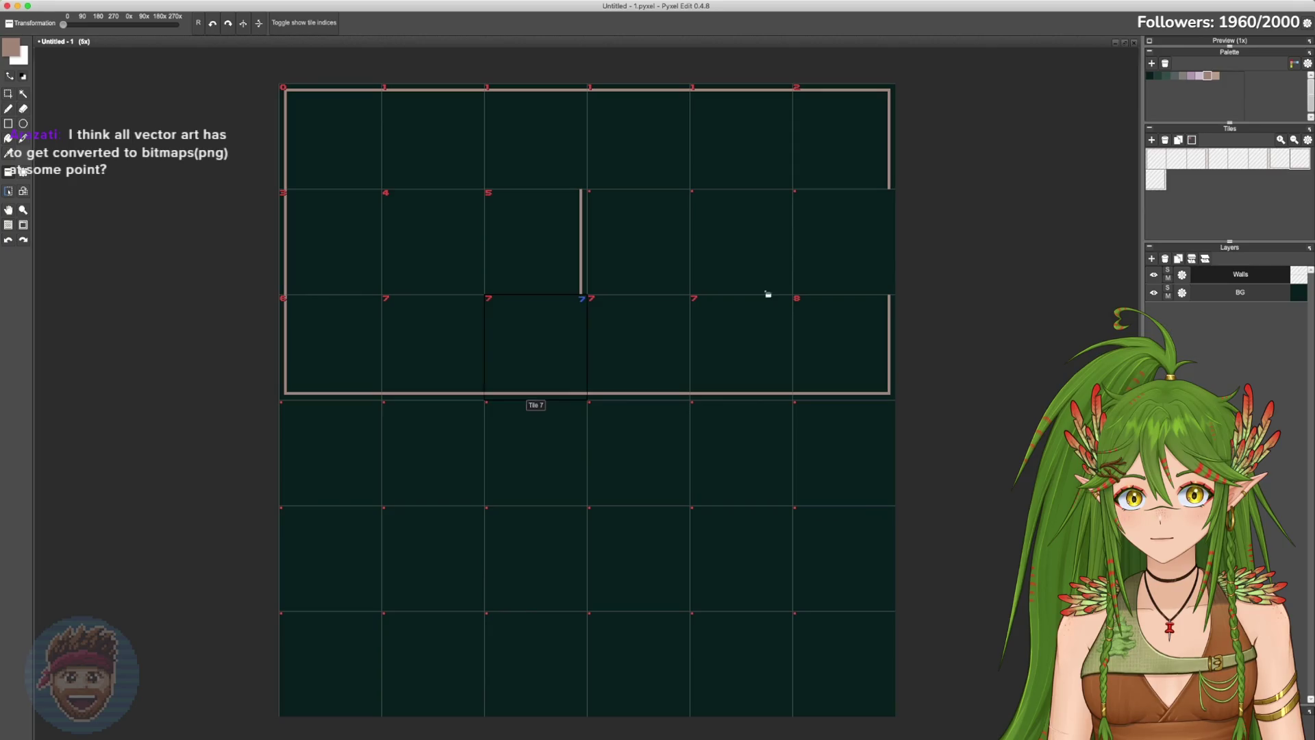
{"action": "left_click", "coordinate": [1238, 159]}
{"action": "left_click", "coordinate": [635, 267]}
{"action": "left_click", "coordinate": [722, 256]}
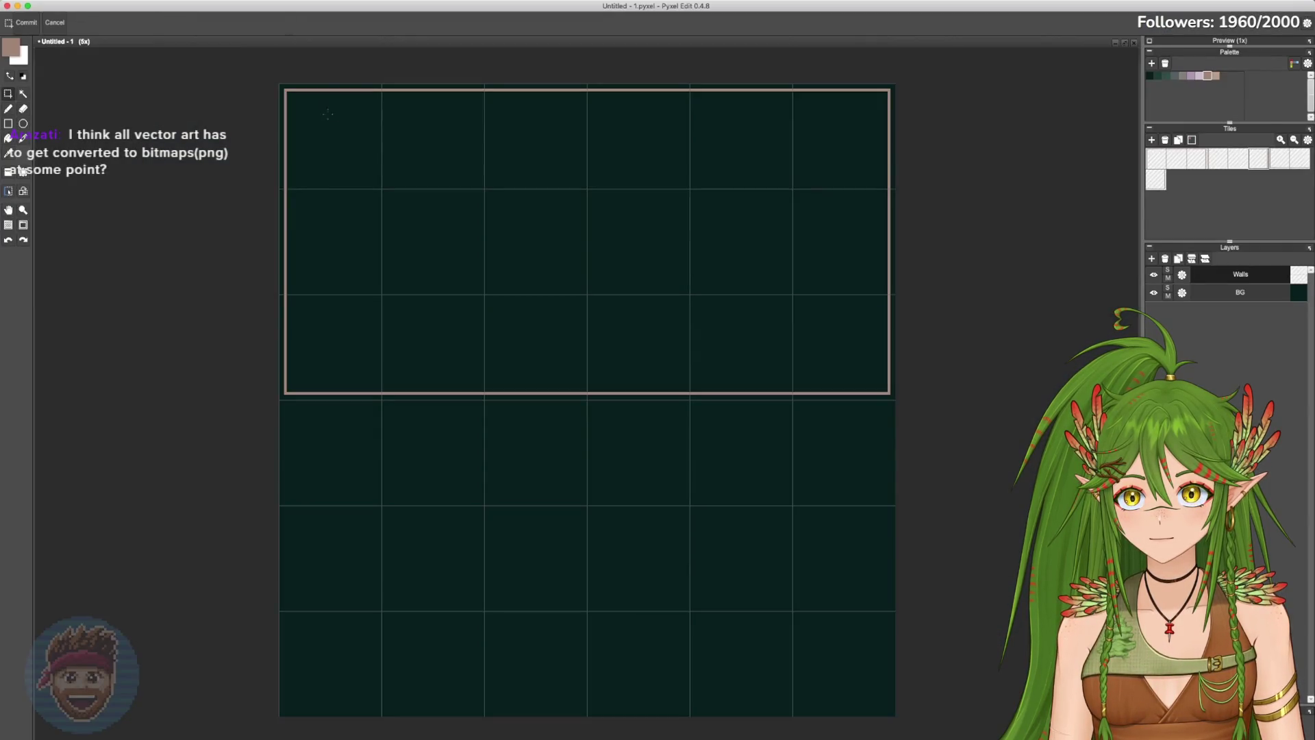
Step: With a dark green pencil, draw diagonals from the room corners joined to an inner perspective rectangle
{"action": "key", "text": "b"}
{"action": "left_click", "coordinate": [1158, 76]}
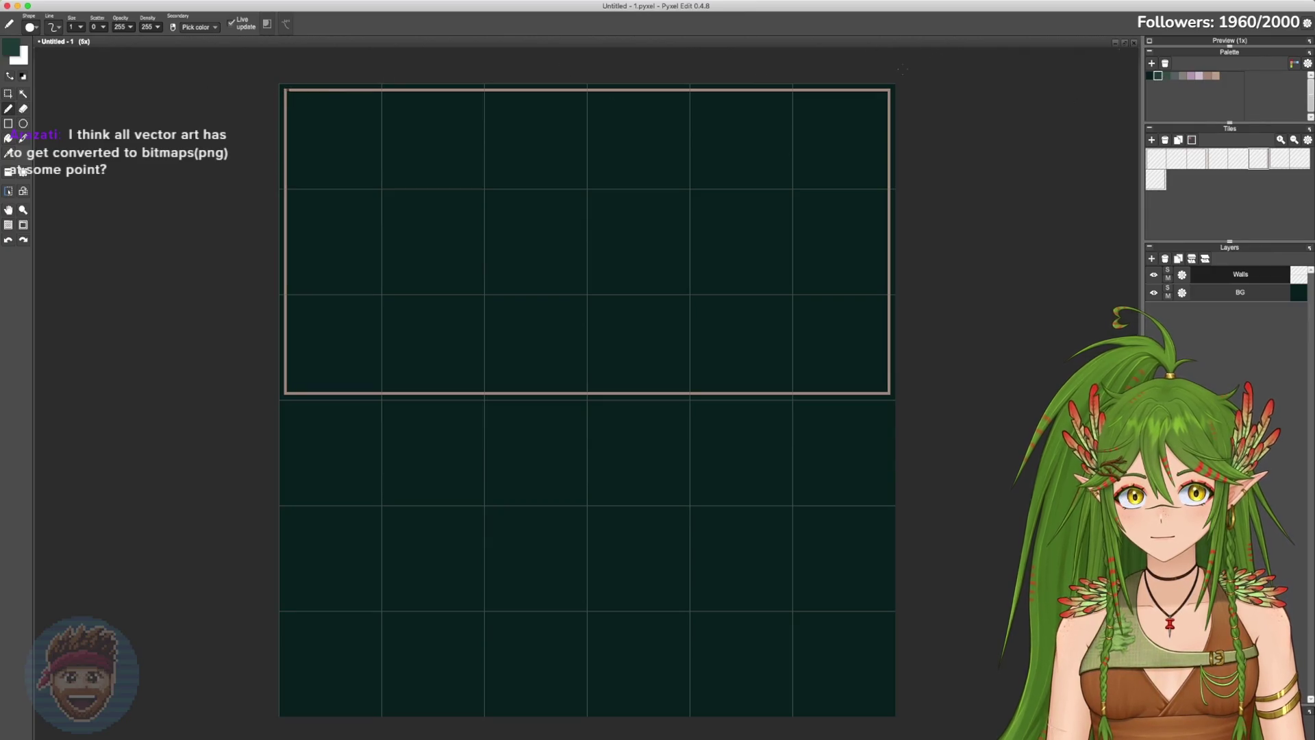
{"action": "left_click", "coordinate": [1150, 76]}
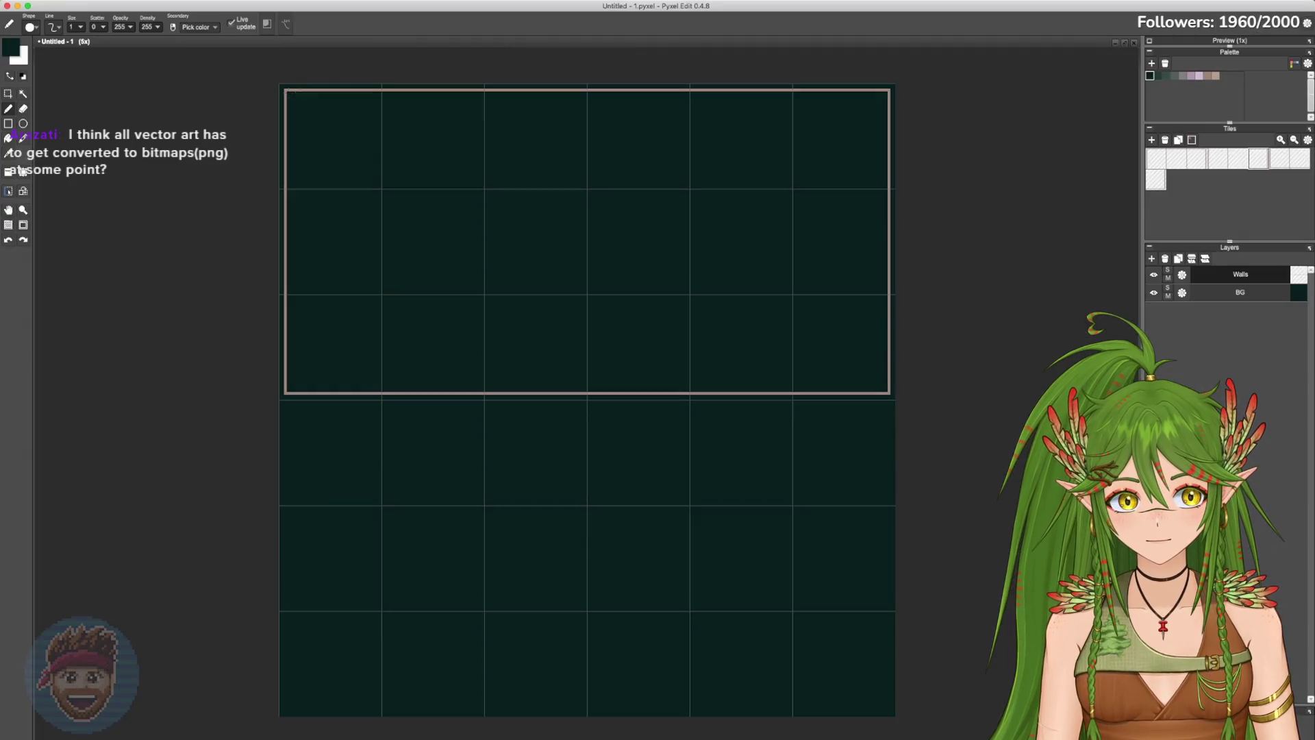
{"action": "left_click", "coordinate": [1159, 76]}
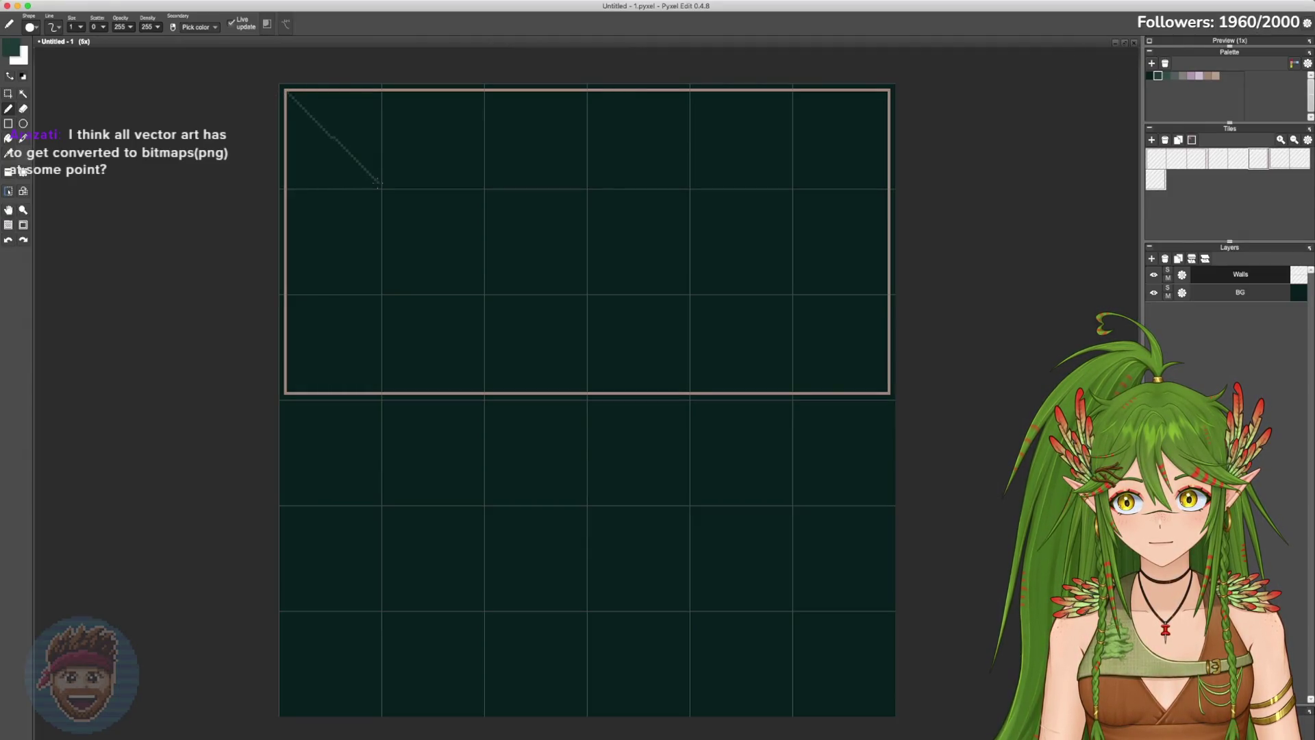
{"action": "left_click", "coordinate": [376, 184], "text": "shift"}
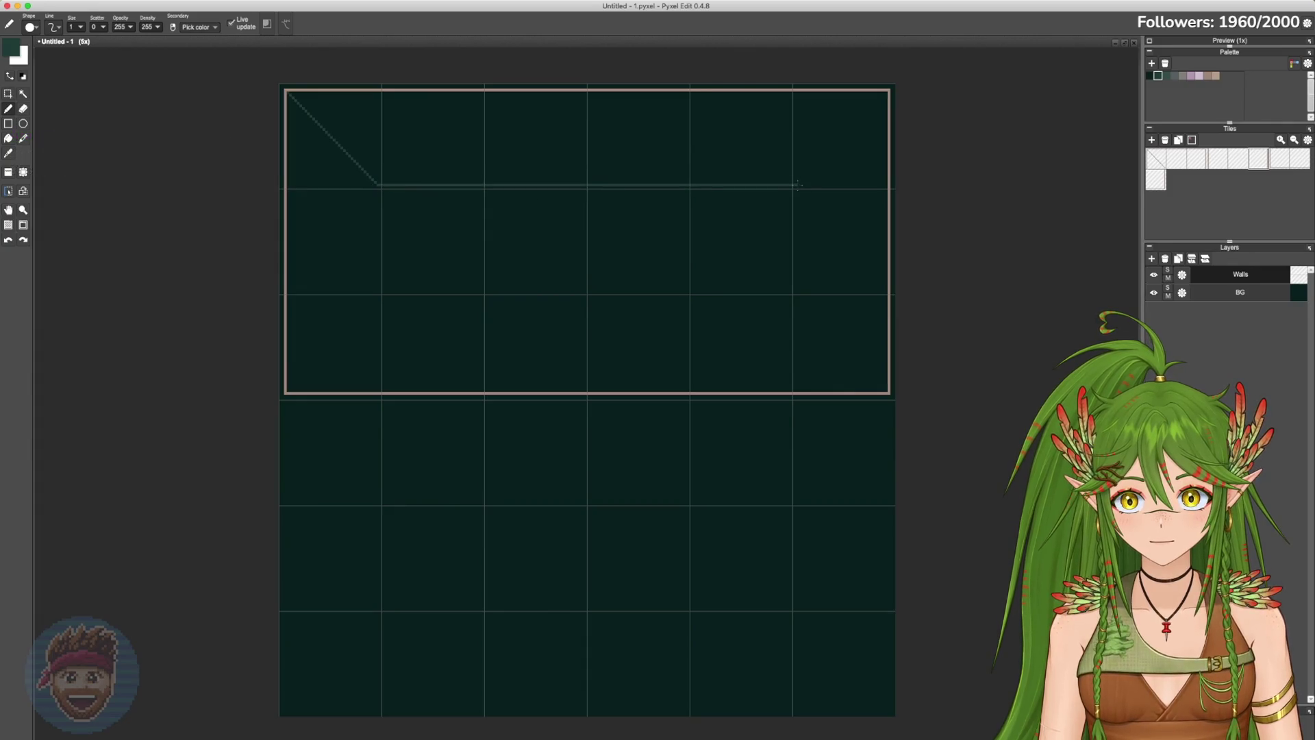
{"action": "left_click", "coordinate": [888, 93], "text": "shift"}
{"action": "left_click", "coordinate": [796, 185]}
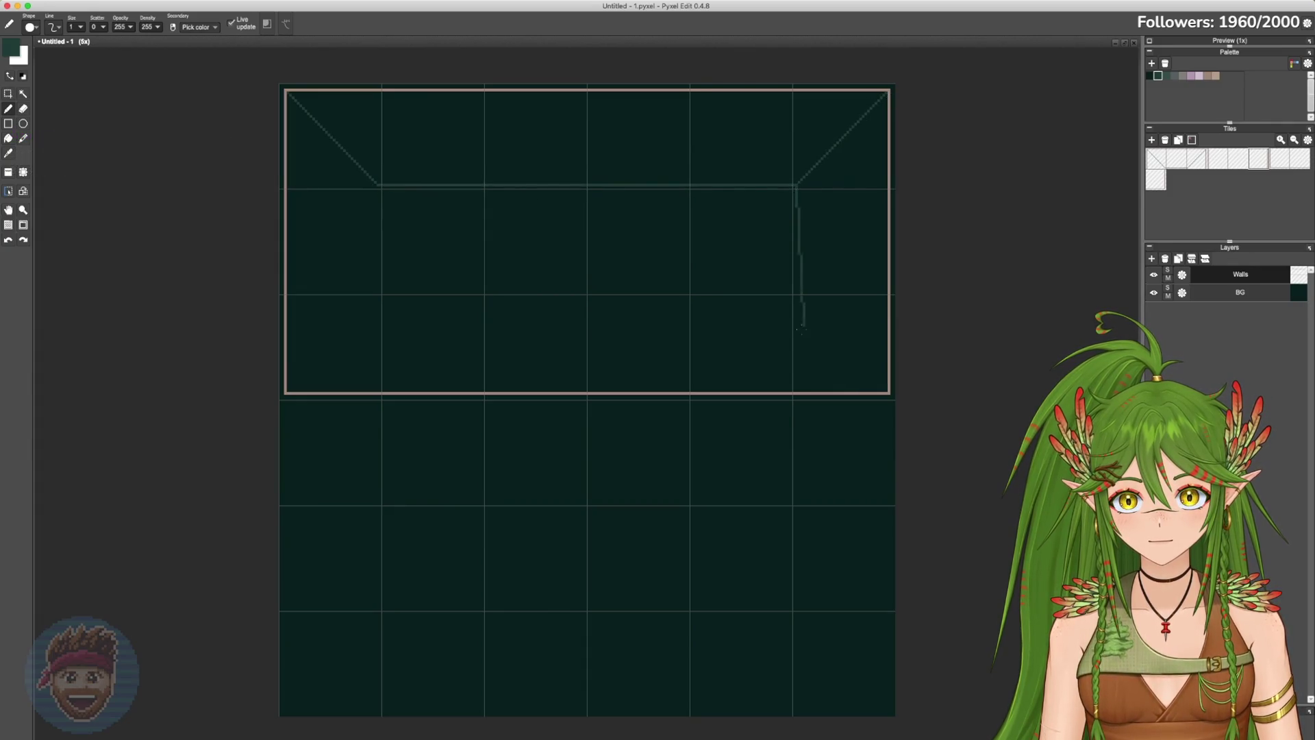
{"action": "left_click", "coordinate": [797, 298]}
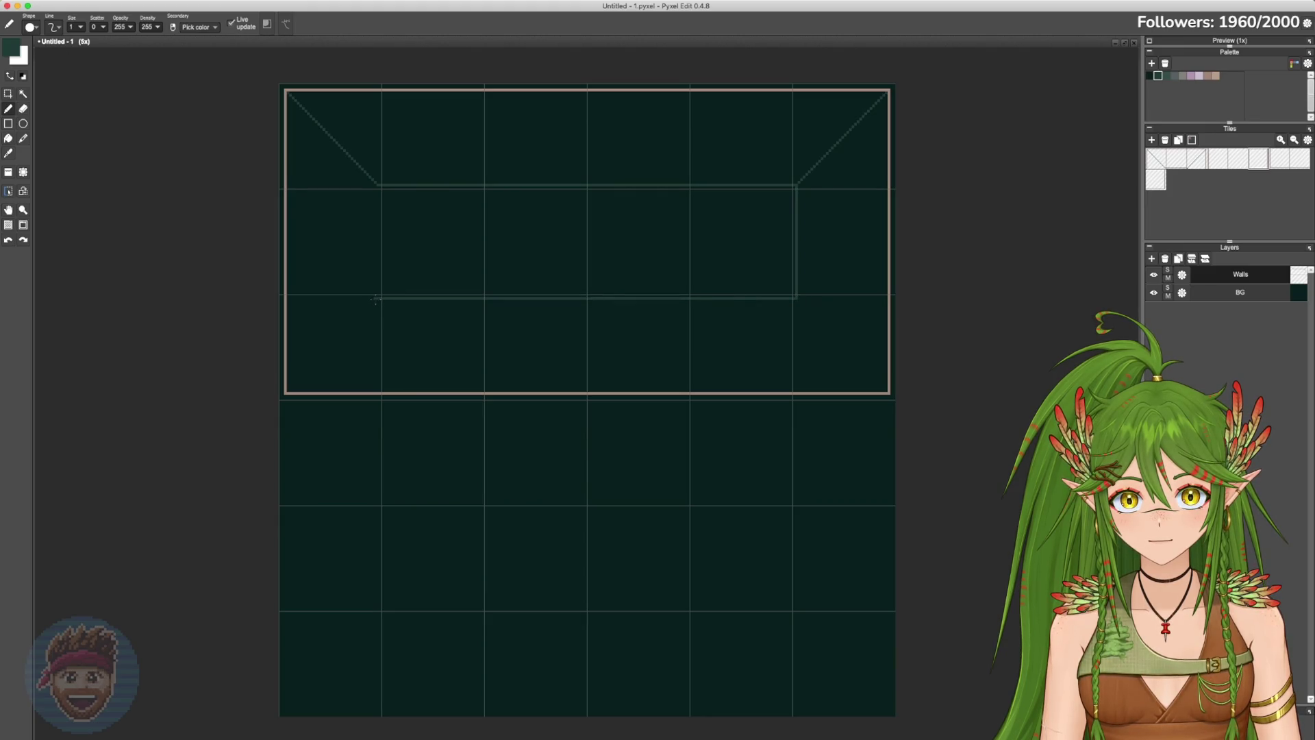
{"action": "left_click", "coordinate": [377, 298]}
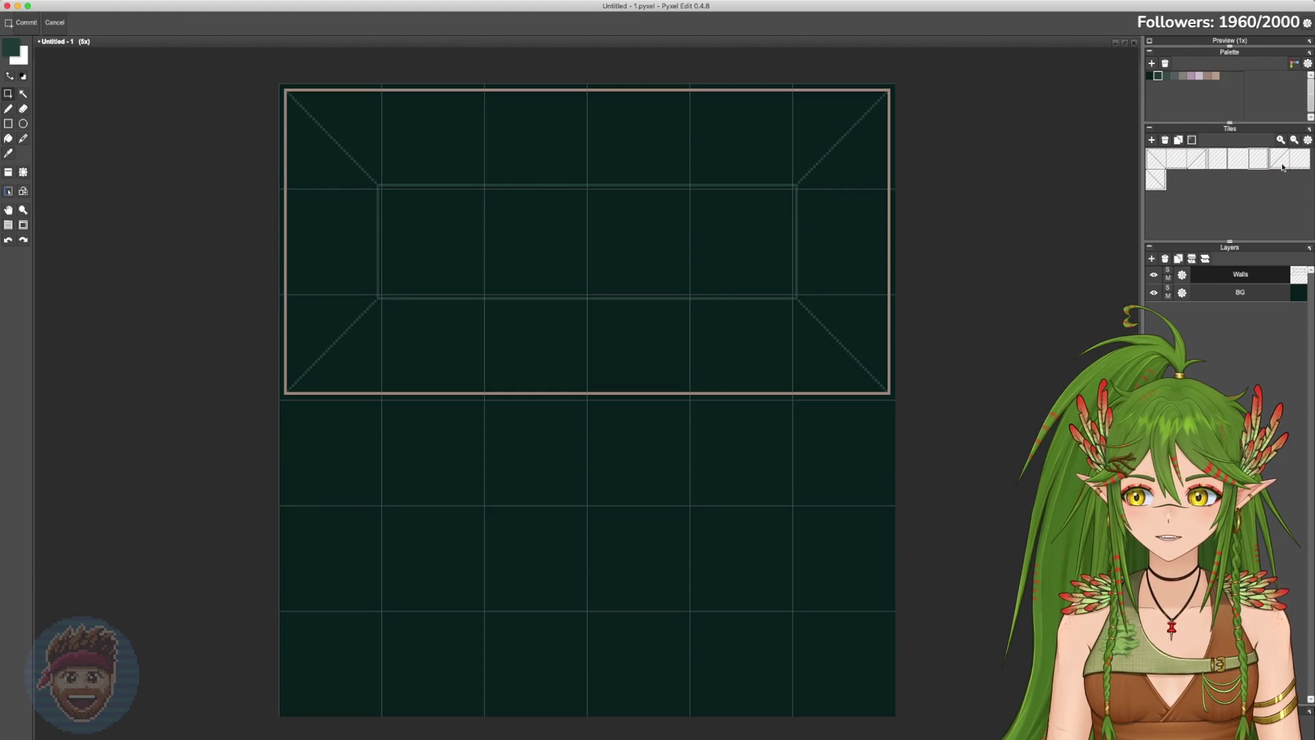
{"action": "left_click", "coordinate": [1153, 164]}
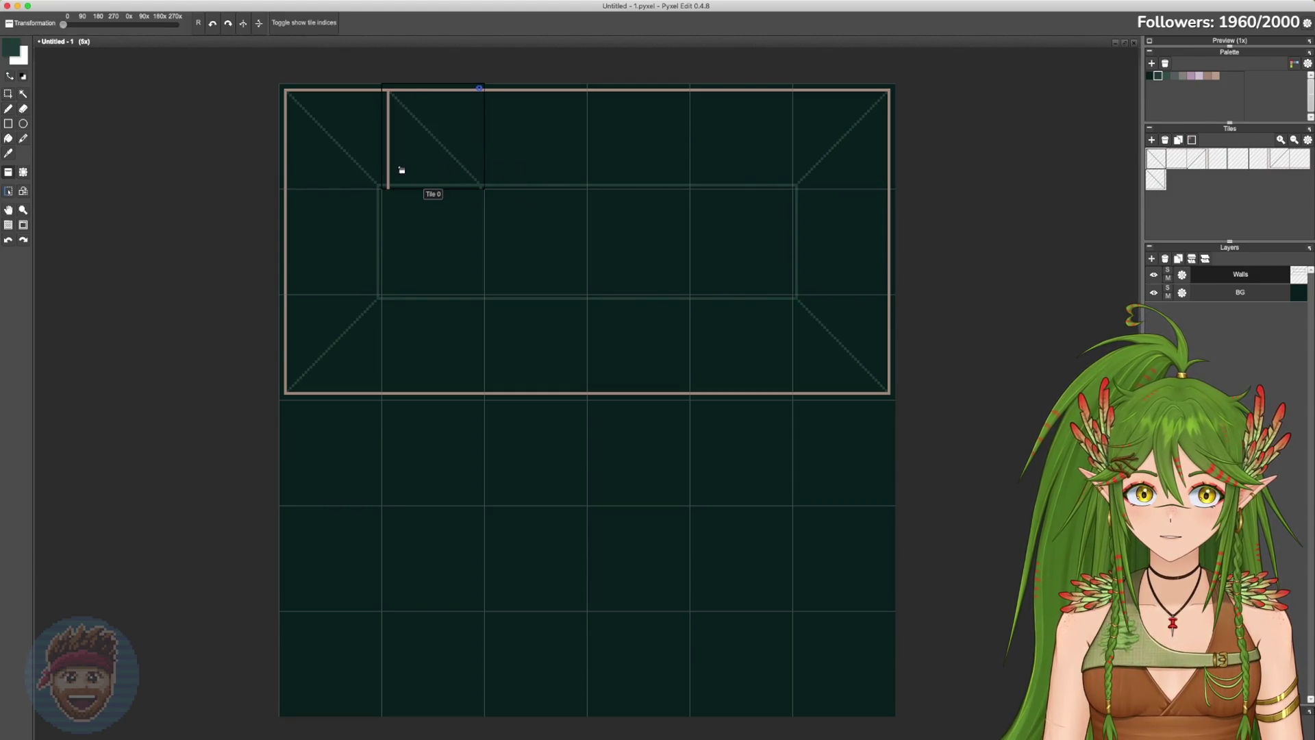
Step: Stamp Tile 0 rotated to 270° along with Tiles 2, 6 and 1, then select the whole room
{"action": "key", "text": "r"}
{"action": "key", "text": "r"}
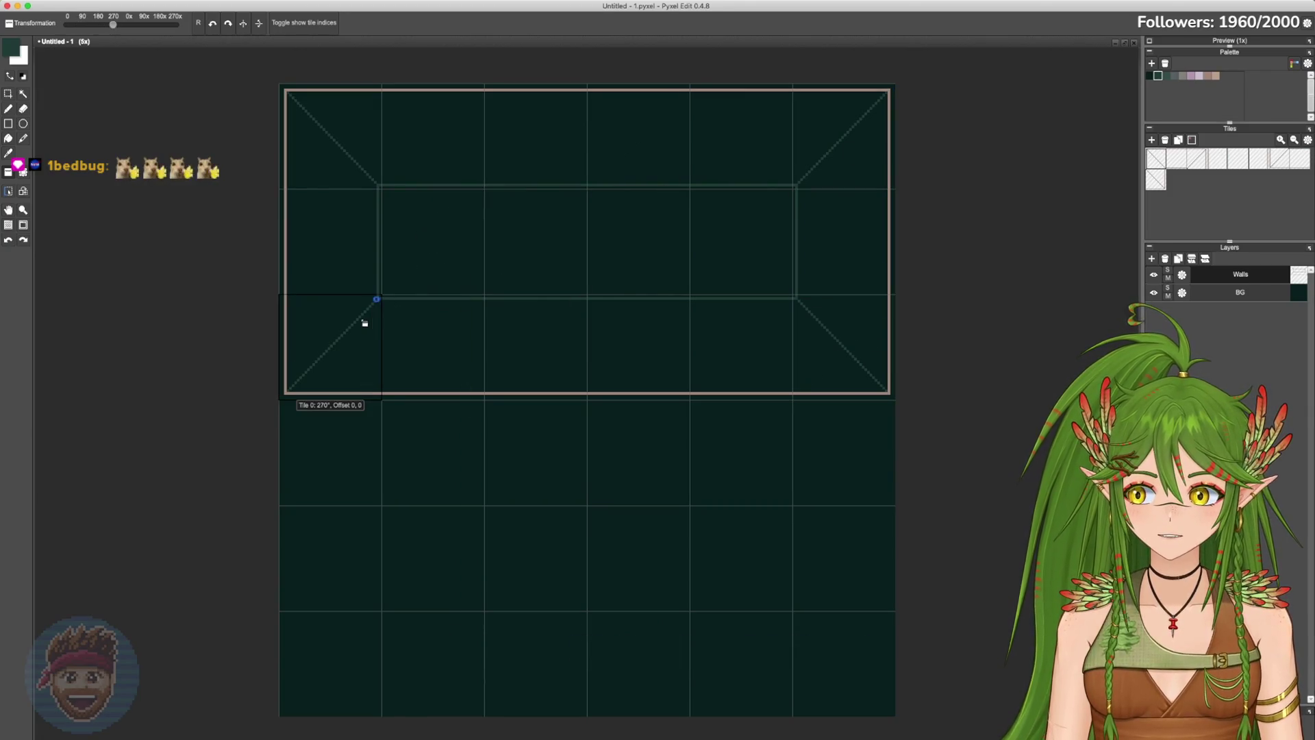
{"action": "key", "text": "r"}
{"action": "key", "text": "r"}
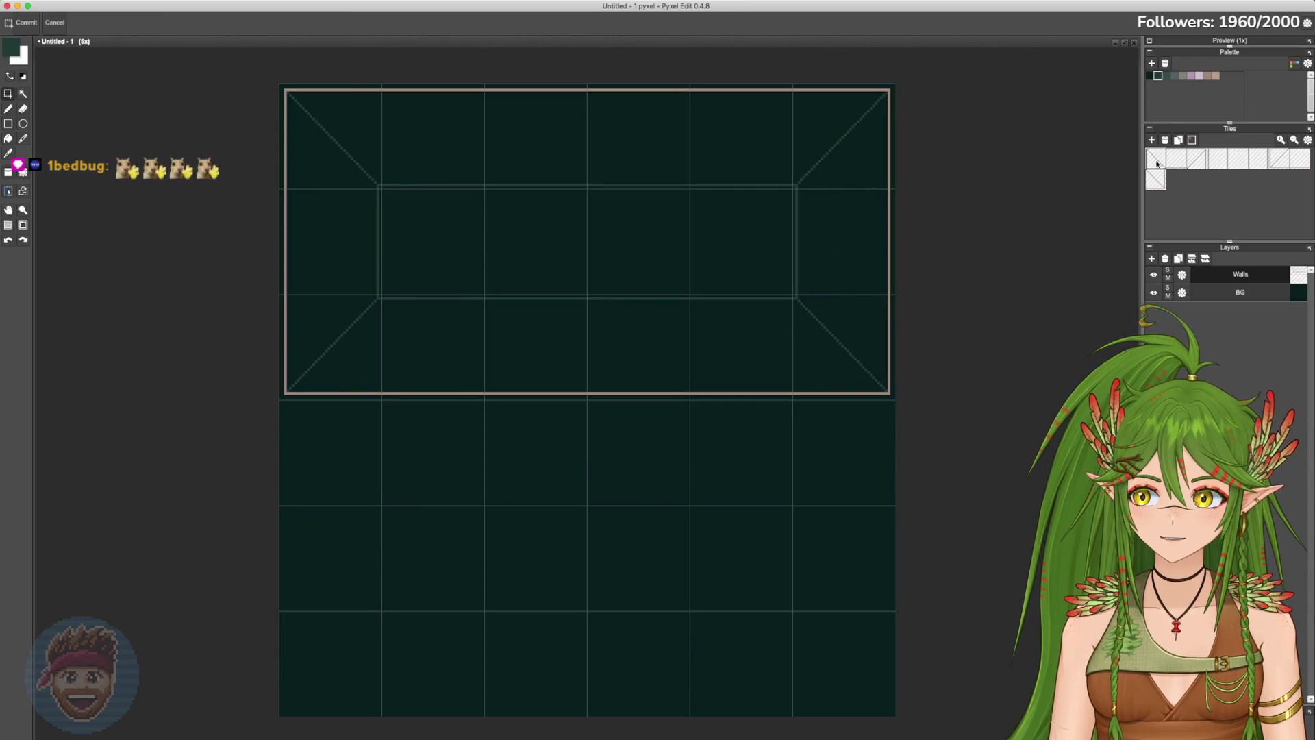
{"action": "left_click", "coordinate": [1196, 161]}
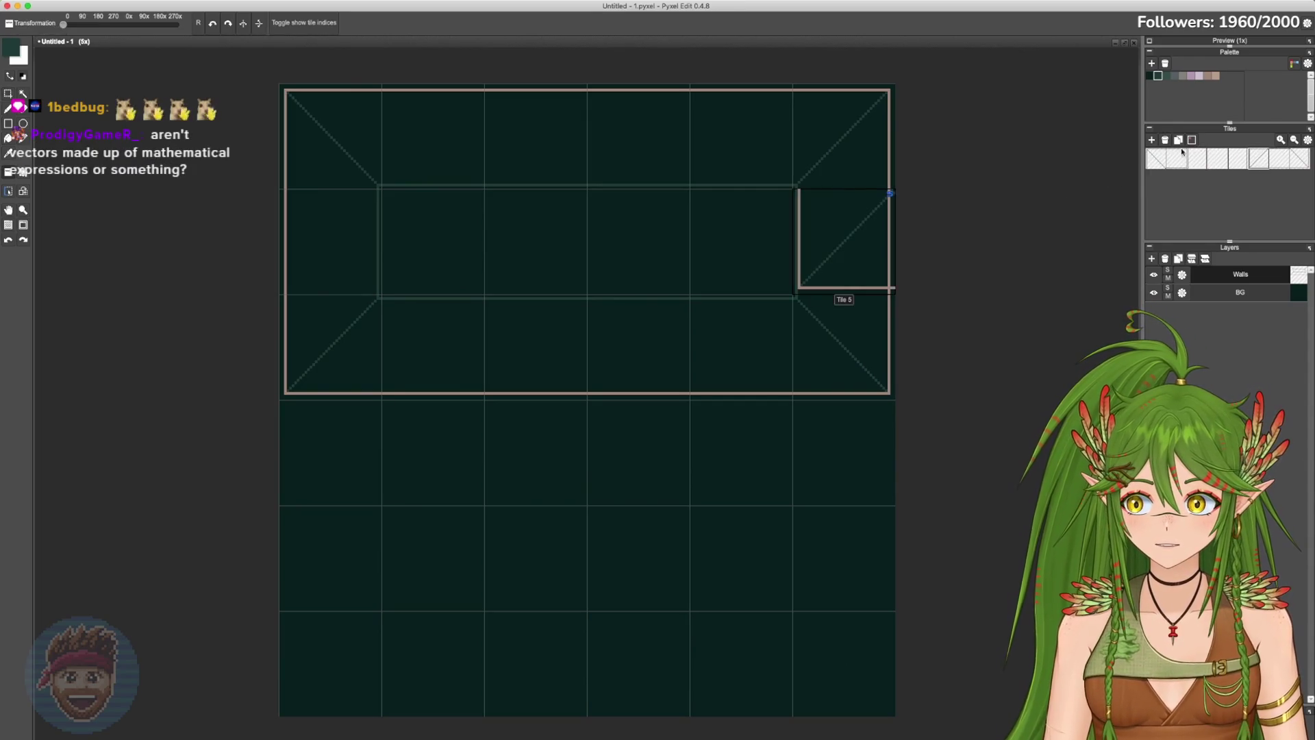
{"action": "left_click", "coordinate": [1281, 159]}
{"action": "left_click", "coordinate": [1179, 161]}
{"action": "left_click", "coordinate": [1177, 161]}
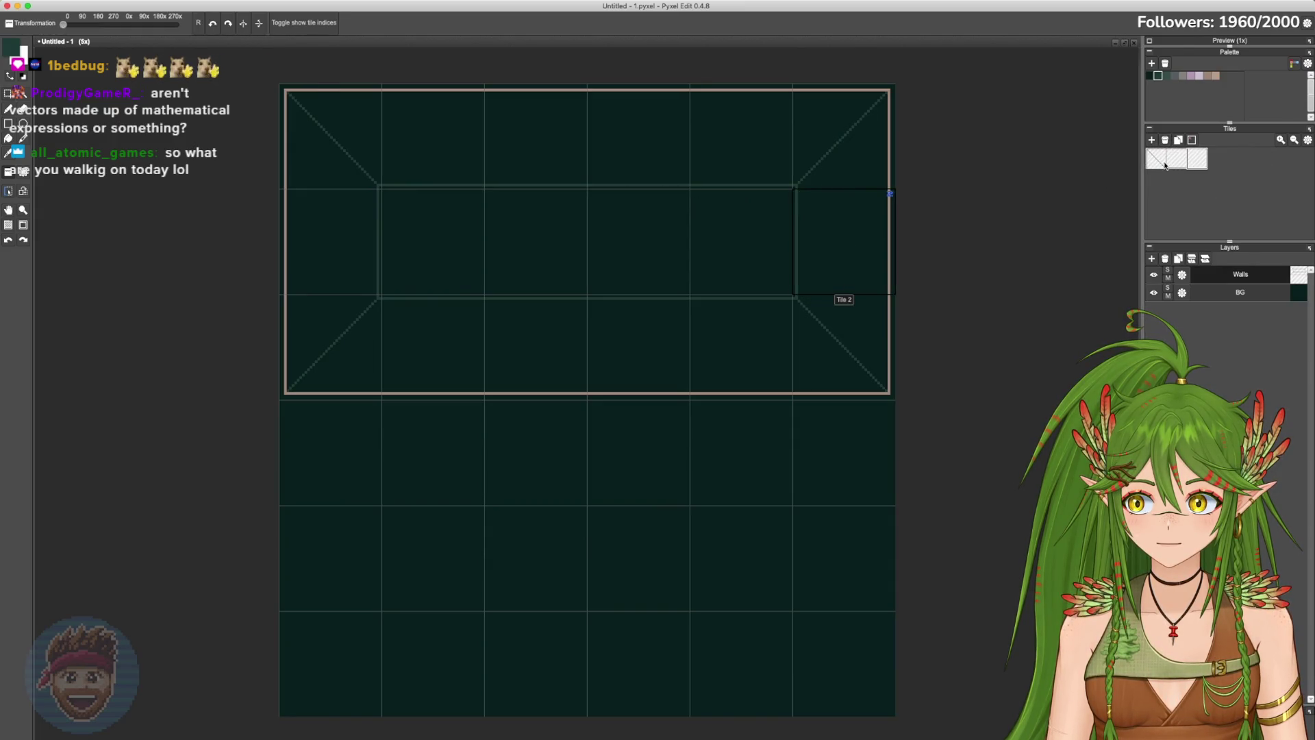
{"action": "key", "text": "Escape"}
{"action": "left_click_drag", "start_coordinate": [280, 84], "coordinate": [904, 397]}
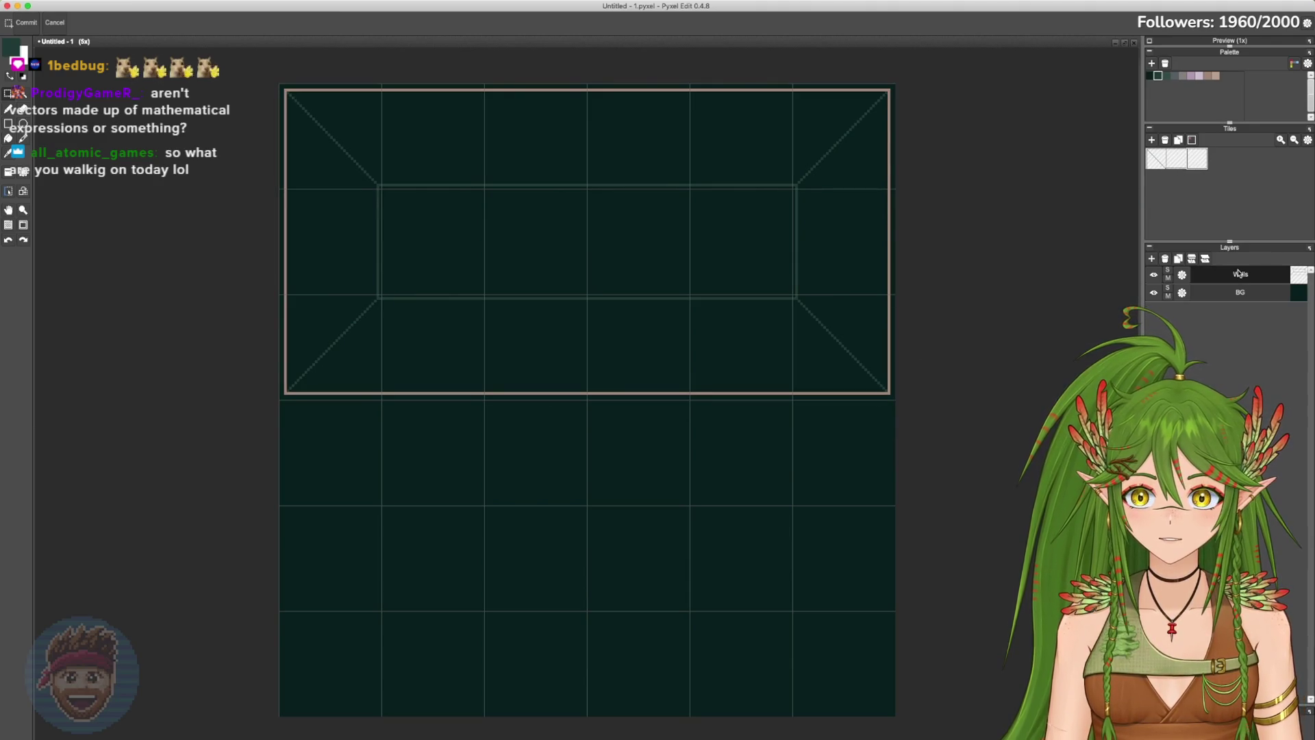
{"action": "scroll", "coordinate": [461, 161], "scroll_direction": "up", "scroll_amount": 1}
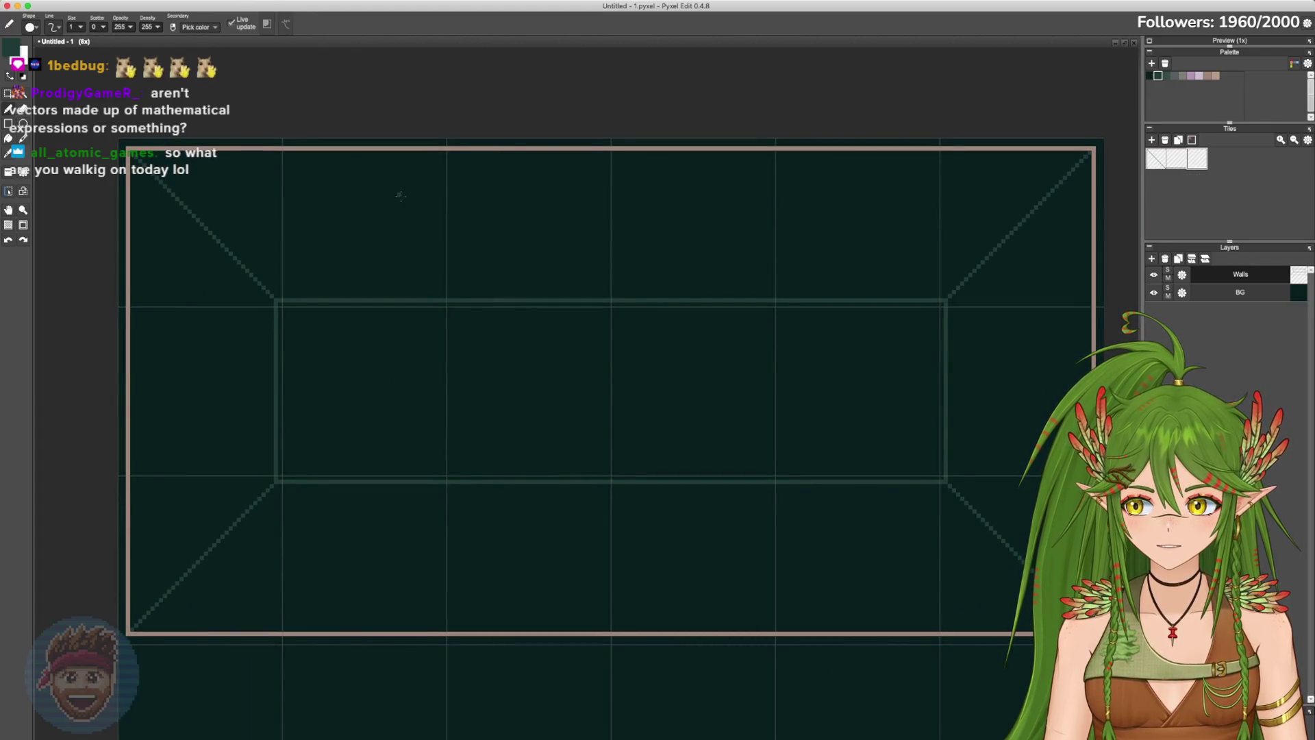
Step: Sample the pinkish-brown wall colour, draw a stepped notch, and fill away the plain border
{"action": "right_click", "coordinate": [289, 148]}
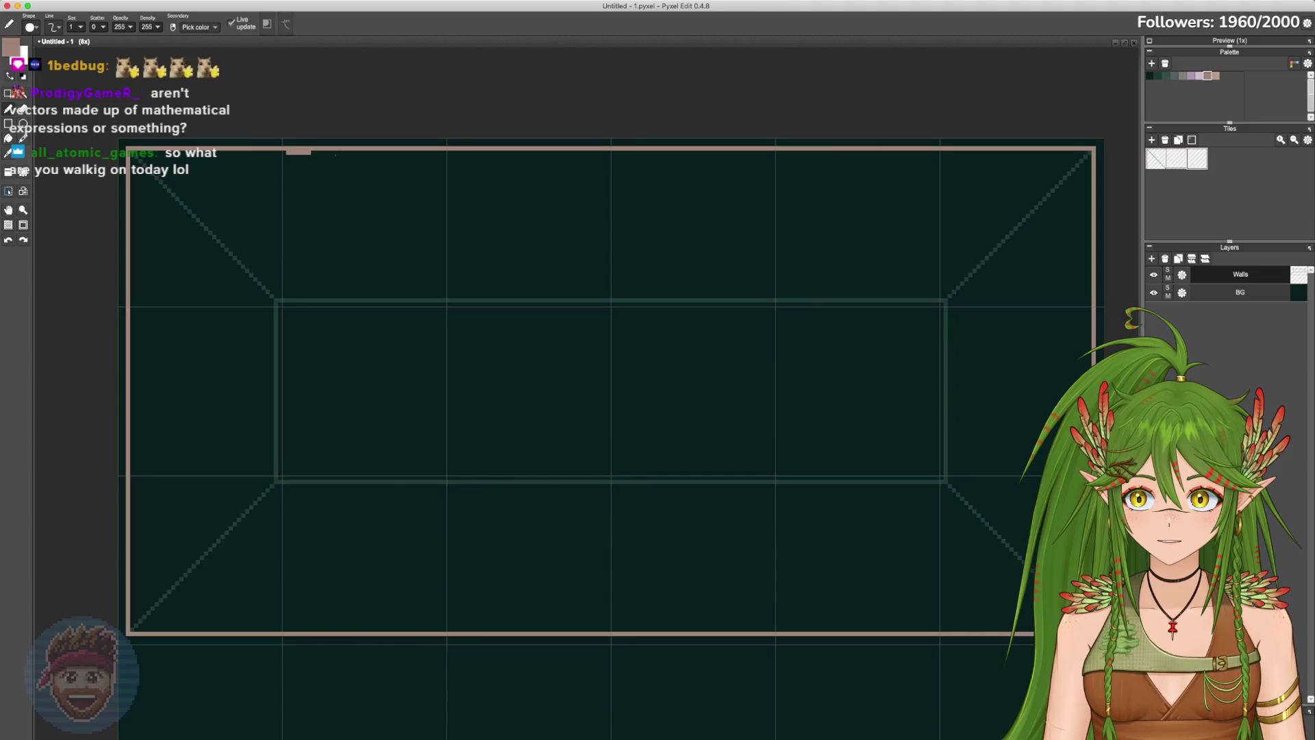
{"action": "left_click_drag", "start_coordinate": [342, 154], "coordinate": [295, 162]}
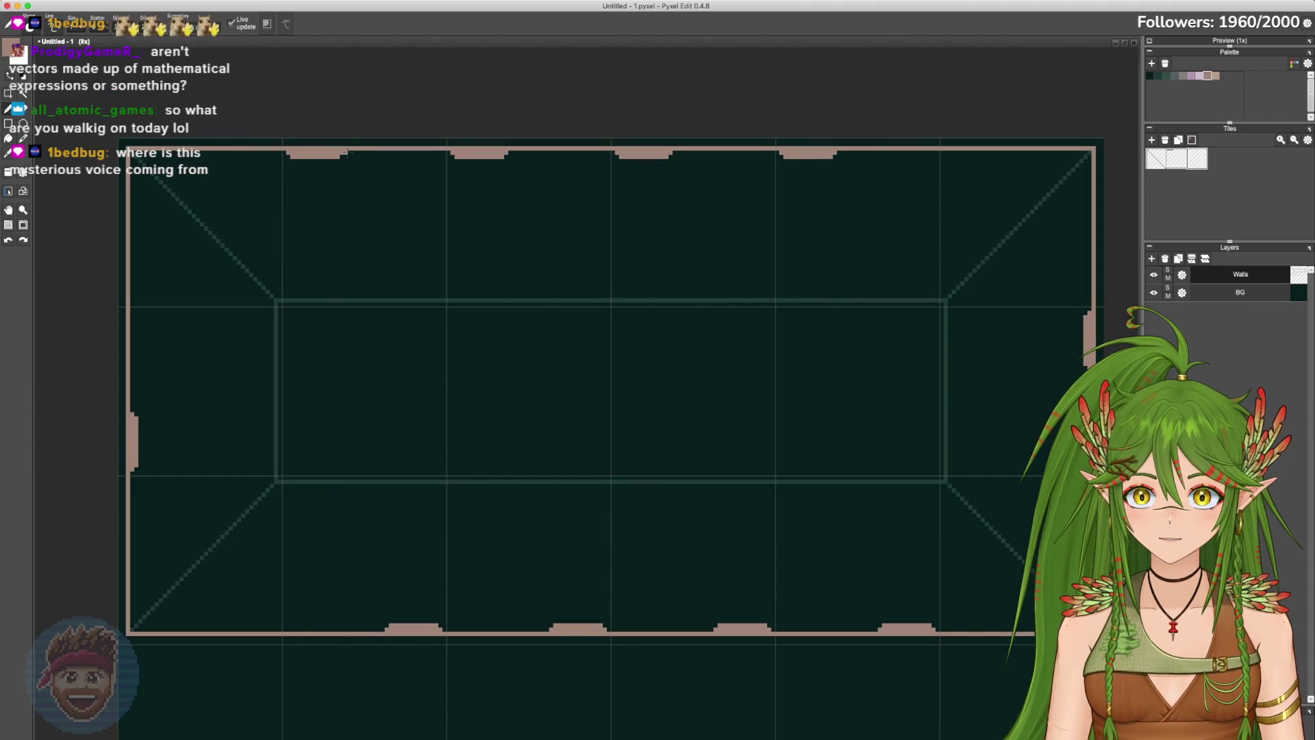
{"action": "key", "text": "f"}
{"action": "left_click", "coordinate": [350, 146]}
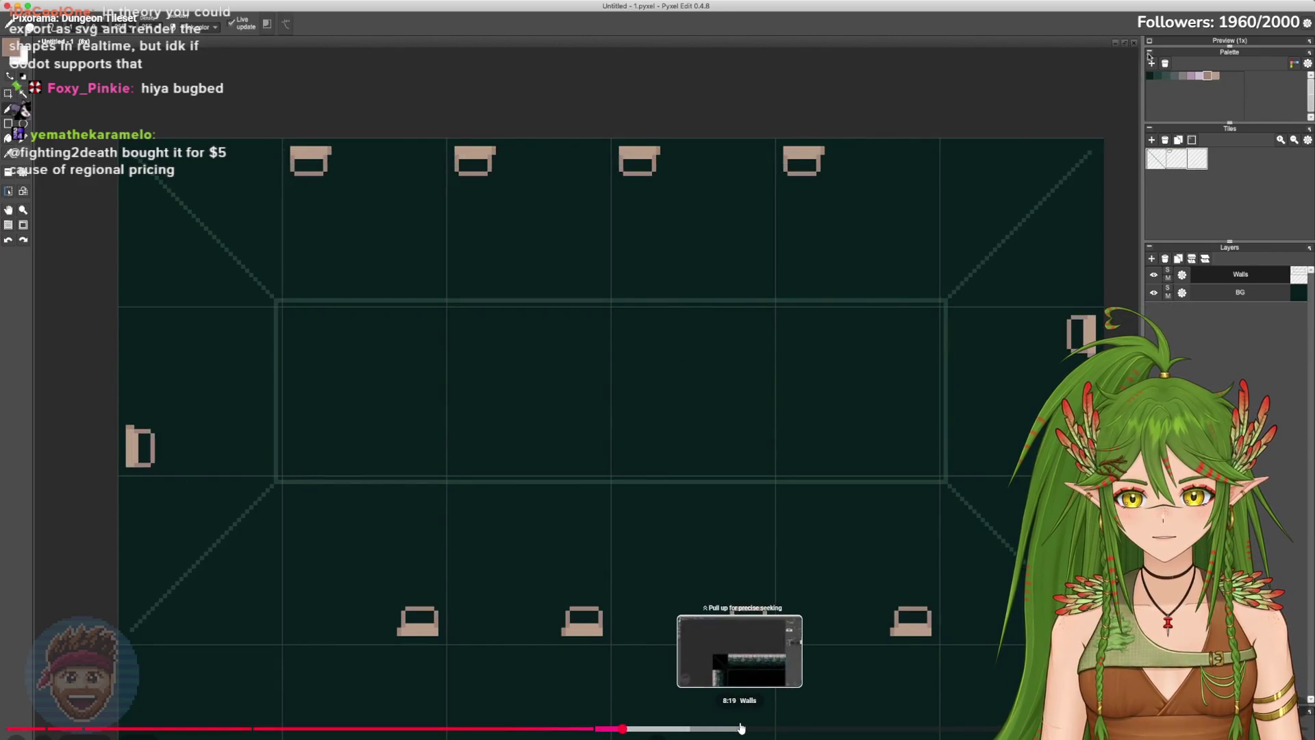
{"action": "left_click", "coordinate": [740, 728]}
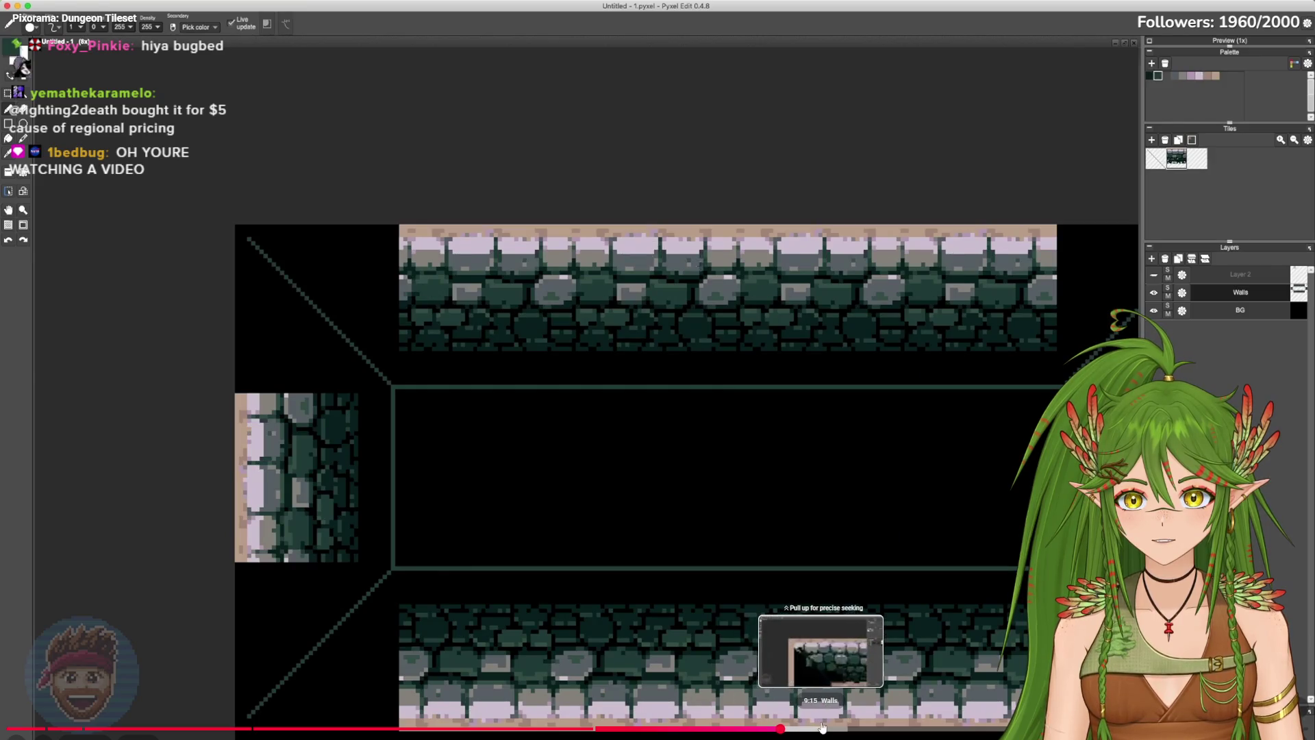
Step: Skip ahead through the video to the finished room and its inner stone-wall corner close-up
{"action": "left_click", "coordinate": [822, 728]}
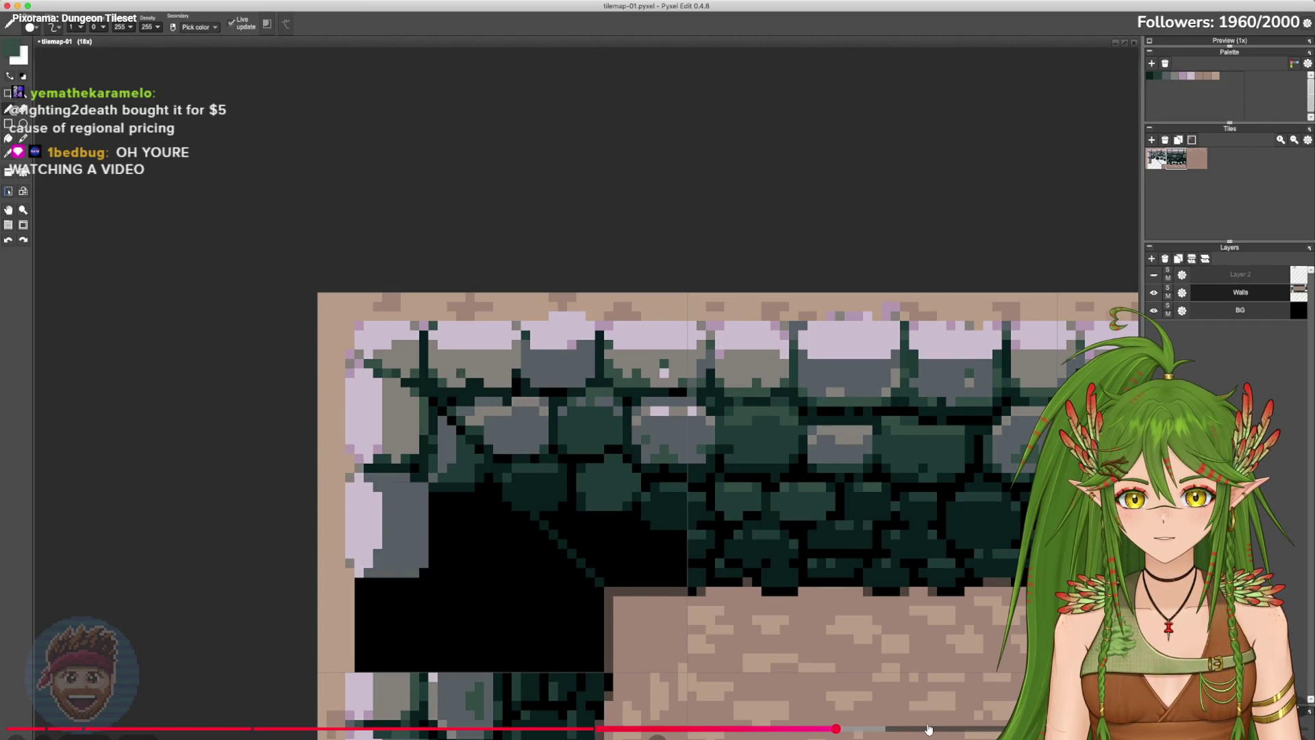
{"action": "left_click", "coordinate": [926, 729]}
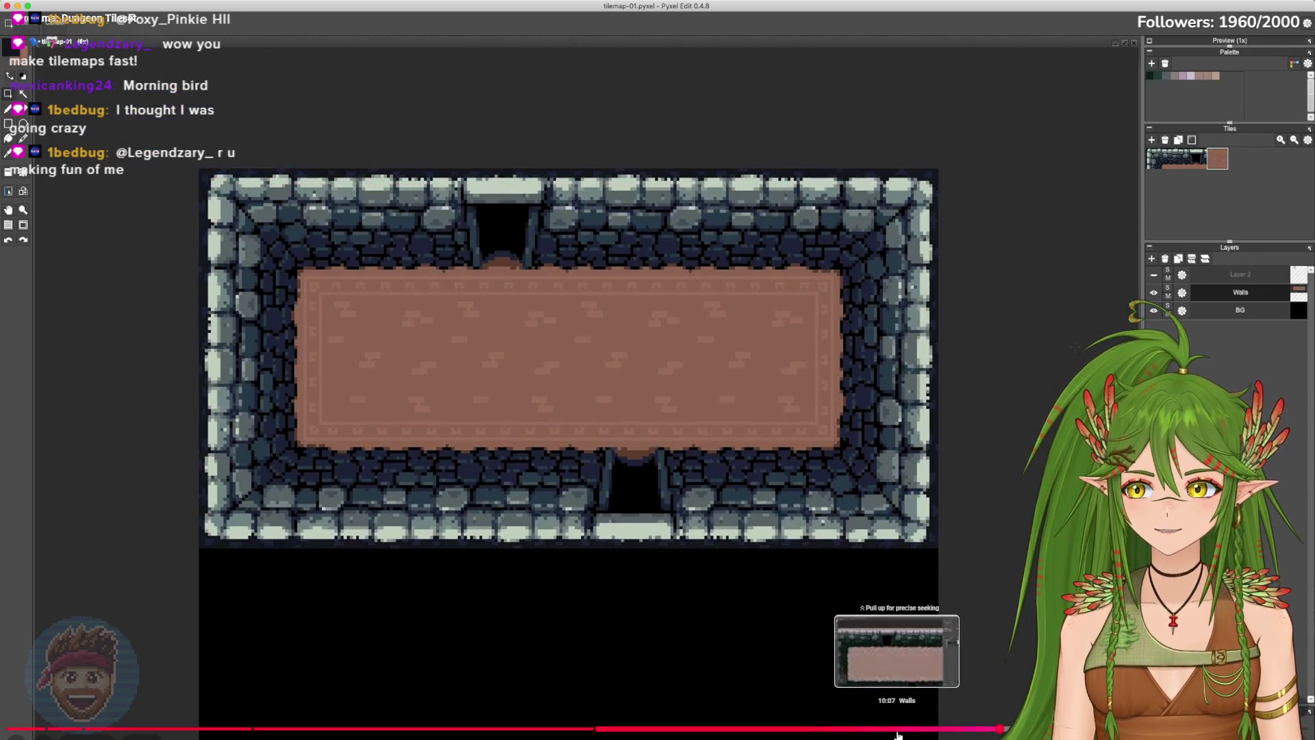
{"action": "left_click_drag", "start_coordinate": [882, 728], "coordinate": [1012, 728]}
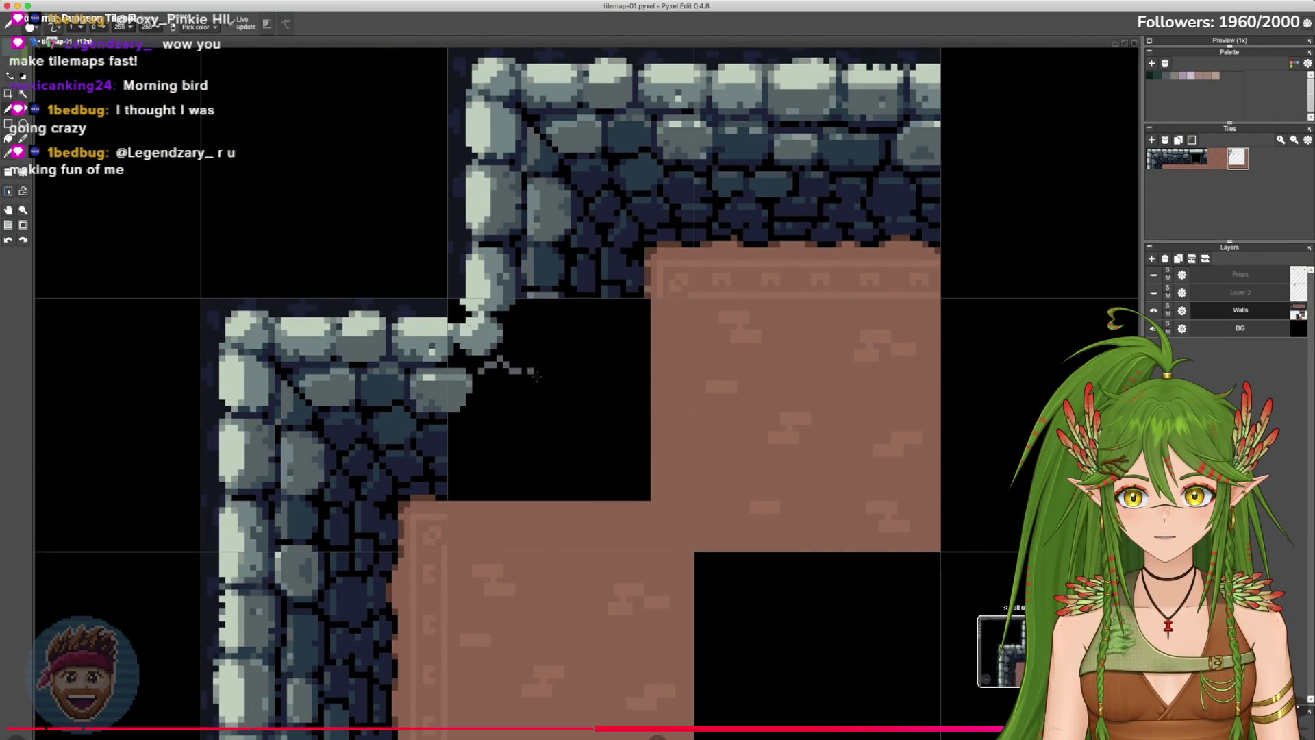
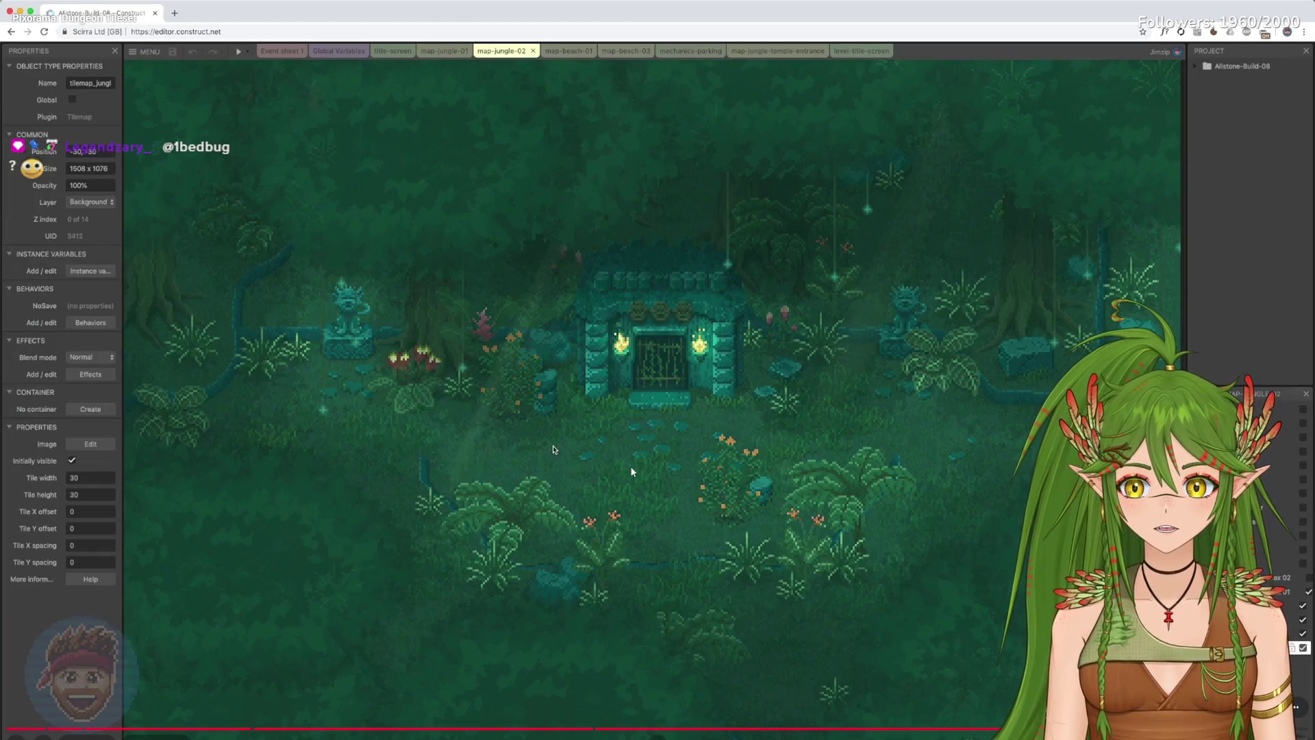
Step: Watch the Dungeon Tileset video, pausing on the tileset, tilemap editor and dungeon room, then exit fullscreen
{"action": "left_click", "coordinate": [807, 445]}
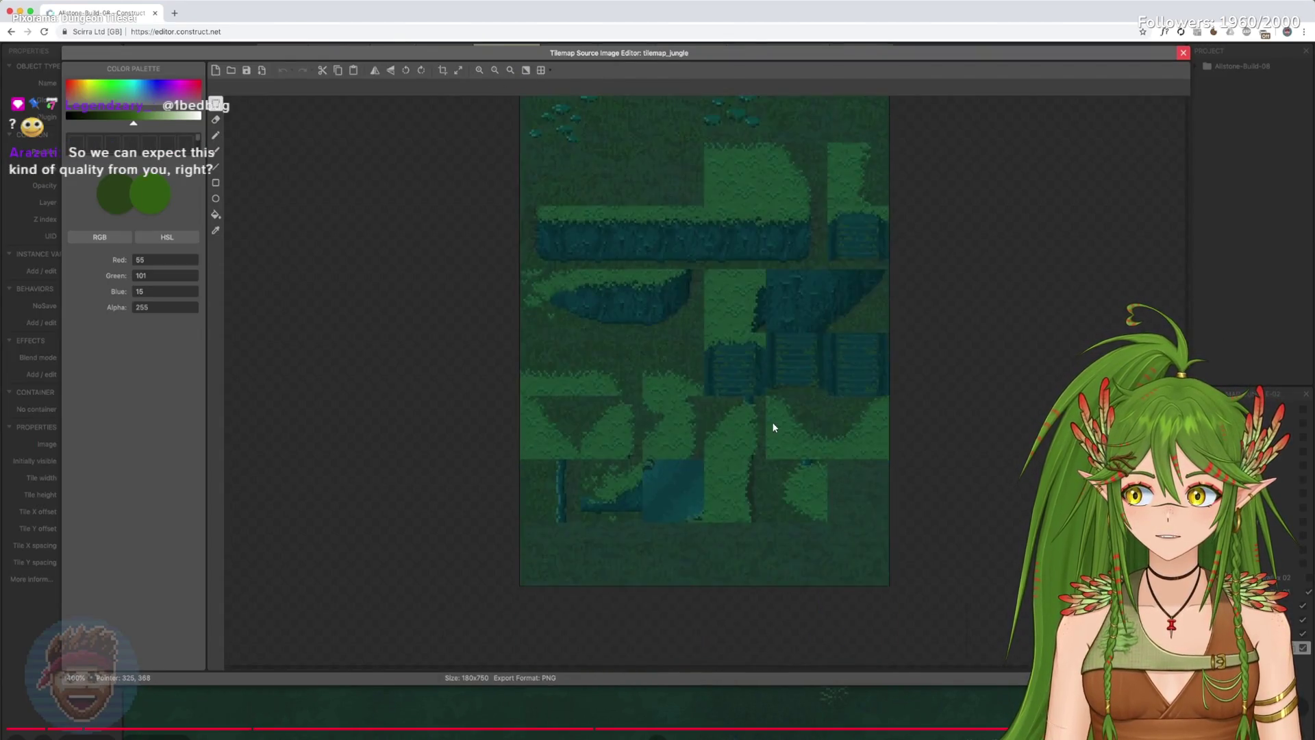
{"action": "left_click", "coordinate": [773, 428]}
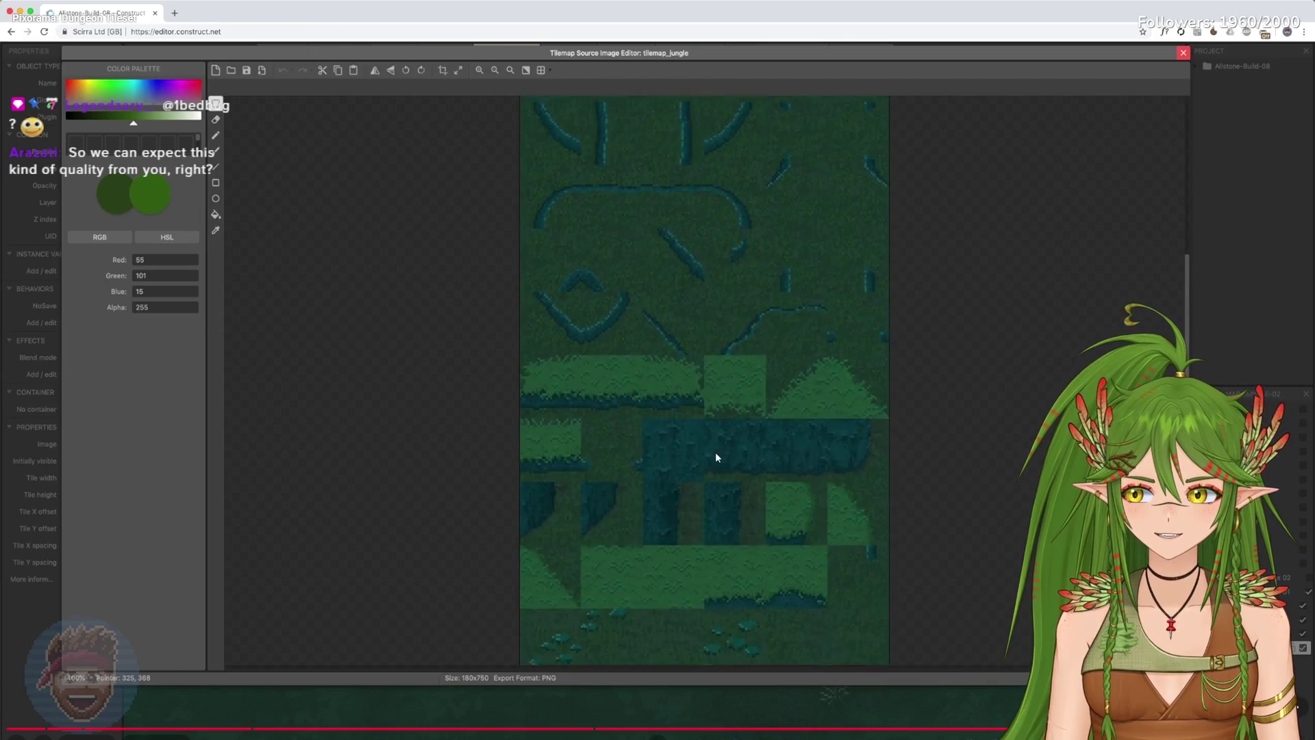
{"action": "left_click", "coordinate": [534, 580]}
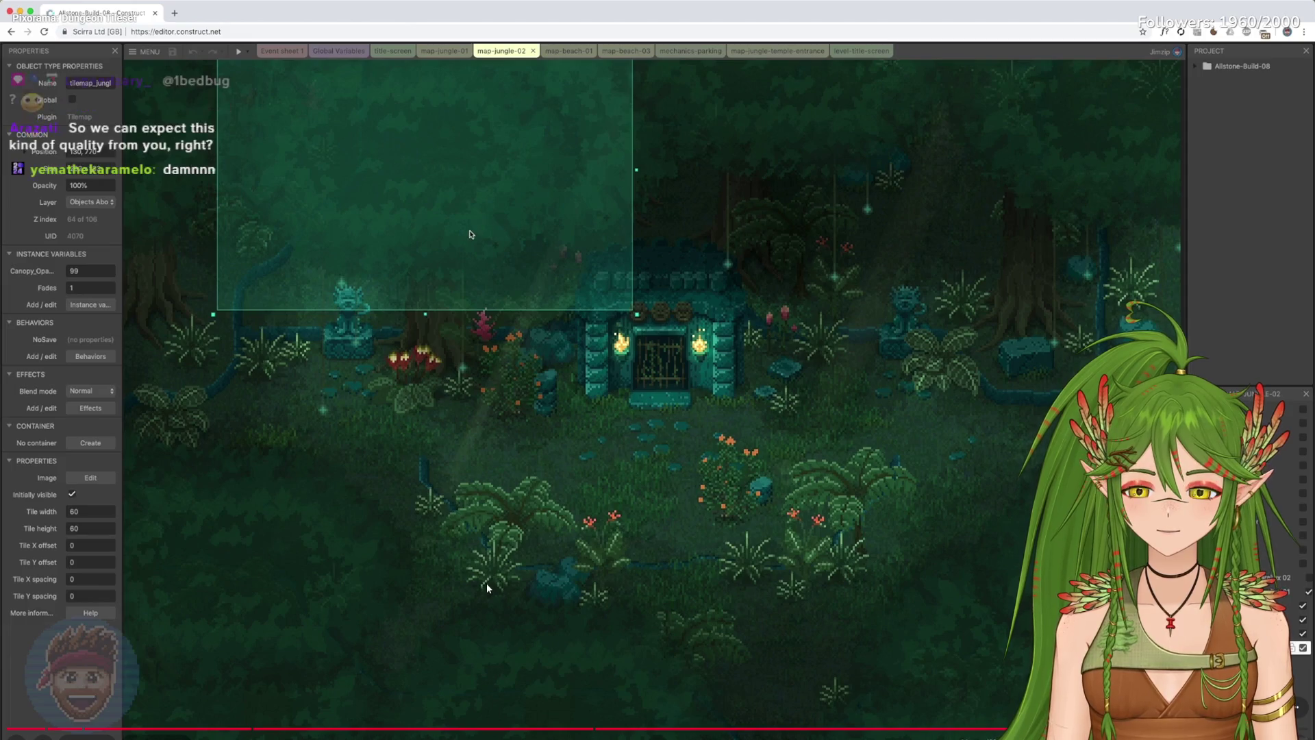
{"action": "left_click", "coordinate": [487, 587]}
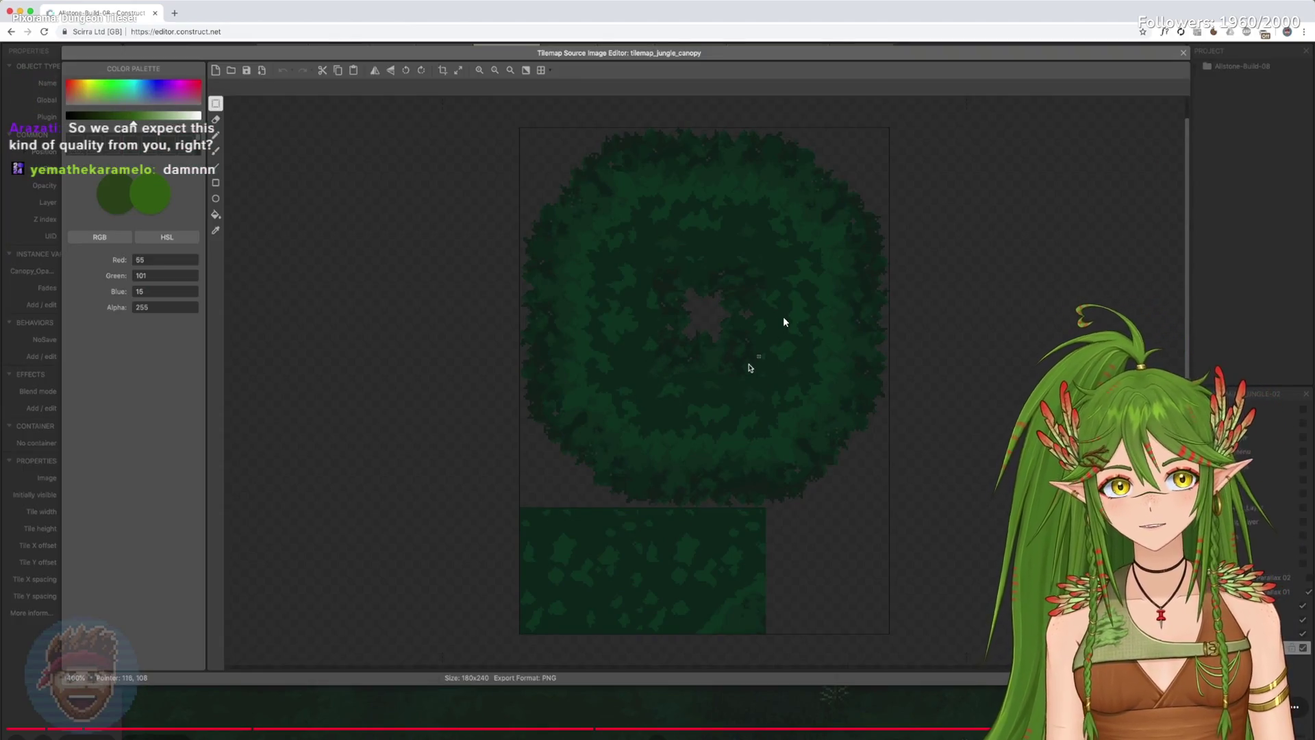
{"action": "left_click", "coordinate": [808, 507]}
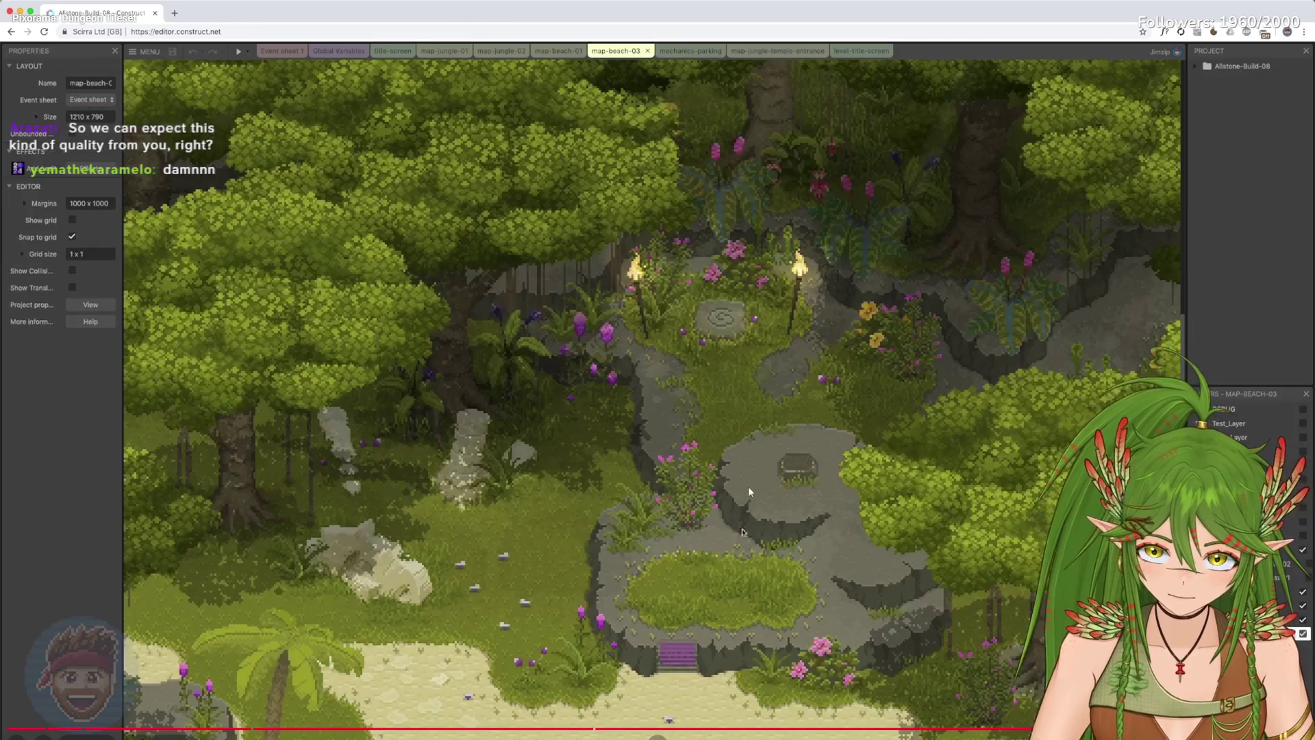
{"action": "left_click", "coordinate": [748, 486]}
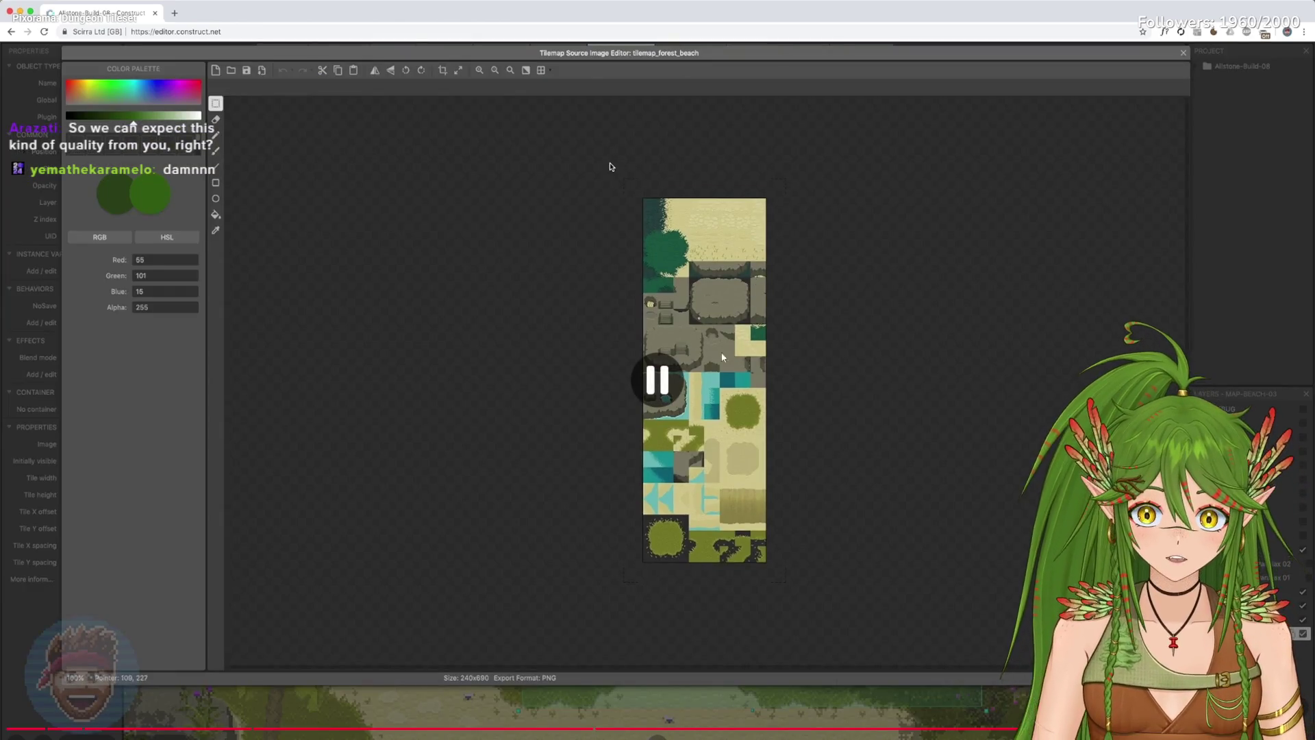
{"action": "left_click", "coordinate": [750, 374]}
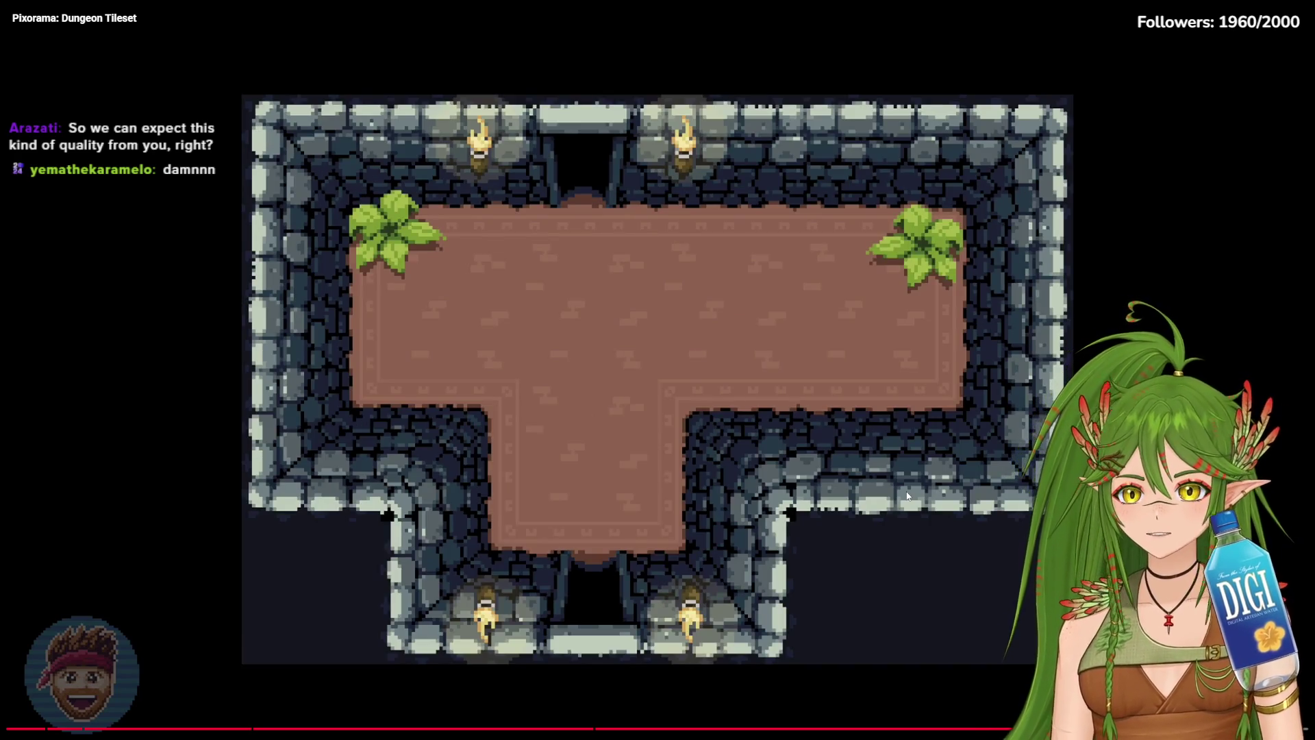
{"action": "left_click", "coordinate": [857, 380]}
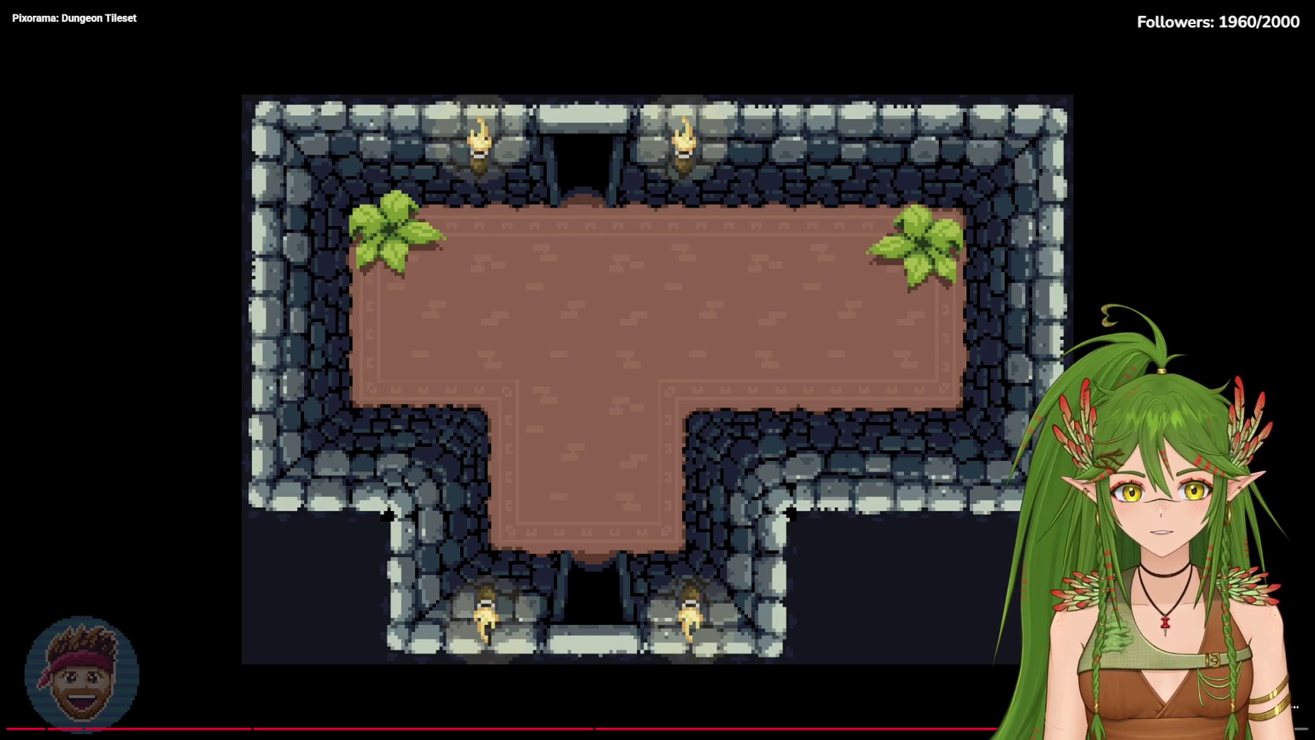
{"action": "key", "text": "Escape"}
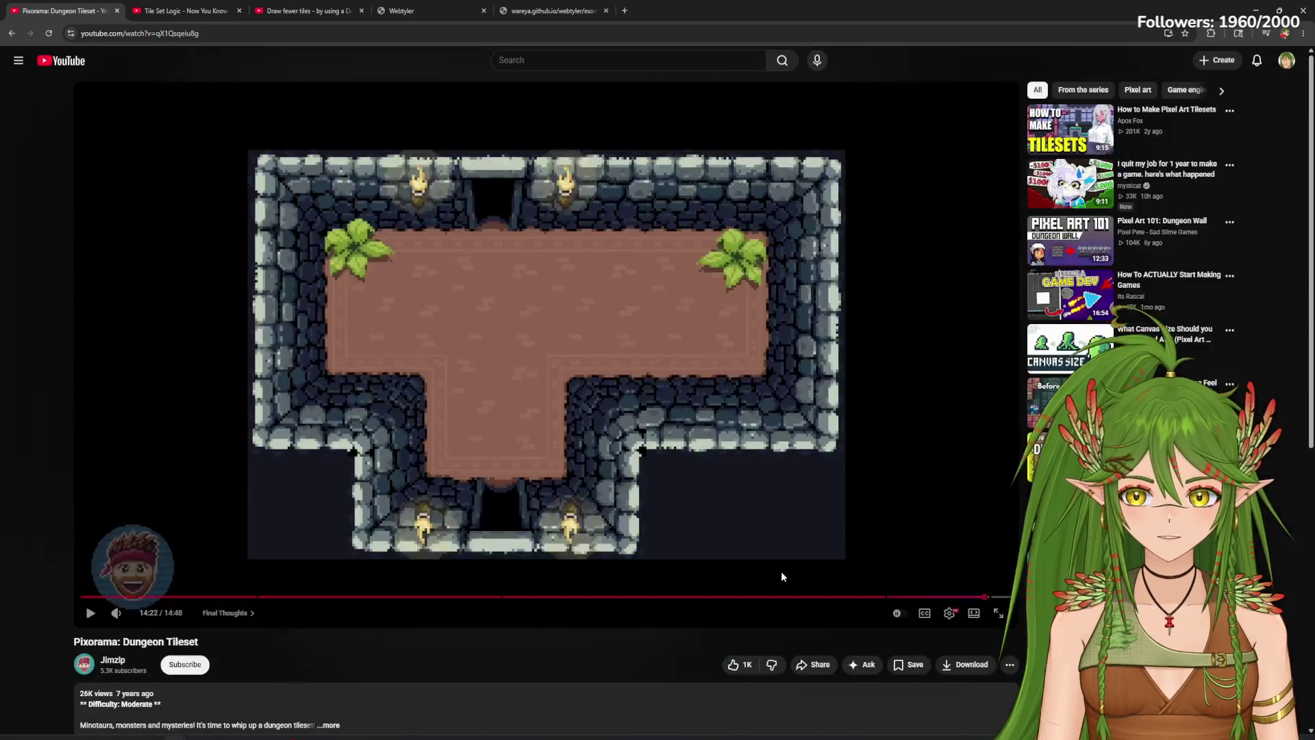
{"action": "scroll", "coordinate": [419, 470], "scroll_direction": "down", "scroll_amount": 4}
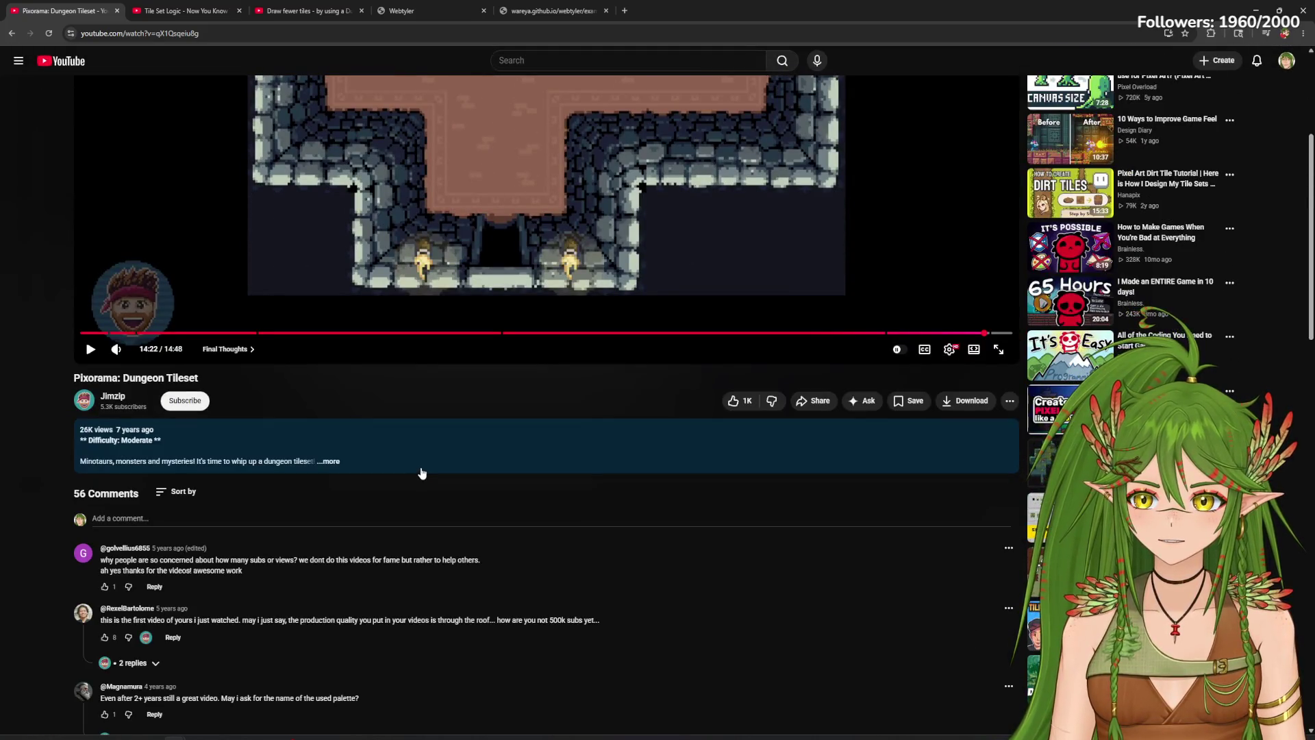
{"action": "scroll", "coordinate": [422, 473], "scroll_direction": "down", "scroll_amount": 1}
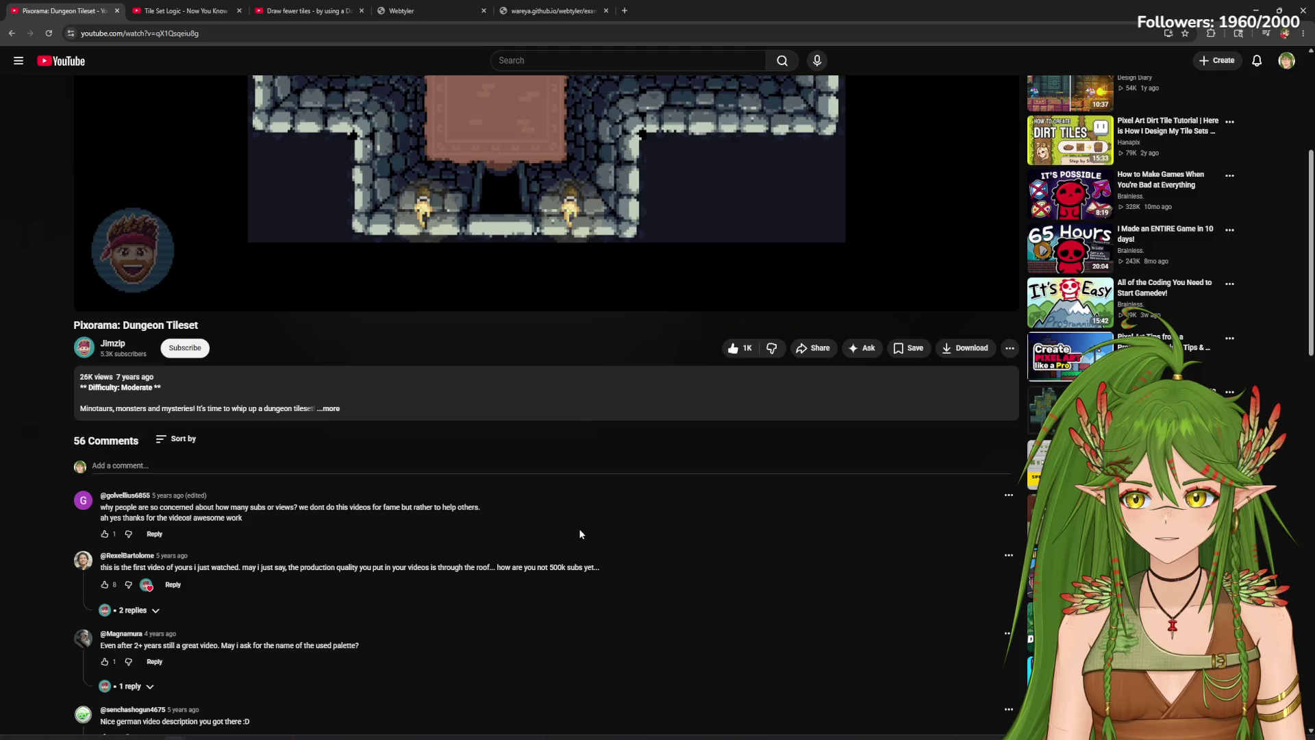
{"action": "scroll", "coordinate": [578, 525], "scroll_direction": "up", "scroll_amount": 6}
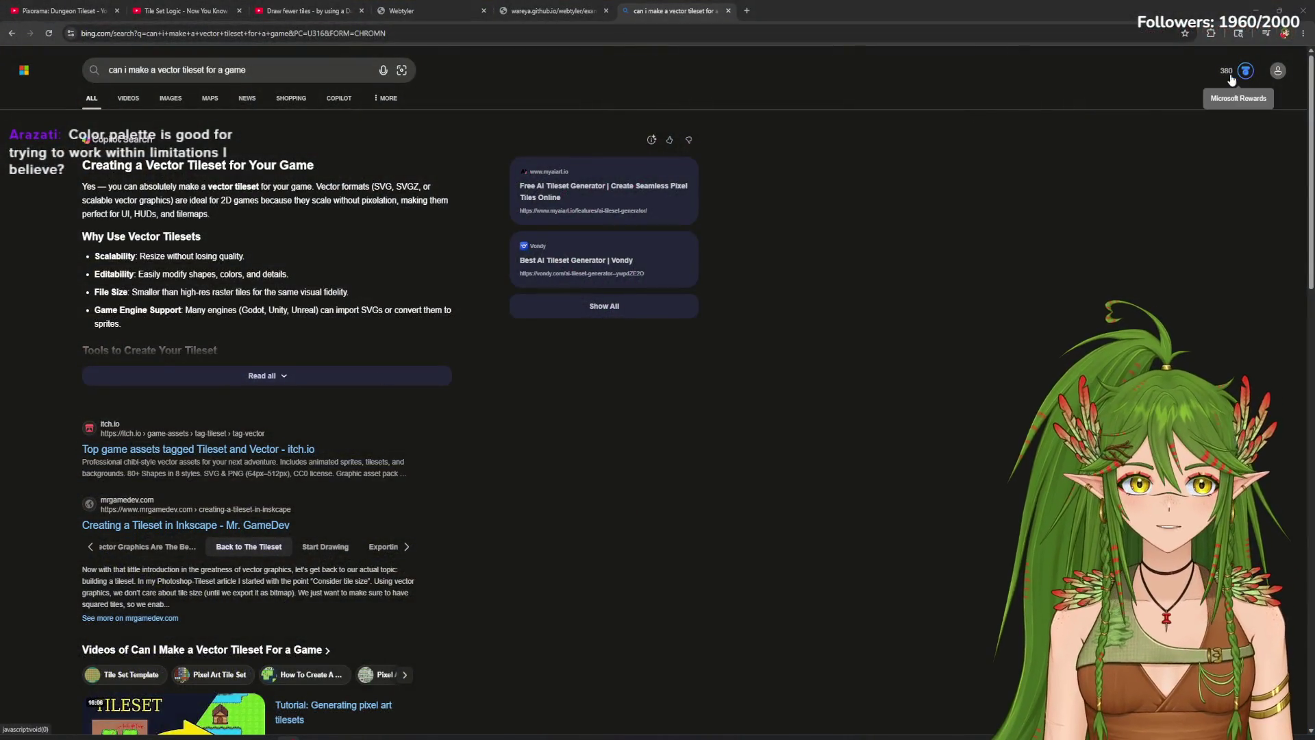
Step: Scroll the Bing vector tileset results and open 'Top game assets tagged Tileset and Vector - itch.io'
{"action": "scroll", "coordinate": [611, 524], "scroll_direction": "down", "scroll_amount": 1}
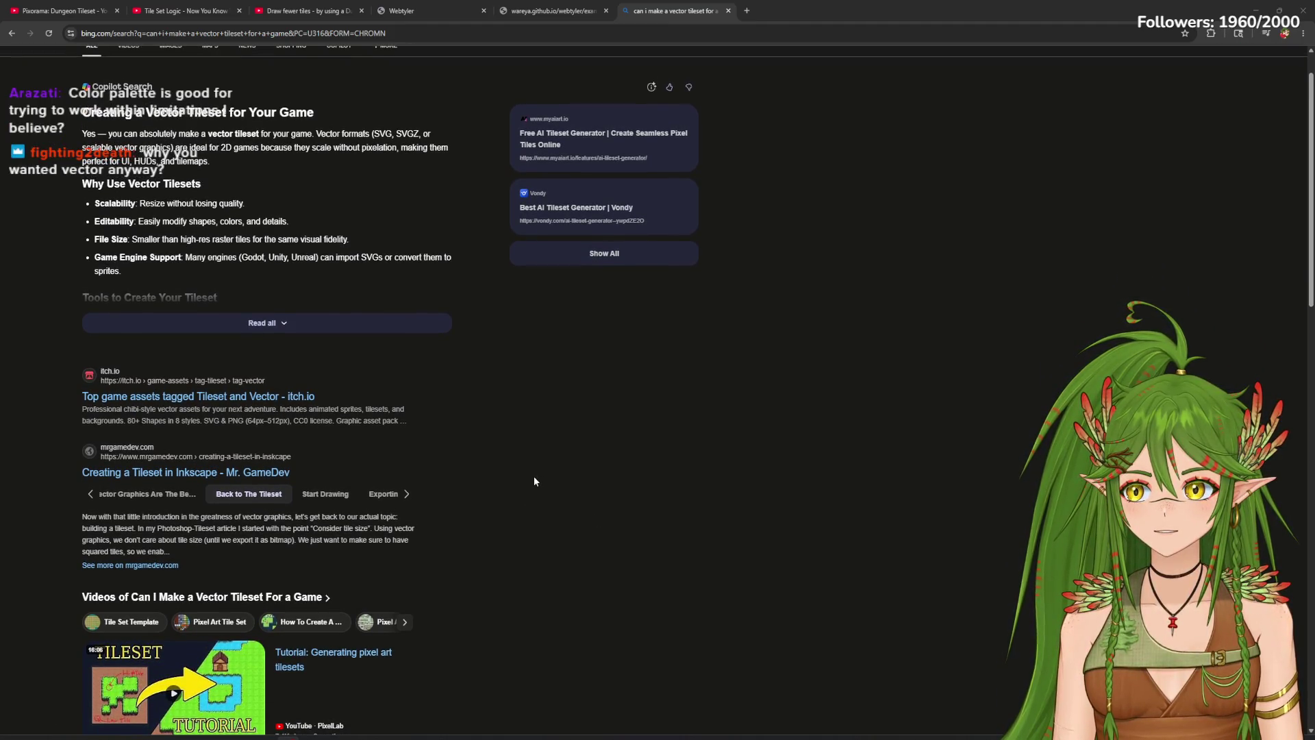
{"action": "scroll", "coordinate": [507, 452], "scroll_direction": "up", "scroll_amount": 1}
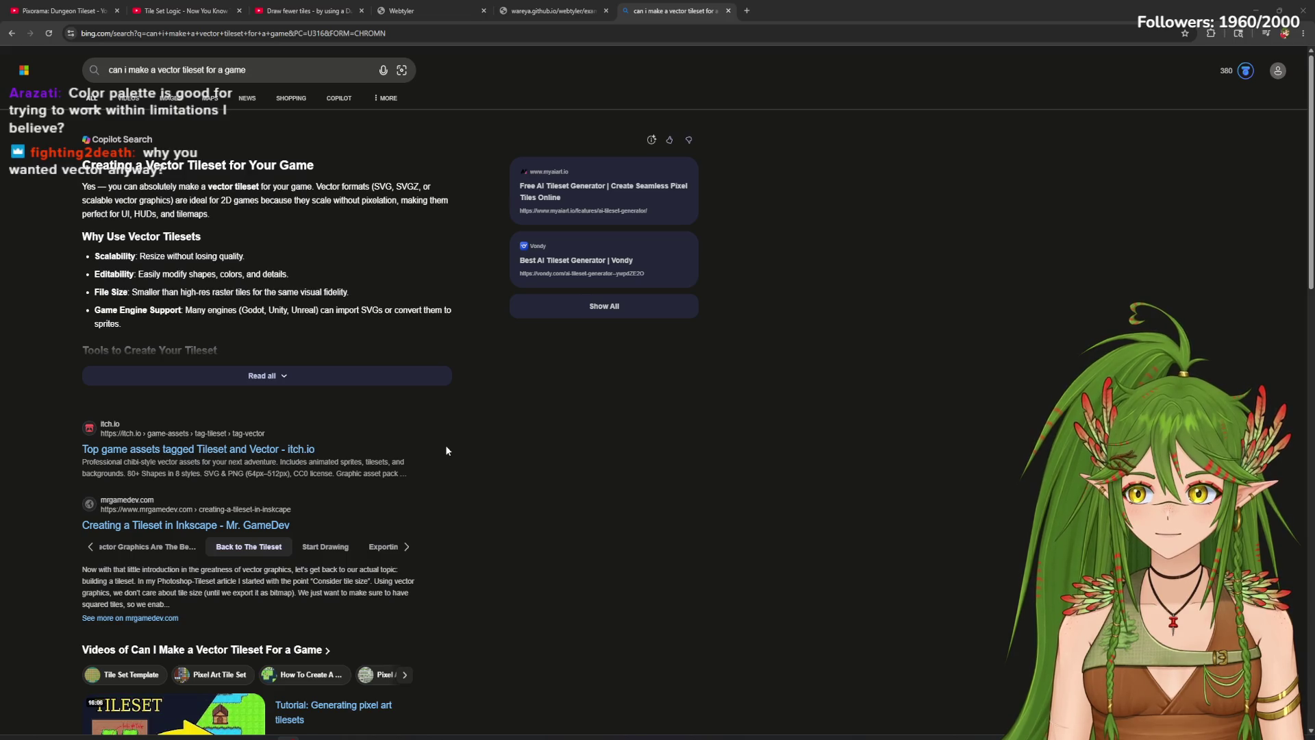
{"action": "scroll", "coordinate": [455, 455], "scroll_direction": "down", "scroll_amount": 2}
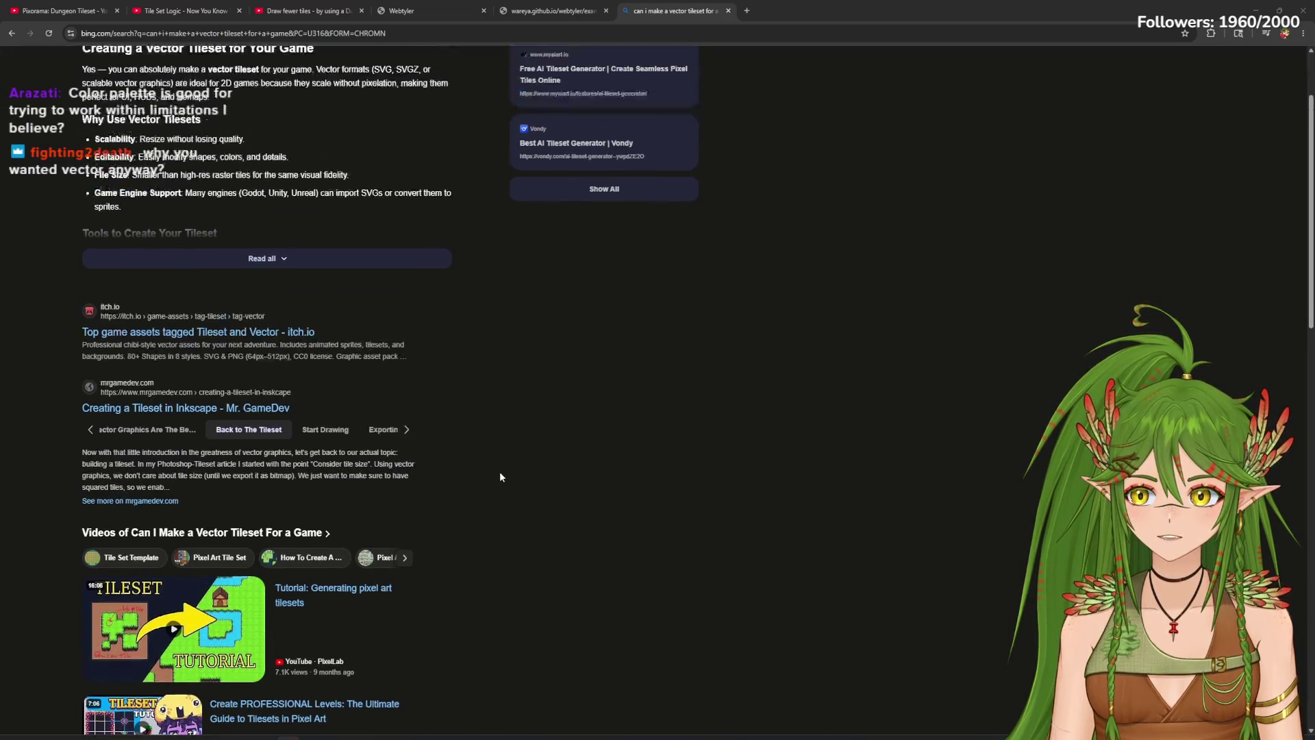
{"action": "scroll", "coordinate": [499, 472], "scroll_direction": "up", "scroll_amount": 2}
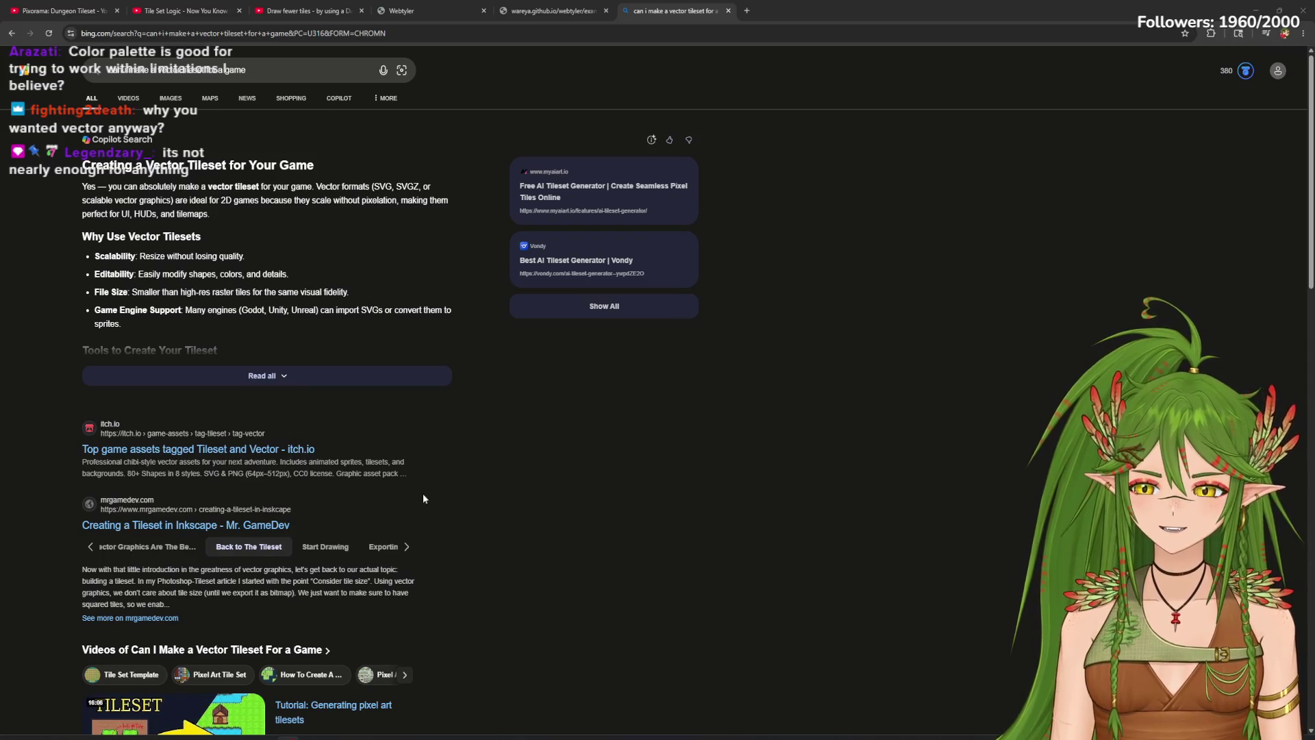
{"action": "scroll", "coordinate": [649, 484], "scroll_direction": "down", "scroll_amount": 1}
{"action": "scroll", "coordinate": [650, 487], "scroll_direction": "down", "scroll_amount": 3}
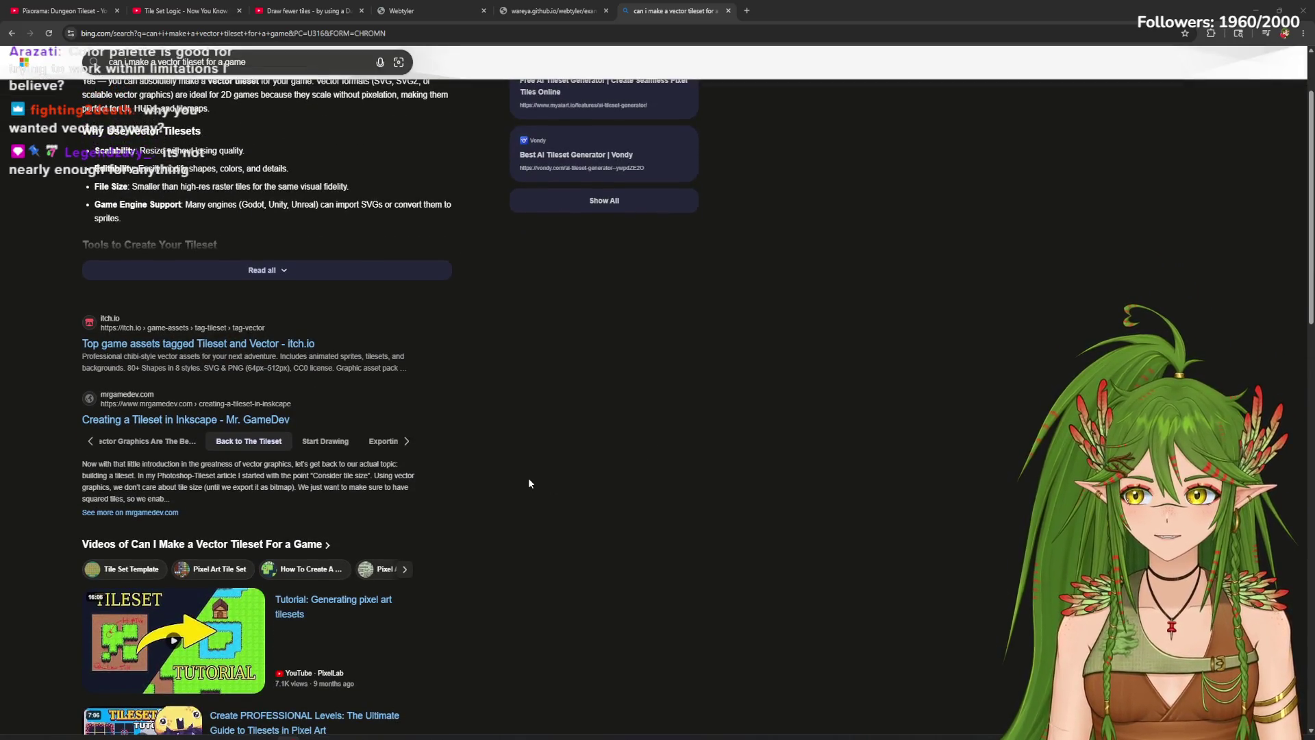
{"action": "scroll", "coordinate": [521, 479], "scroll_direction": "up", "scroll_amount": 3}
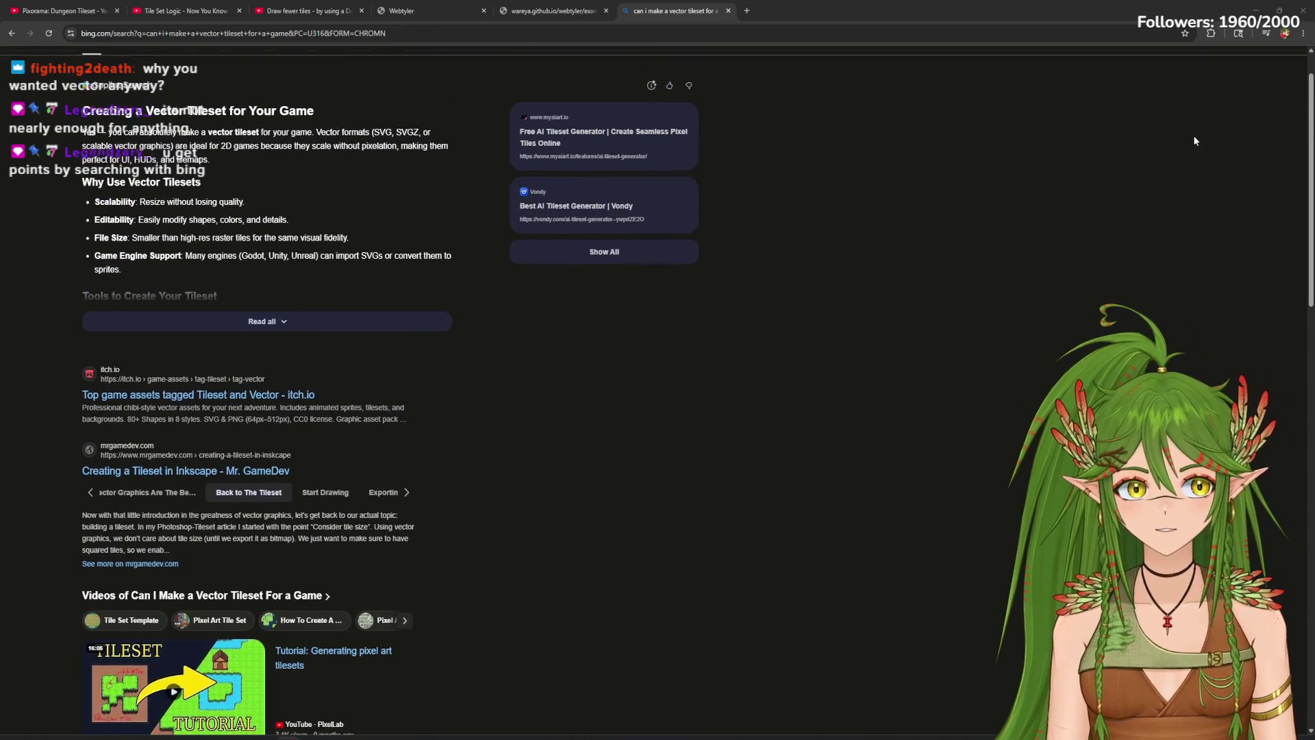
{"action": "scroll", "coordinate": [1233, 72], "scroll_direction": "up", "scroll_amount": 1}
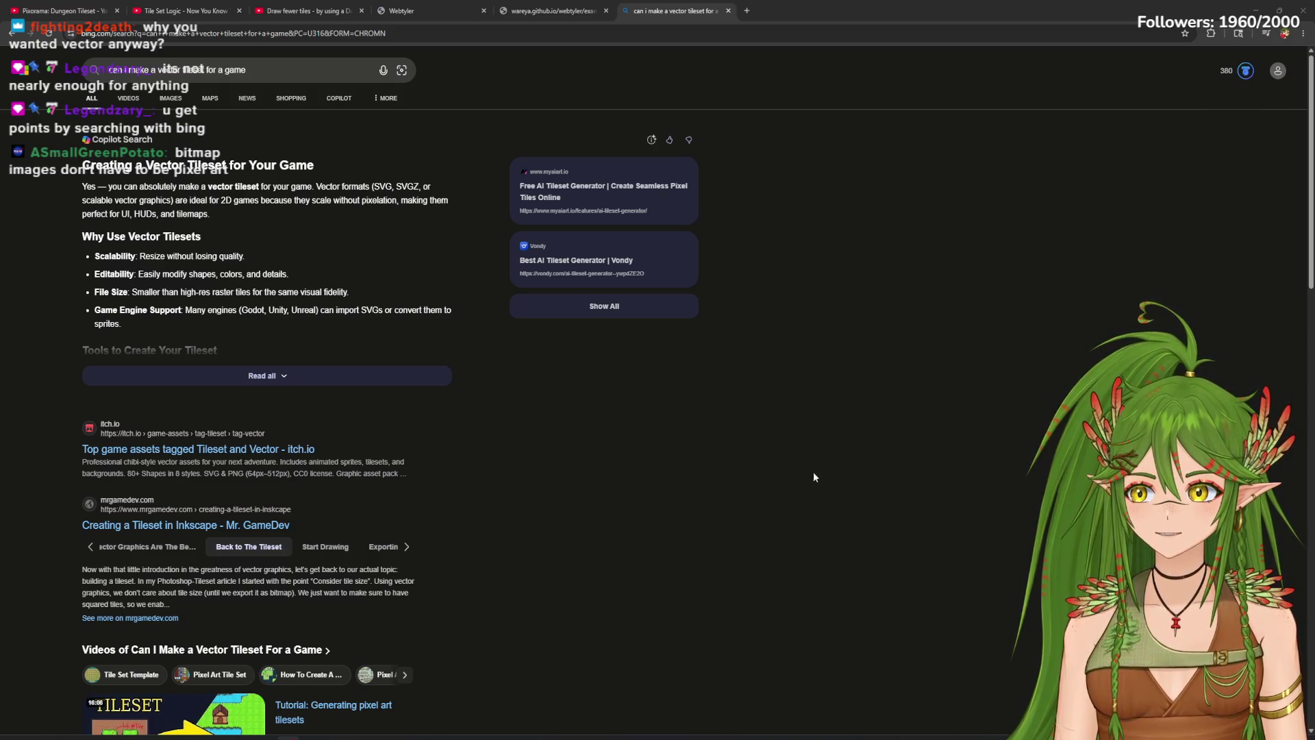
{"action": "scroll", "coordinate": [801, 477], "scroll_direction": "down", "scroll_amount": 2}
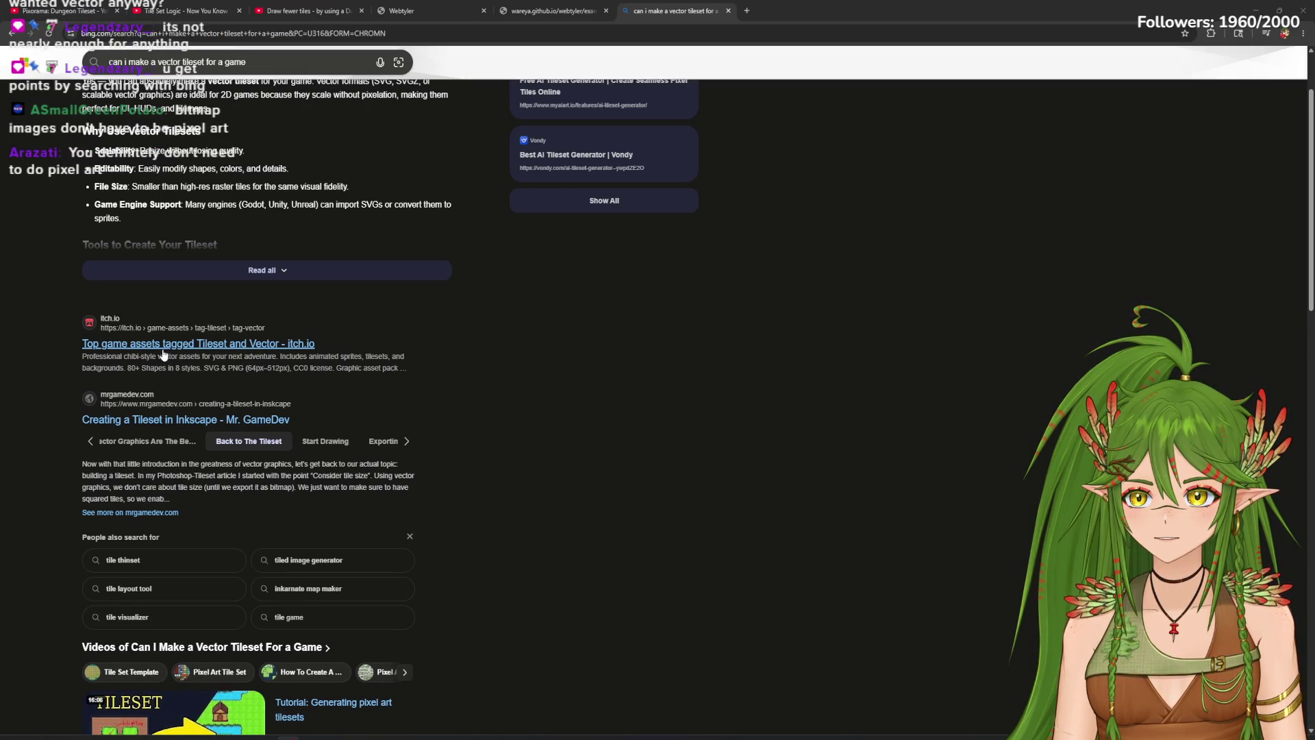
{"action": "left_click", "coordinate": [205, 343]}
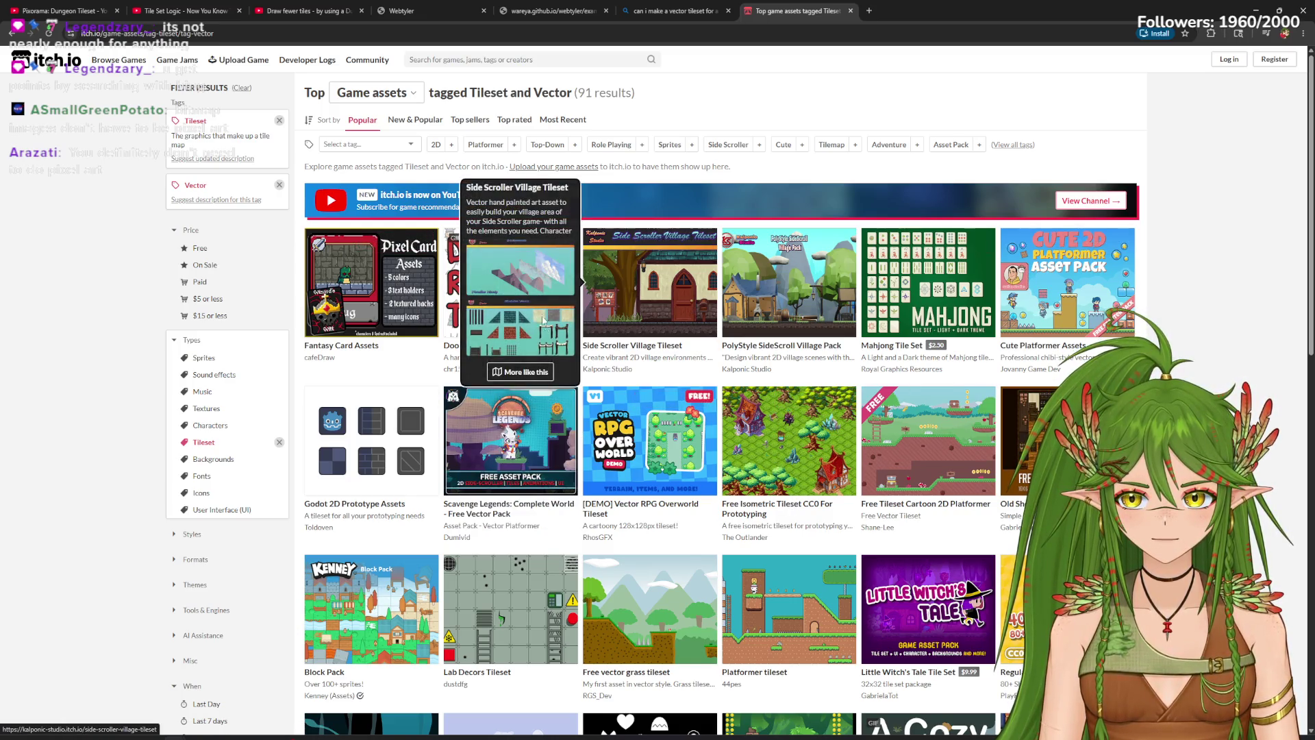
Step: Scroll up and down through the itch.io Tileset and Vector asset grid
{"action": "scroll", "coordinate": [814, 496], "scroll_direction": "down", "scroll_amount": 2}
{"action": "scroll", "coordinate": [808, 494], "scroll_direction": "down", "scroll_amount": 2}
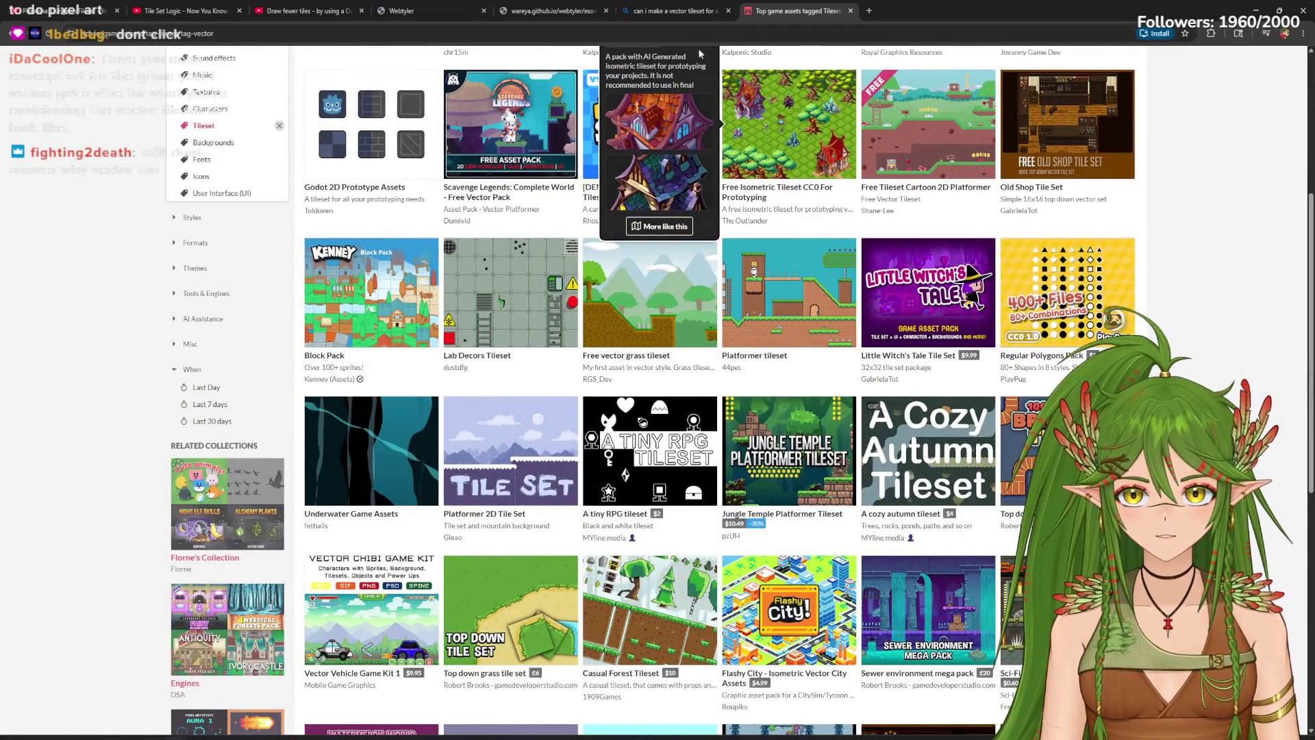
{"action": "scroll", "coordinate": [602, 108], "scroll_direction": "up", "scroll_amount": 2}
{"action": "scroll", "coordinate": [1014, 507], "scroll_direction": "down", "scroll_amount": 3}
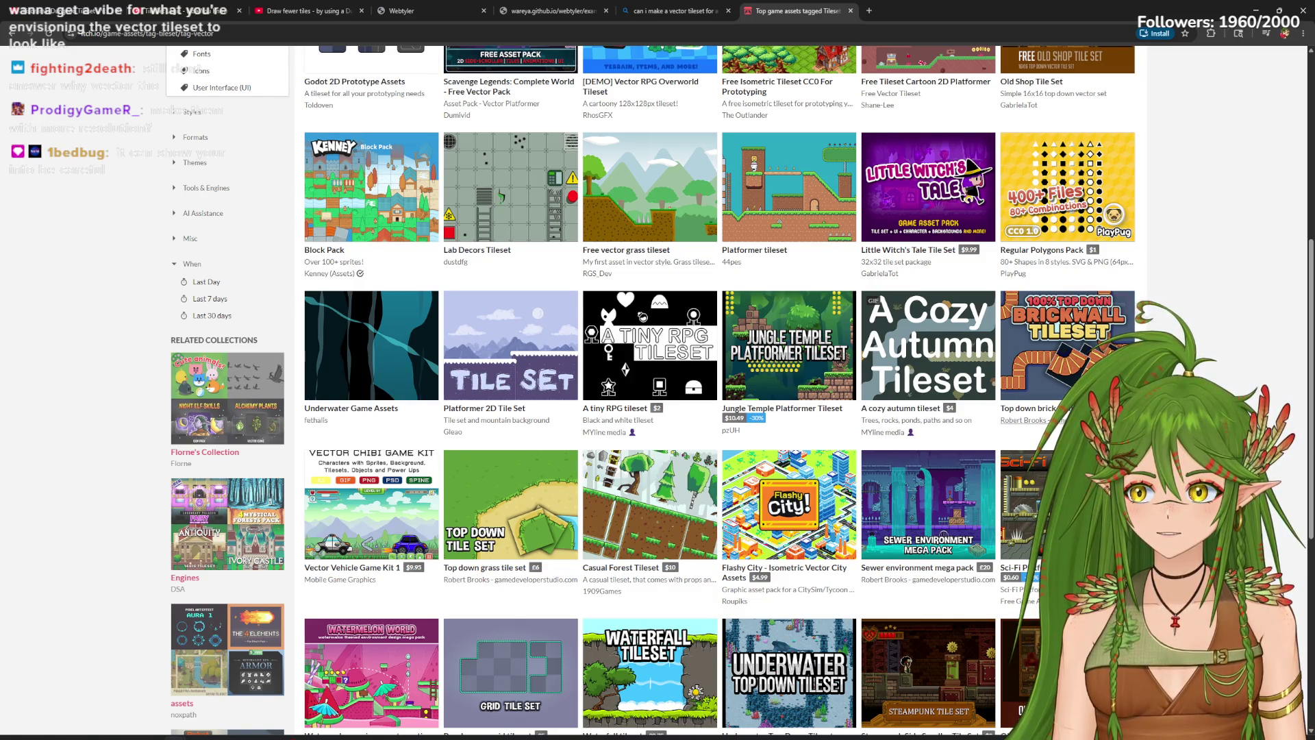
{"action": "scroll", "coordinate": [1041, 439], "scroll_direction": "up", "scroll_amount": 6}
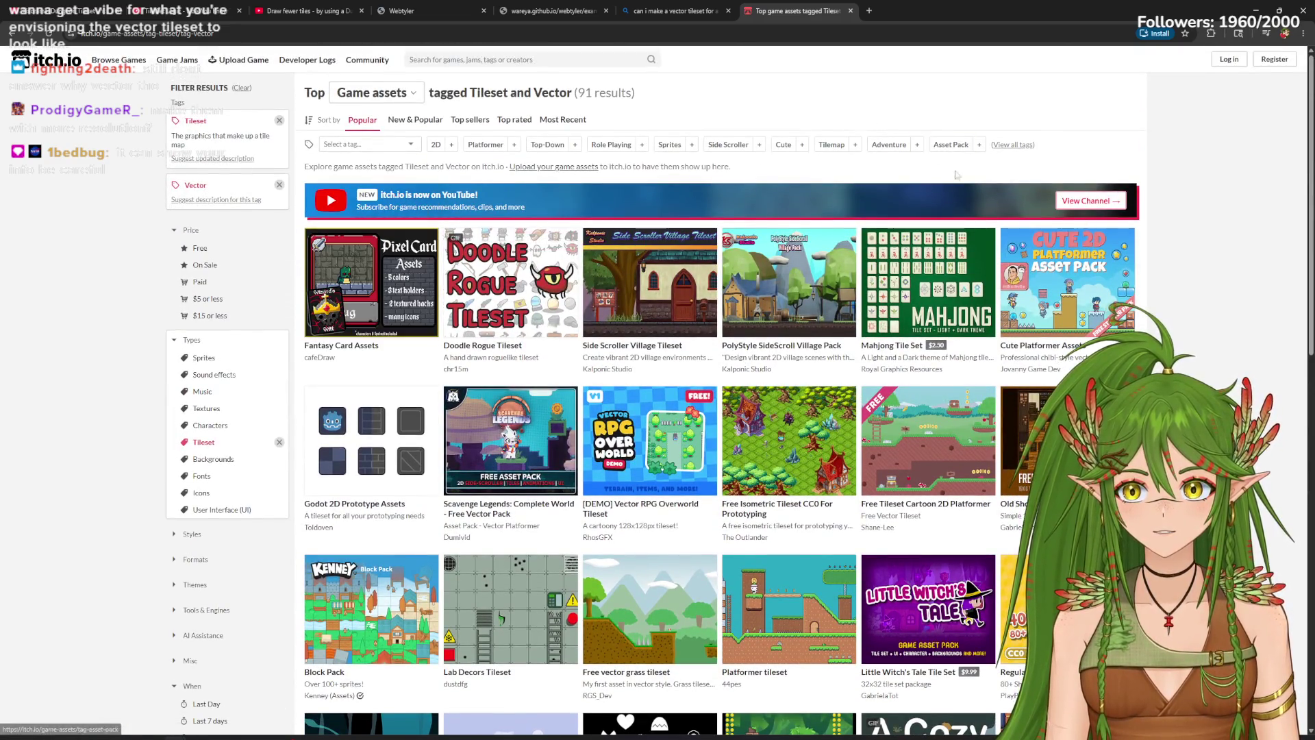
{"action": "scroll", "coordinate": [536, 387], "scroll_direction": "down", "scroll_amount": 10}
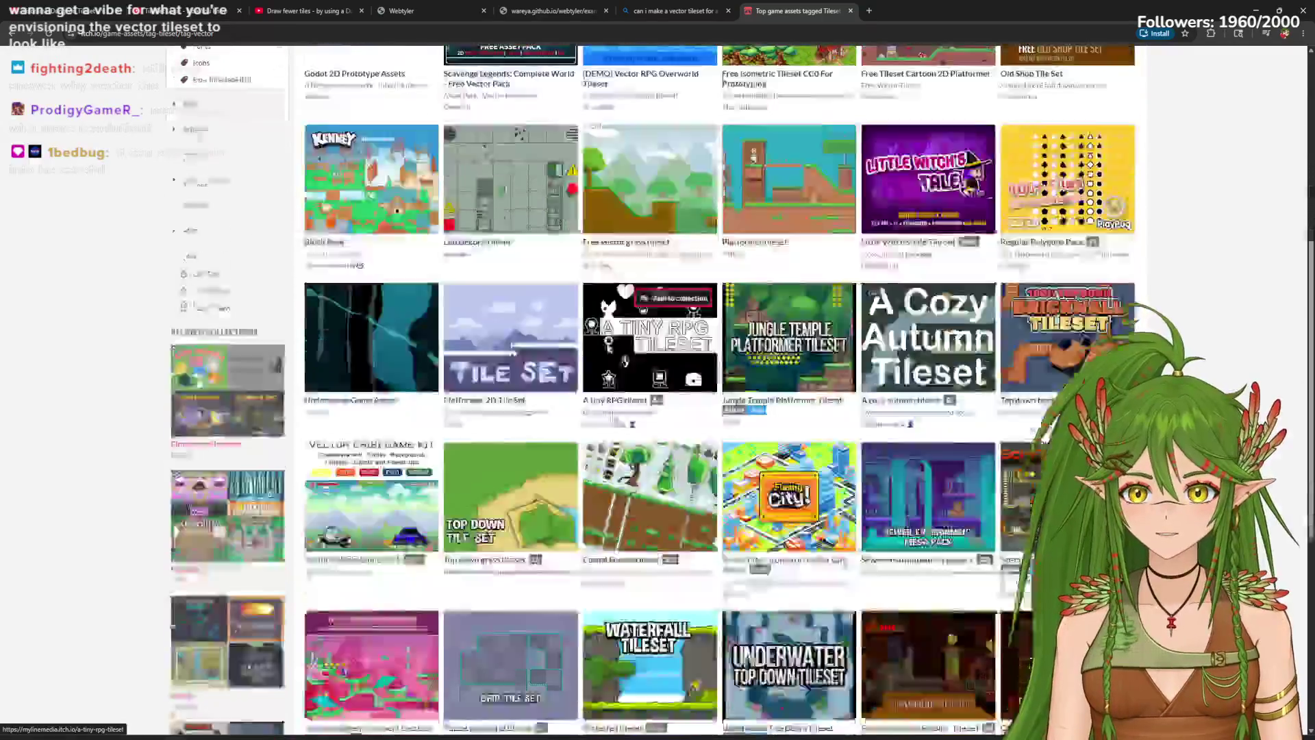
{"action": "scroll", "coordinate": [594, 420], "scroll_direction": "up", "scroll_amount": 8}
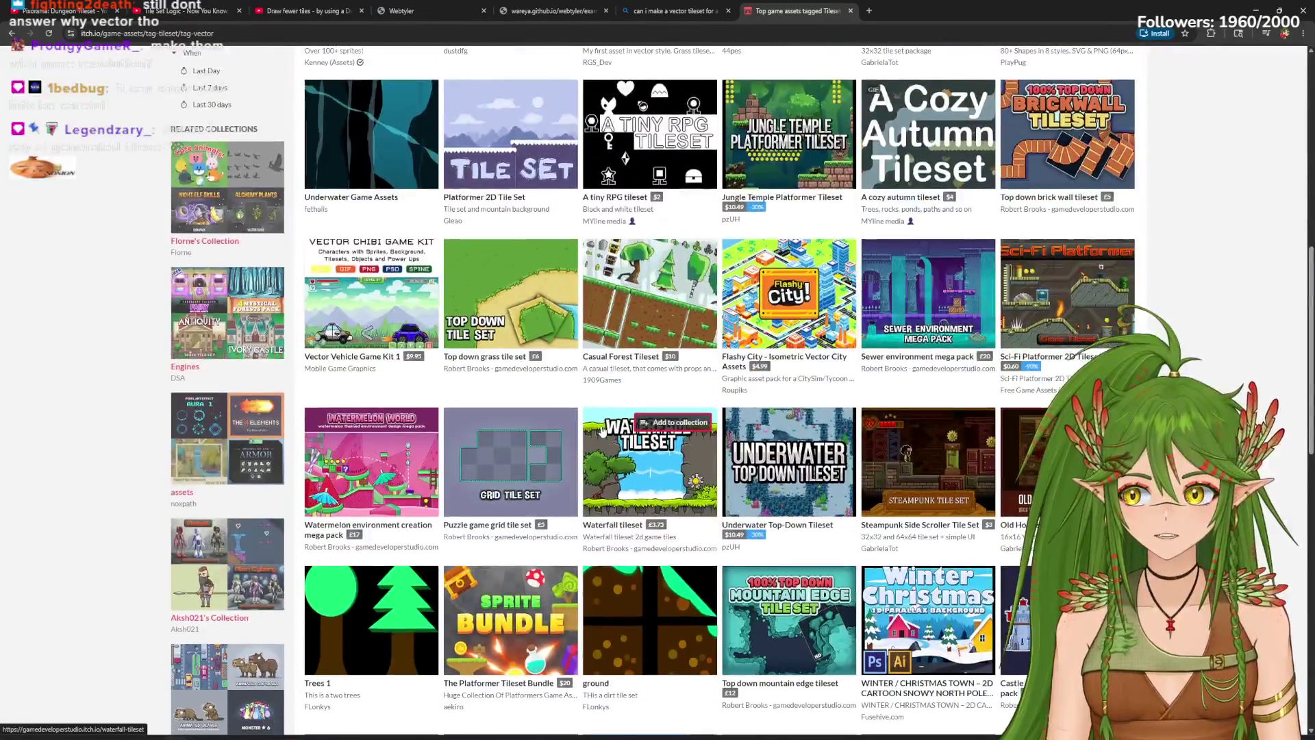
{"action": "scroll", "coordinate": [601, 430], "scroll_direction": "up", "scroll_amount": 3}
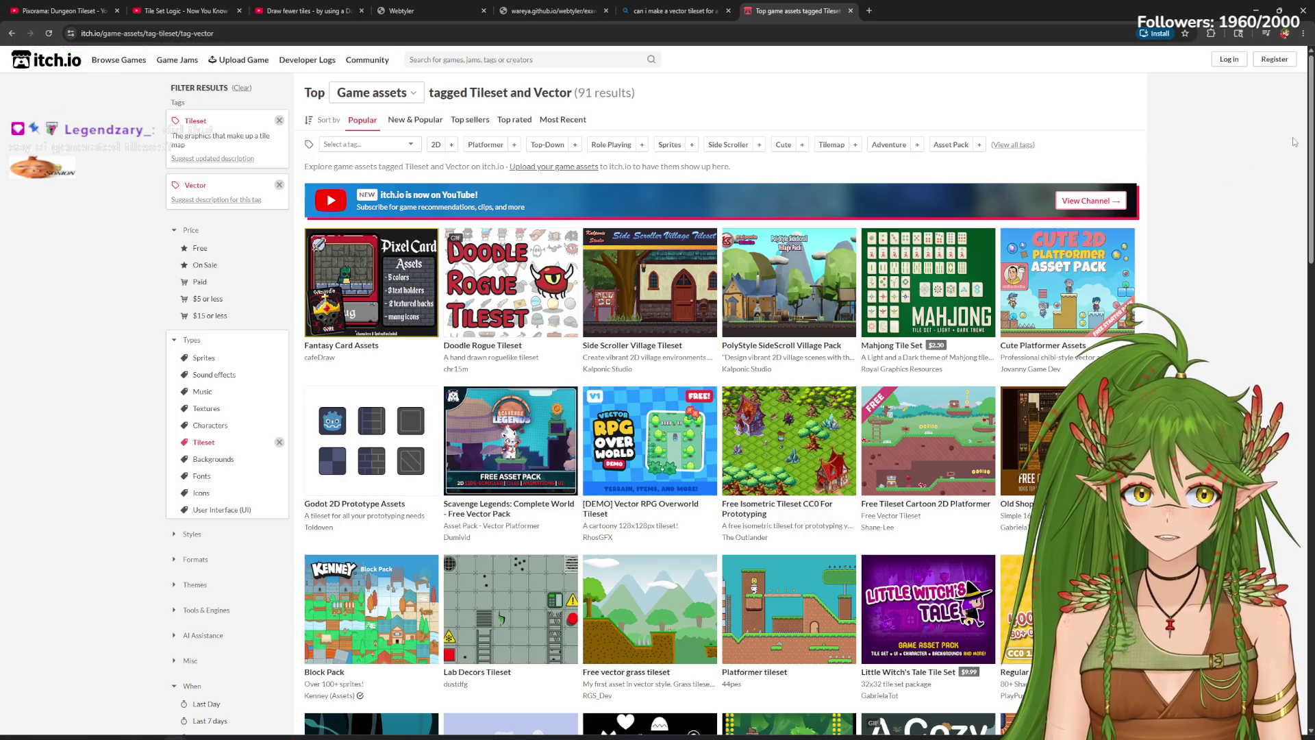
{"action": "scroll", "coordinate": [1206, 335], "scroll_direction": "down", "scroll_amount": 2}
{"action": "scroll", "coordinate": [1269, 491], "scroll_direction": "down", "scroll_amount": 10}
{"action": "scroll", "coordinate": [1268, 491], "scroll_direction": "up", "scroll_amount": 15}
{"action": "scroll", "coordinate": [1269, 490], "scroll_direction": "down", "scroll_amount": 20}
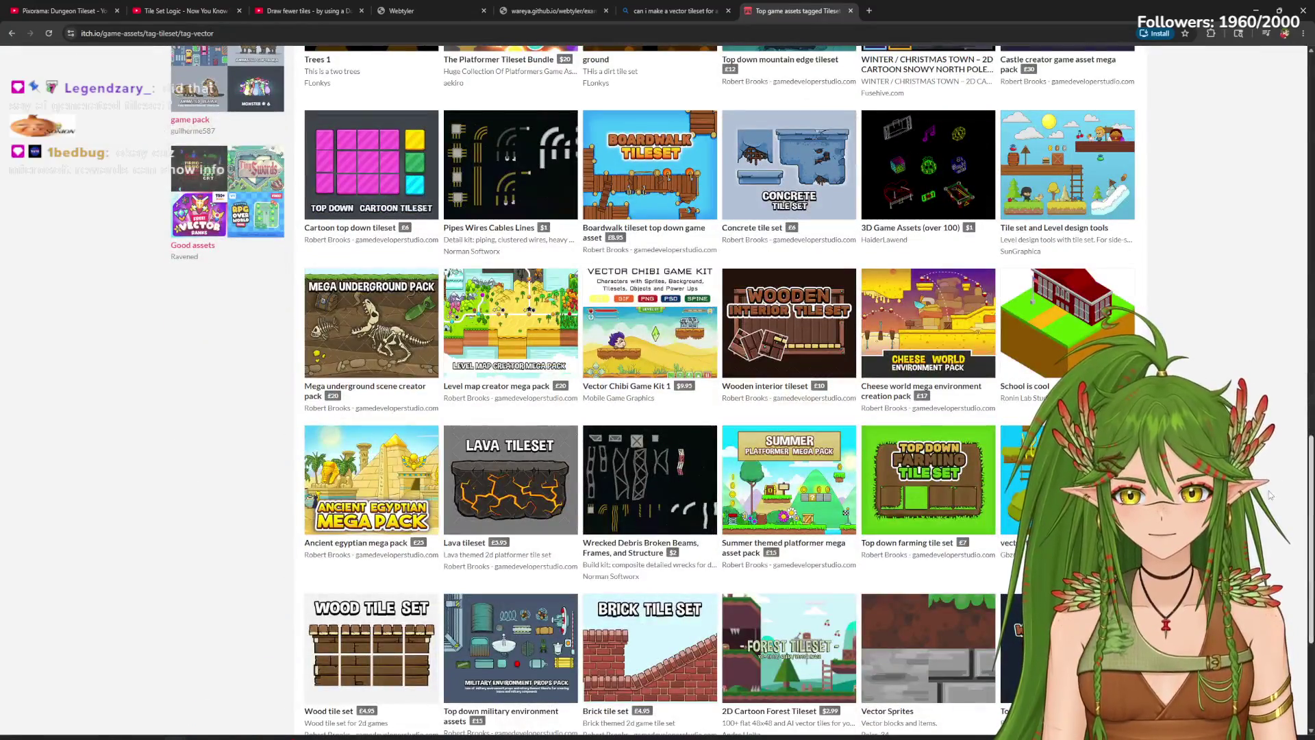
{"action": "scroll", "coordinate": [1268, 480], "scroll_direction": "up", "scroll_amount": 2}
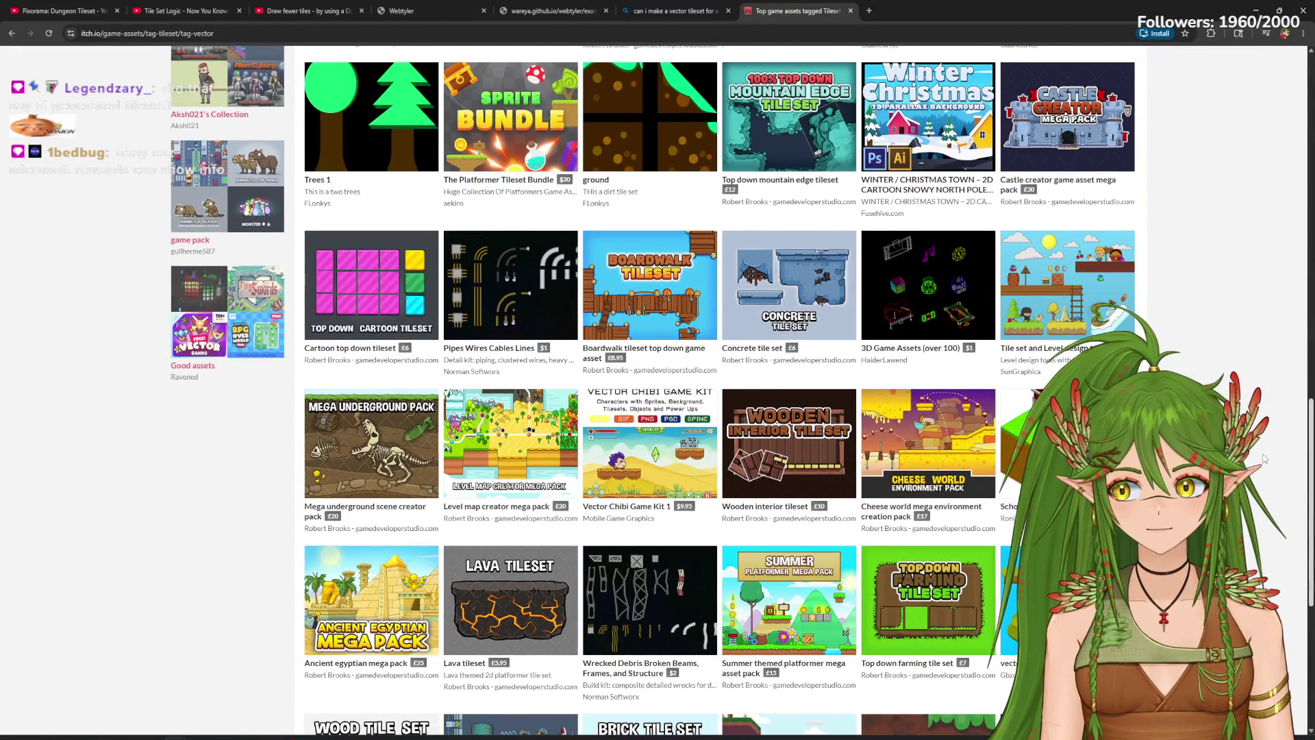
{"action": "scroll", "coordinate": [1264, 457], "scroll_direction": "up", "scroll_amount": 1}
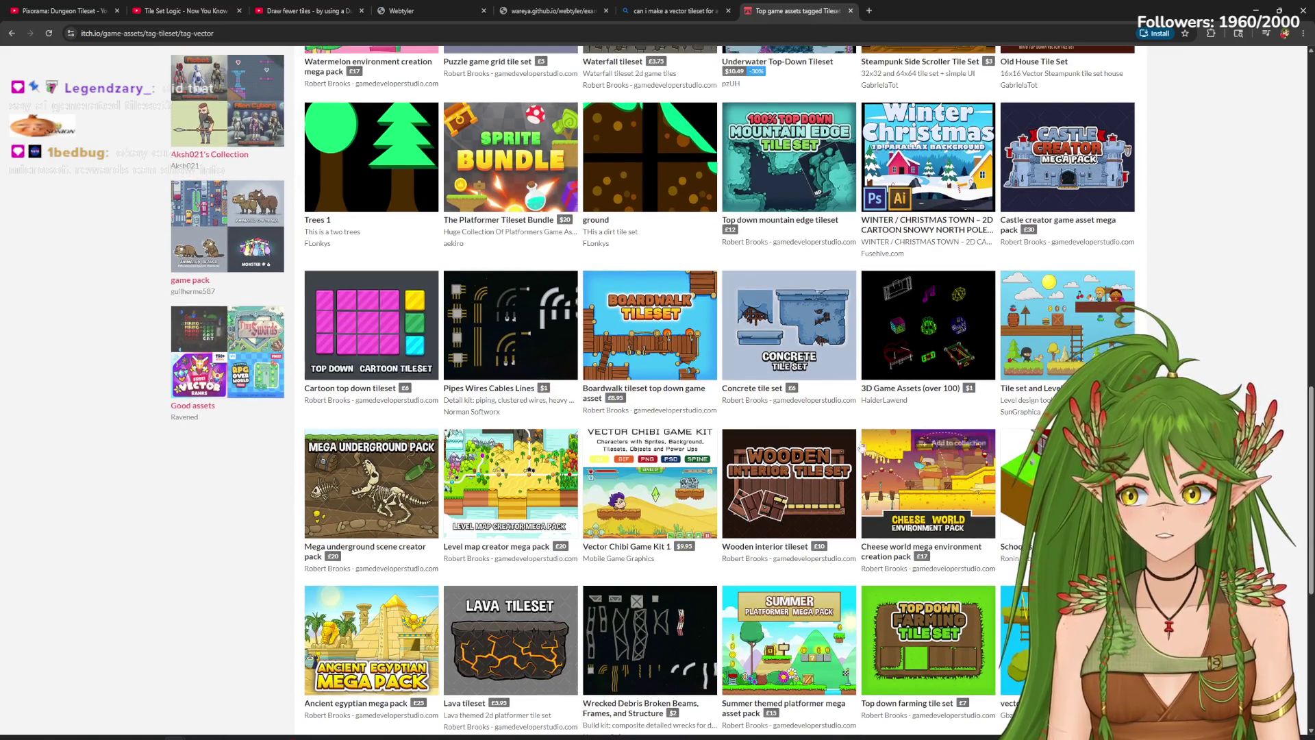
Step: Bring up info cards for packs such as Vector Sprites and Wrecked Debris
{"action": "mouse_move", "coordinate": [928, 322]}
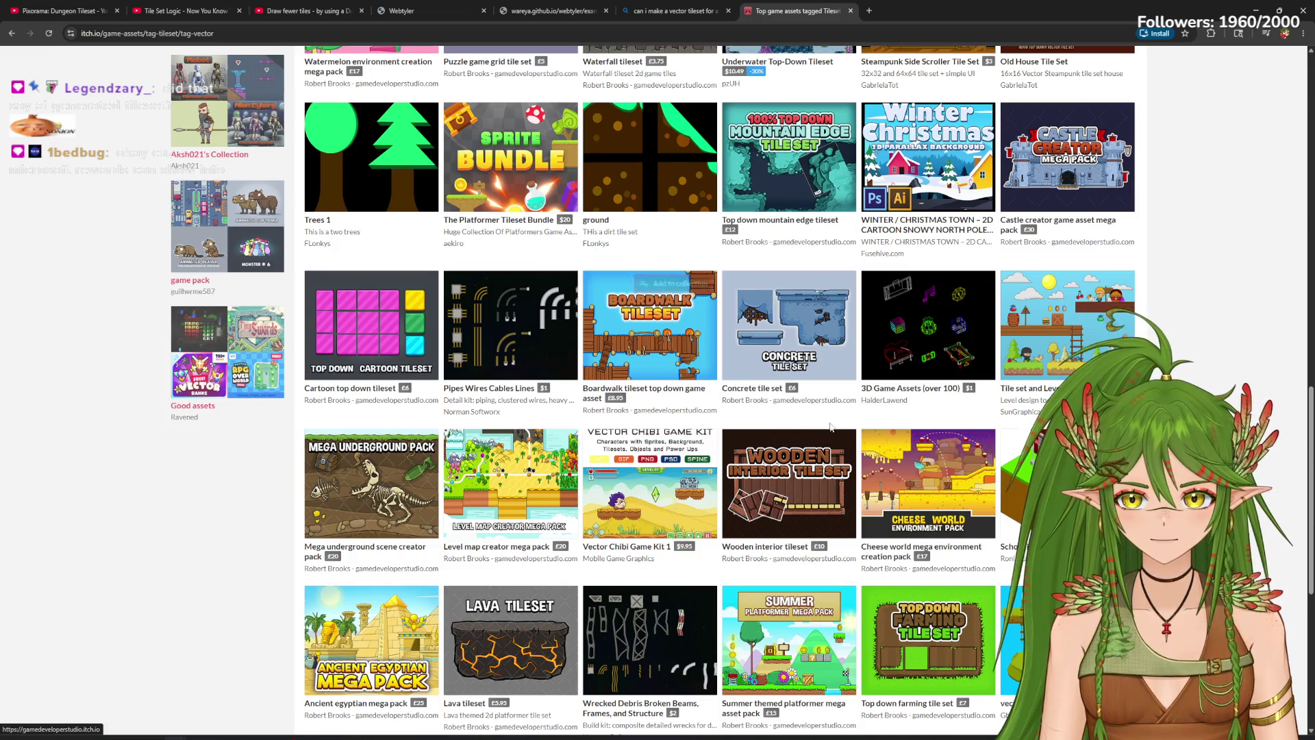
{"action": "mouse_move", "coordinate": [1014, 473]}
{"action": "scroll", "coordinate": [1014, 446], "scroll_direction": "down", "scroll_amount": 4}
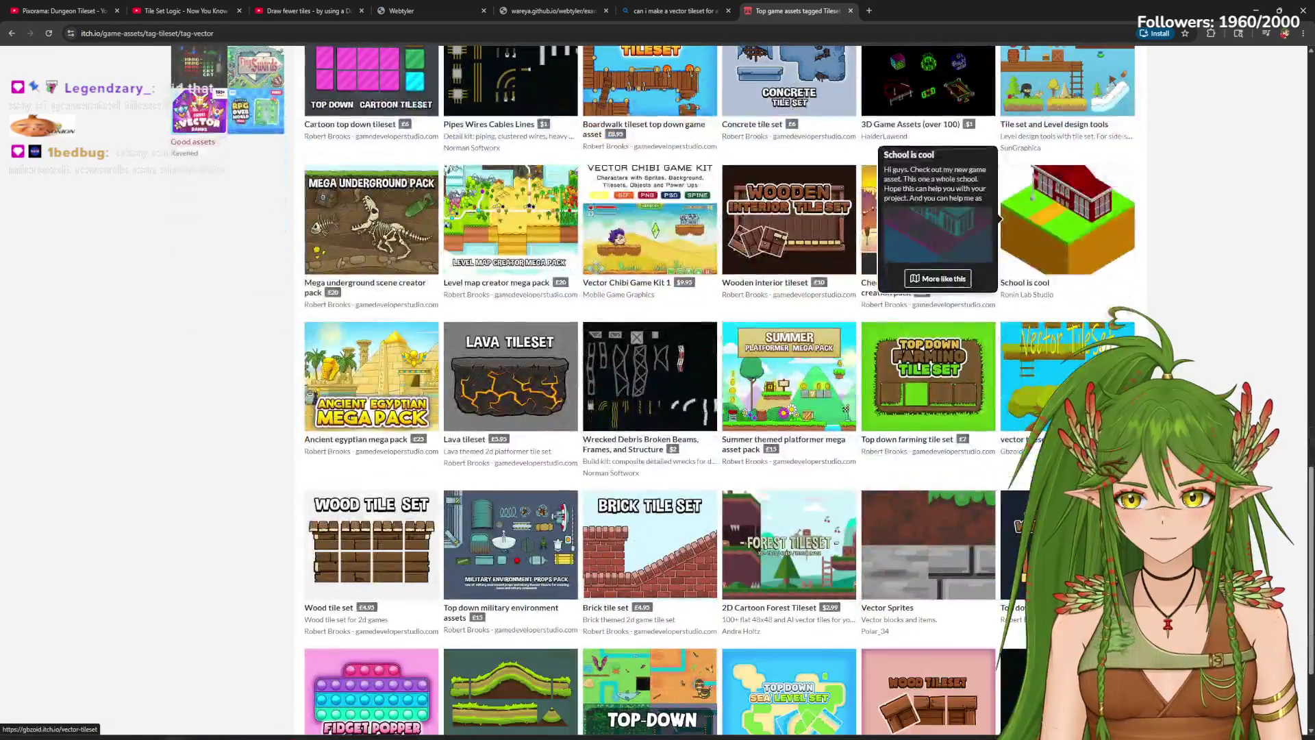
{"action": "mouse_move", "coordinate": [929, 541]}
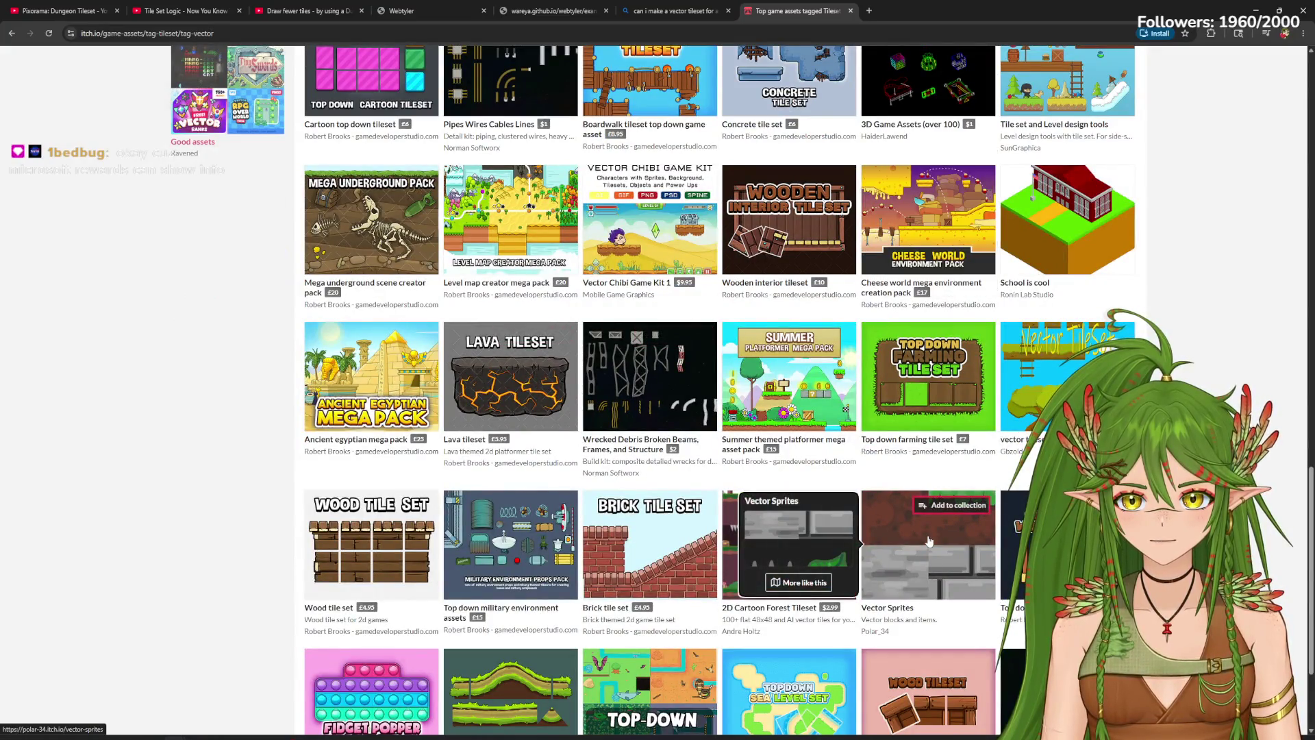
{"action": "mouse_move", "coordinate": [640, 396]}
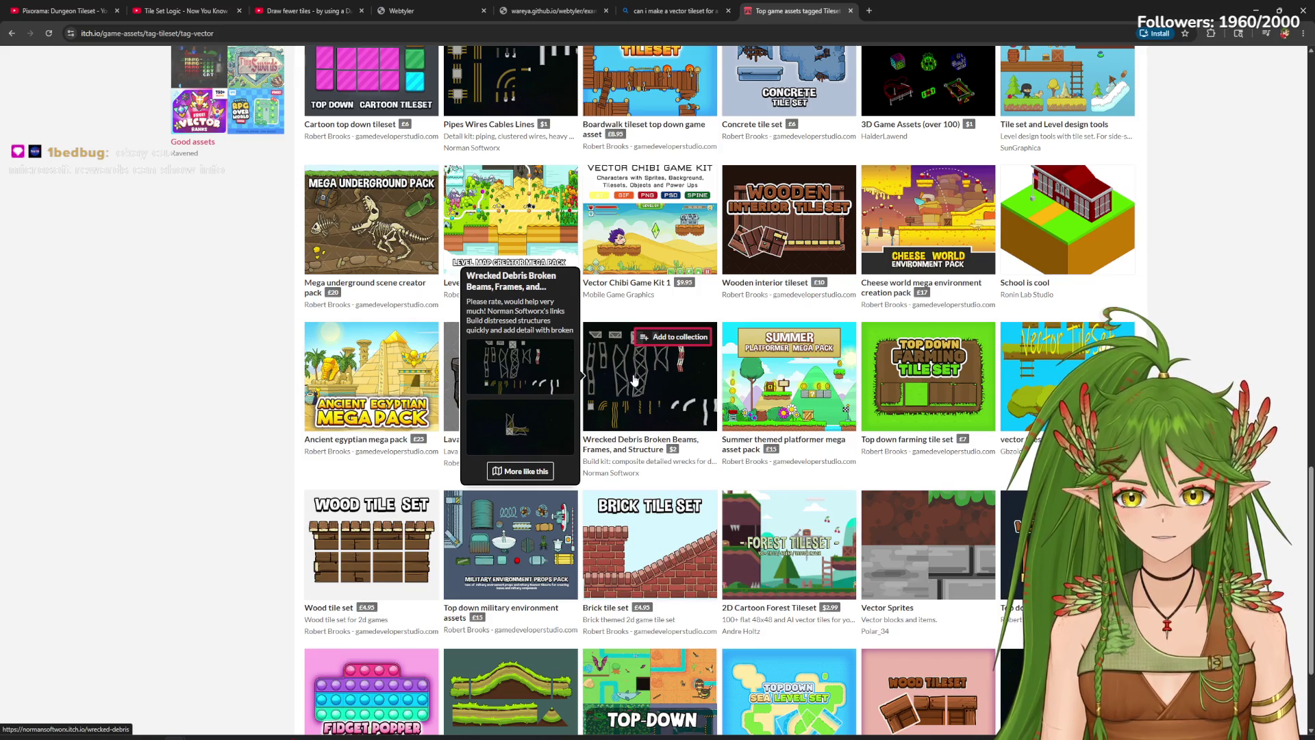
Step: Open the Wrecked Debris page and step through its enlarged screenshots to the horizontal truss
{"action": "left_click", "coordinate": [635, 381]}
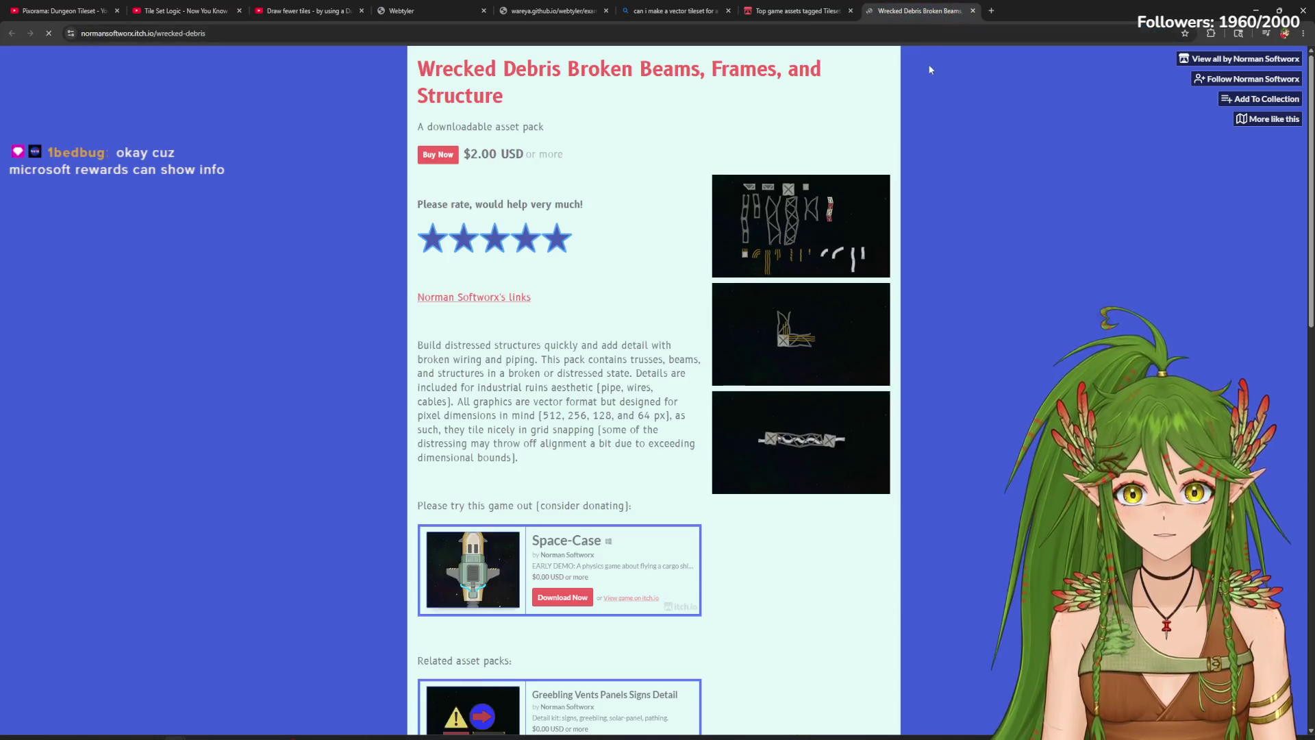
{"action": "left_click", "coordinate": [801, 335]}
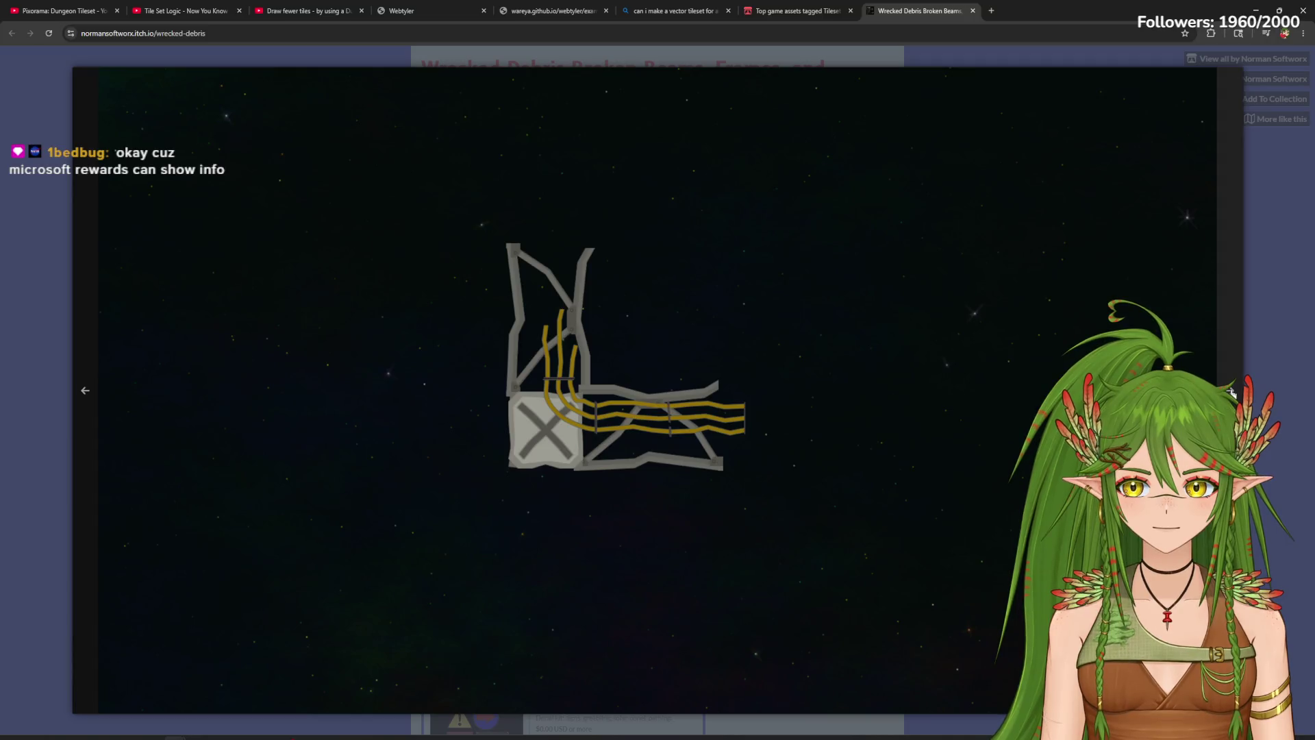
{"action": "left_click", "coordinate": [105, 393]}
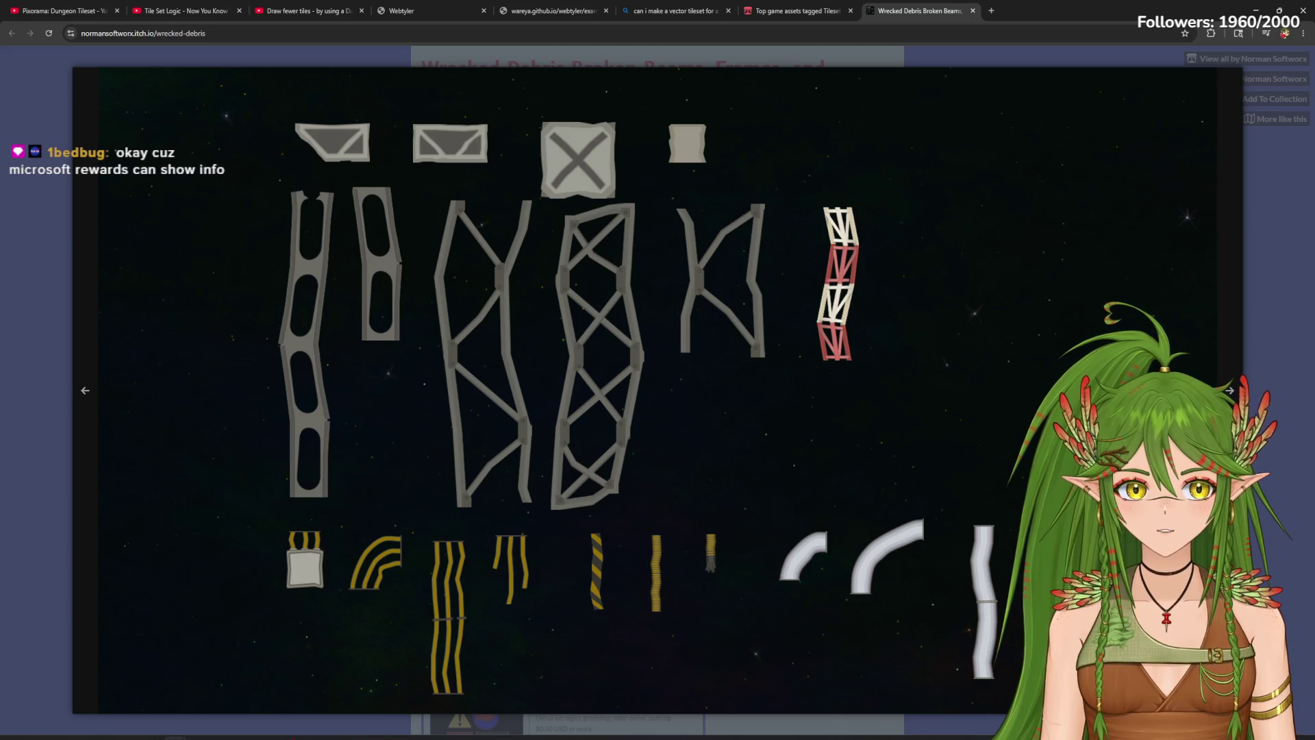
{"action": "left_click", "coordinate": [1236, 392]}
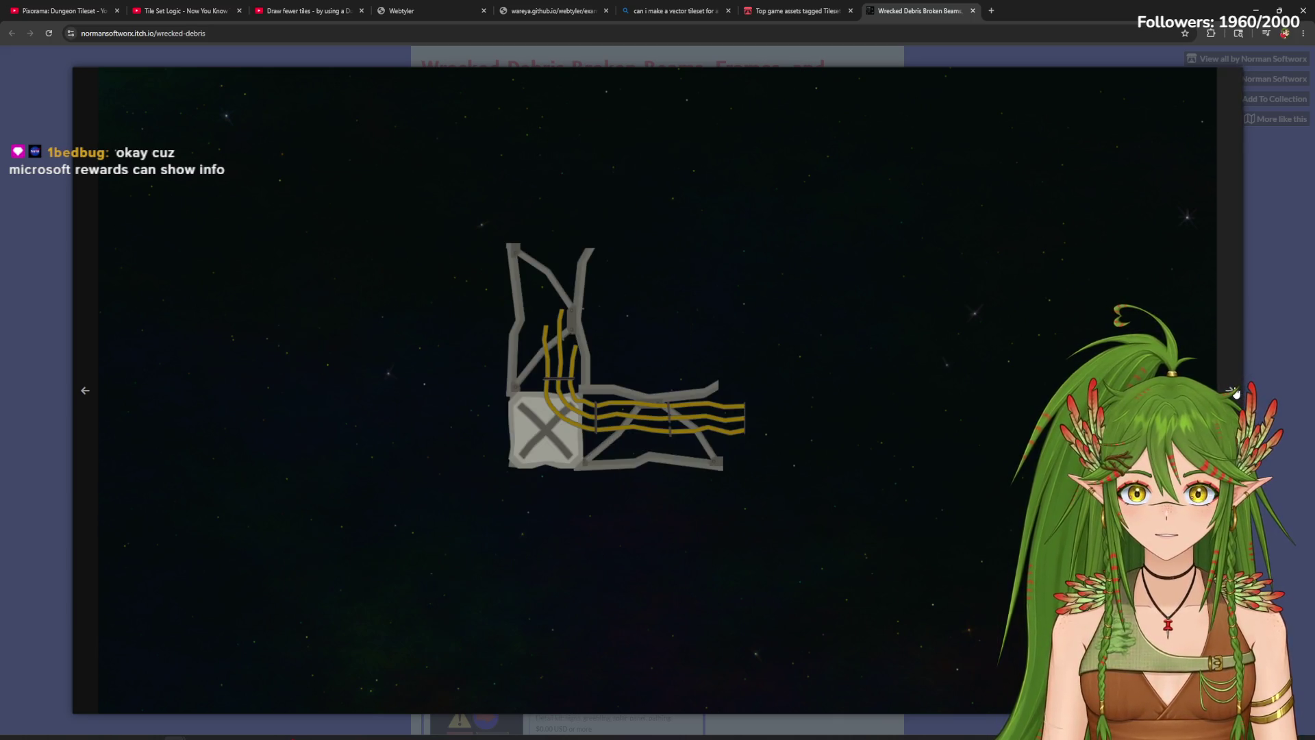
{"action": "left_click", "coordinate": [1237, 393]}
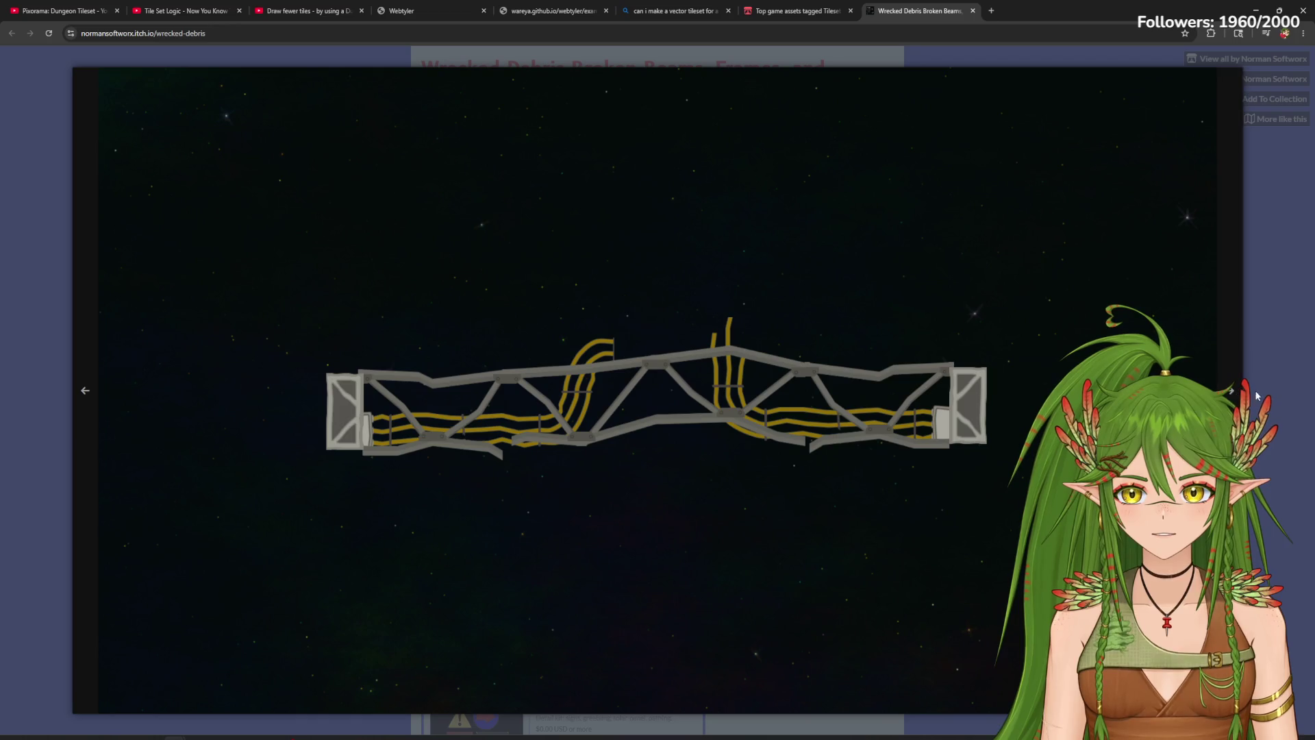
{"action": "left_click", "coordinate": [1288, 412]}
Step: Return to the asset listing and open the £5.00 Hill racer tile set page with its preview enlarged
{"action": "left_click", "coordinate": [785, 11]}
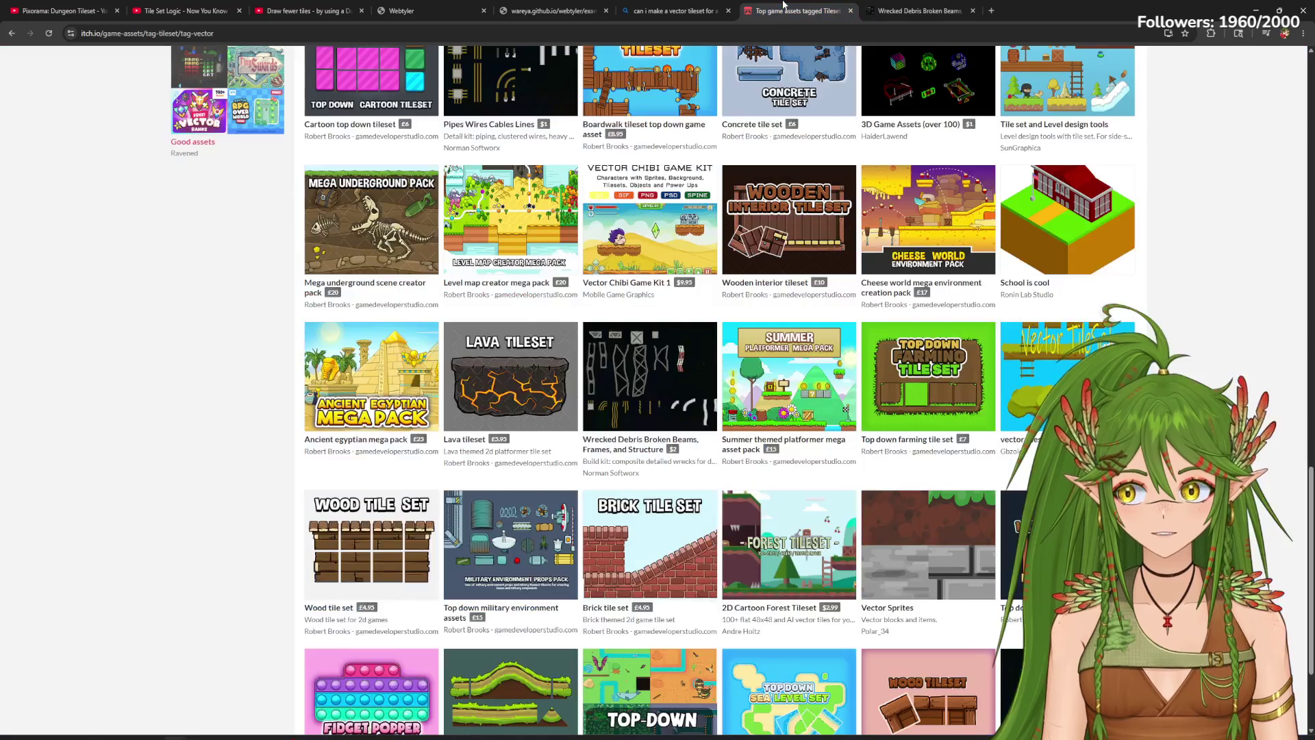
{"action": "scroll", "coordinate": [760, 426], "scroll_direction": "down", "scroll_amount": 2}
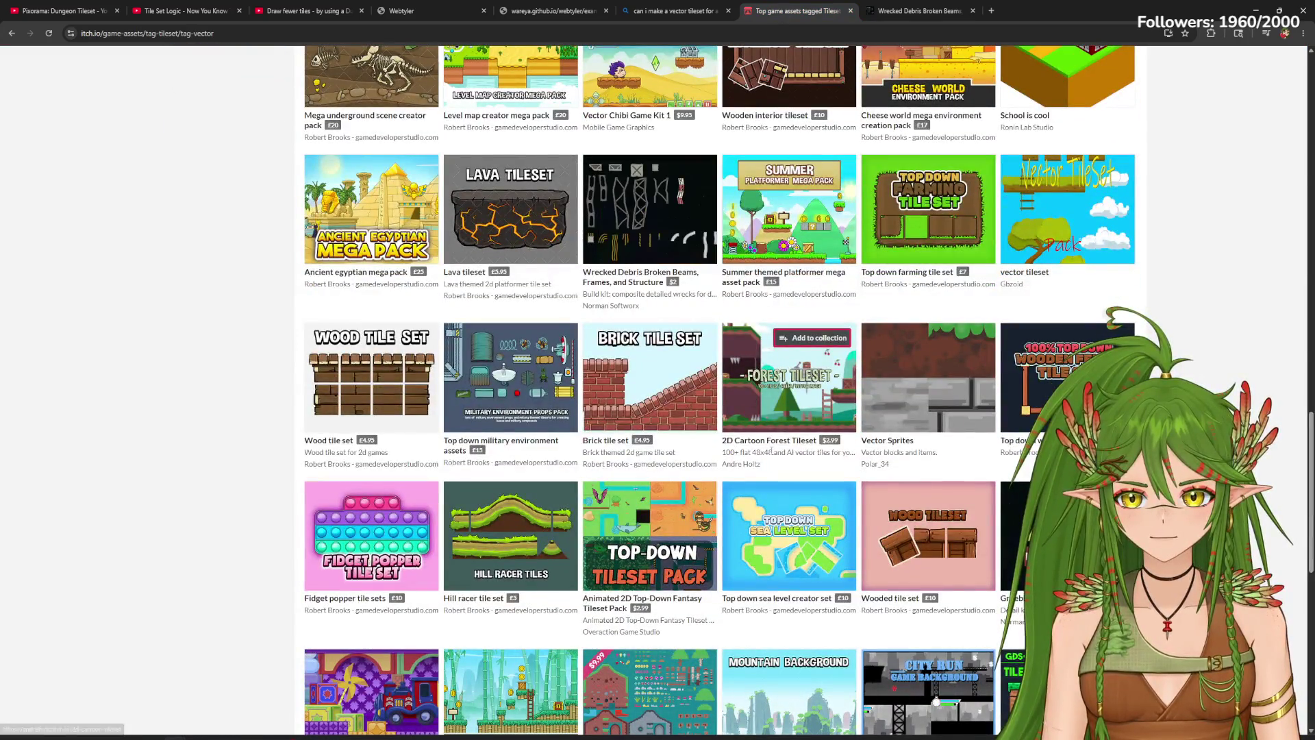
{"action": "scroll", "coordinate": [824, 450], "scroll_direction": "up", "scroll_amount": 1}
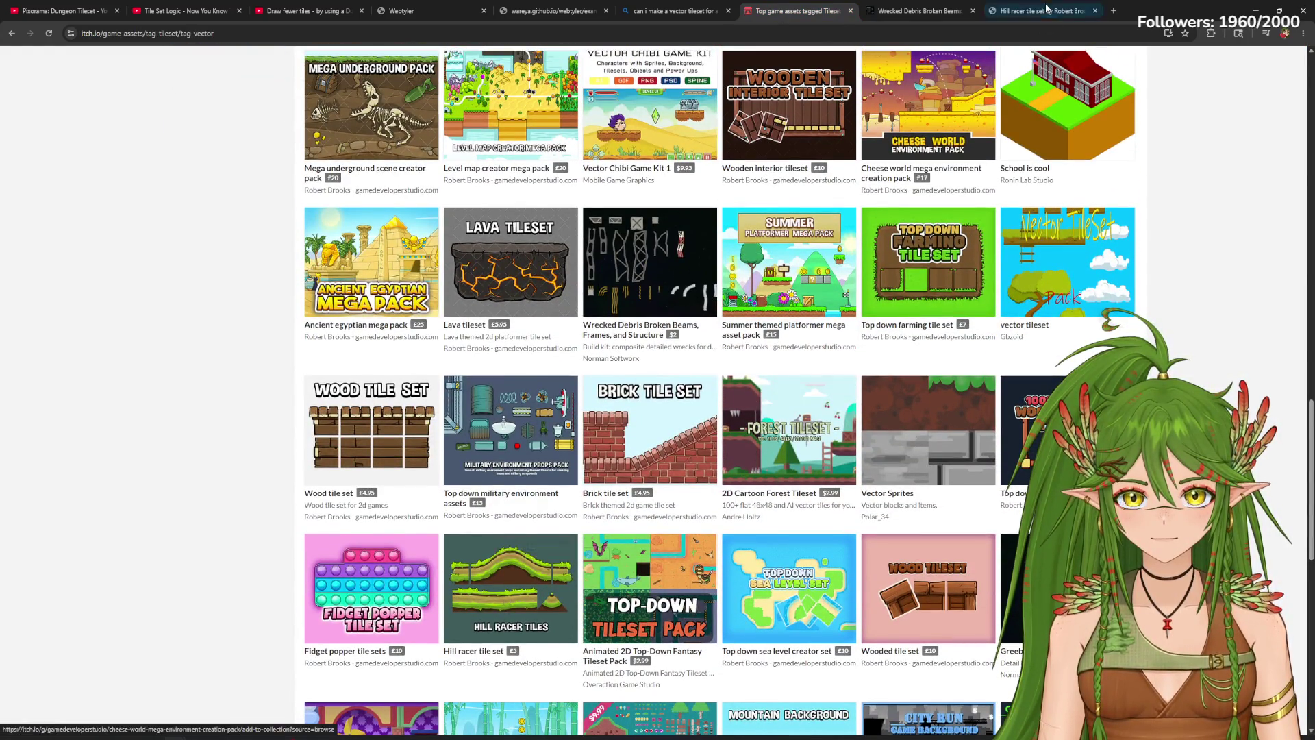
{"action": "left_click", "coordinate": [1041, 12]}
{"action": "left_click", "coordinate": [762, 123]}
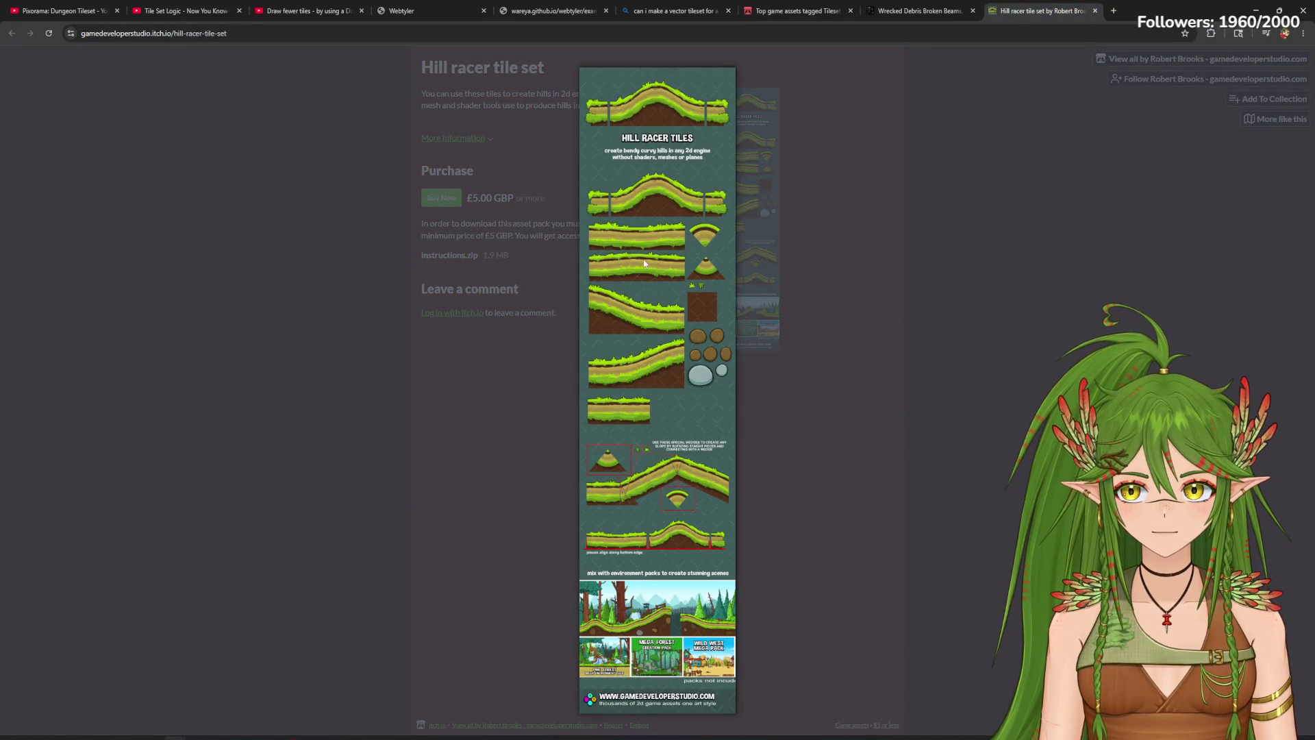
Step: Close the Hill racer preview, then view the Tileset Premium 2D Cartoon Platformer page and screenshot
{"action": "left_click", "coordinate": [660, 144]}
{"action": "key", "text": "ctrl+shift+Tab"}
{"action": "key", "text": "ctrl+shift+Tab"}
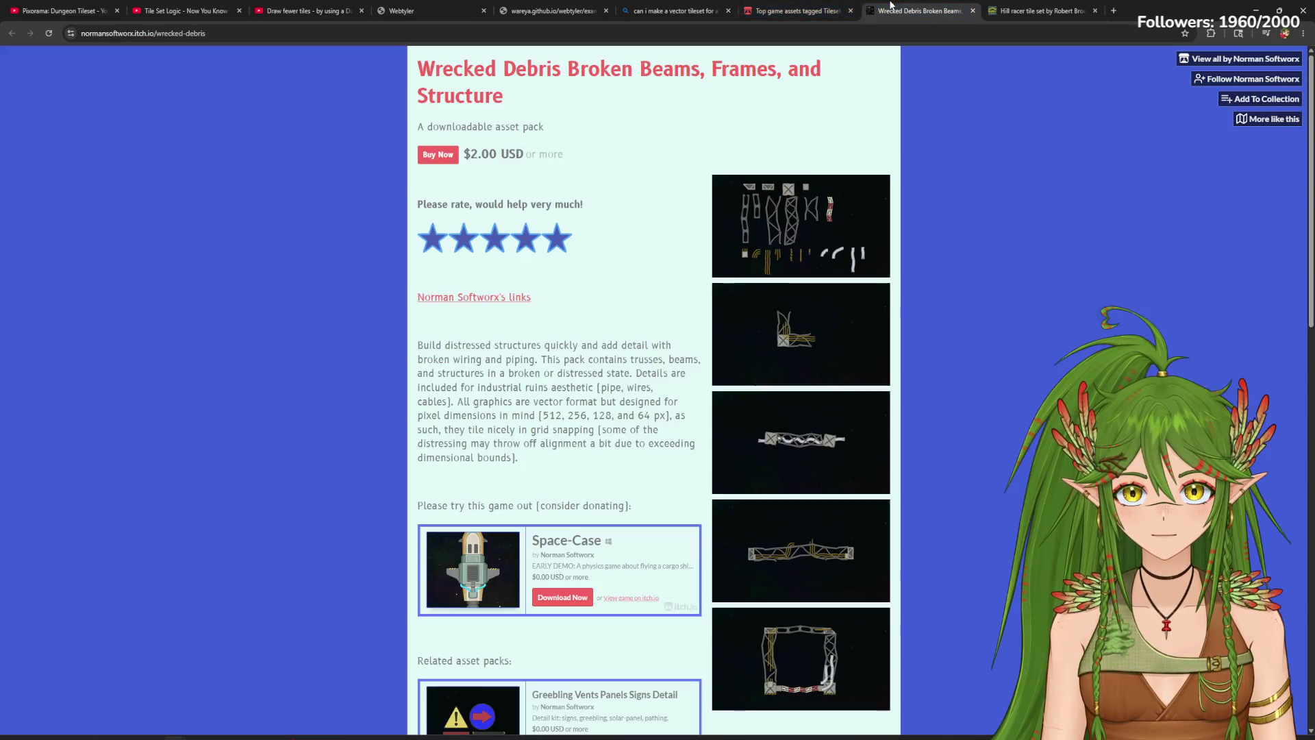
{"action": "scroll", "coordinate": [790, 583], "scroll_direction": "down", "scroll_amount": 2}
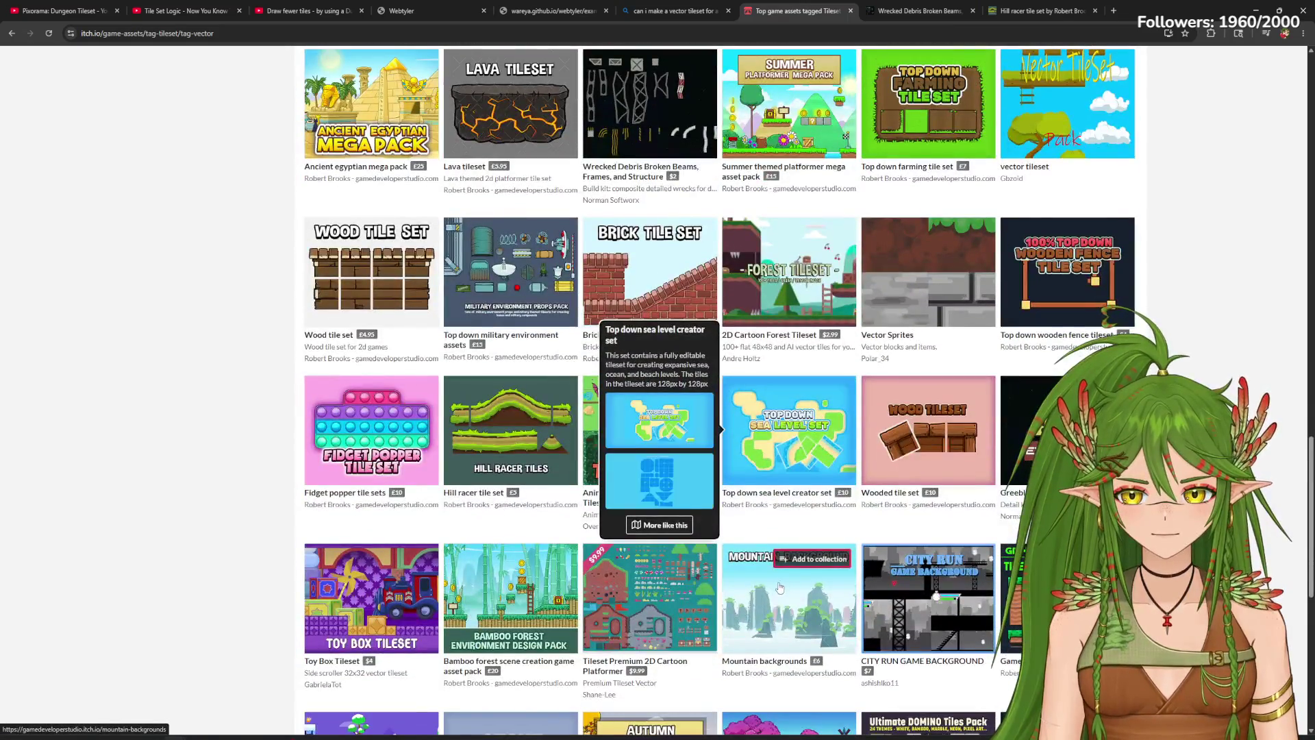
{"action": "scroll", "coordinate": [791, 583], "scroll_direction": "down", "scroll_amount": 2}
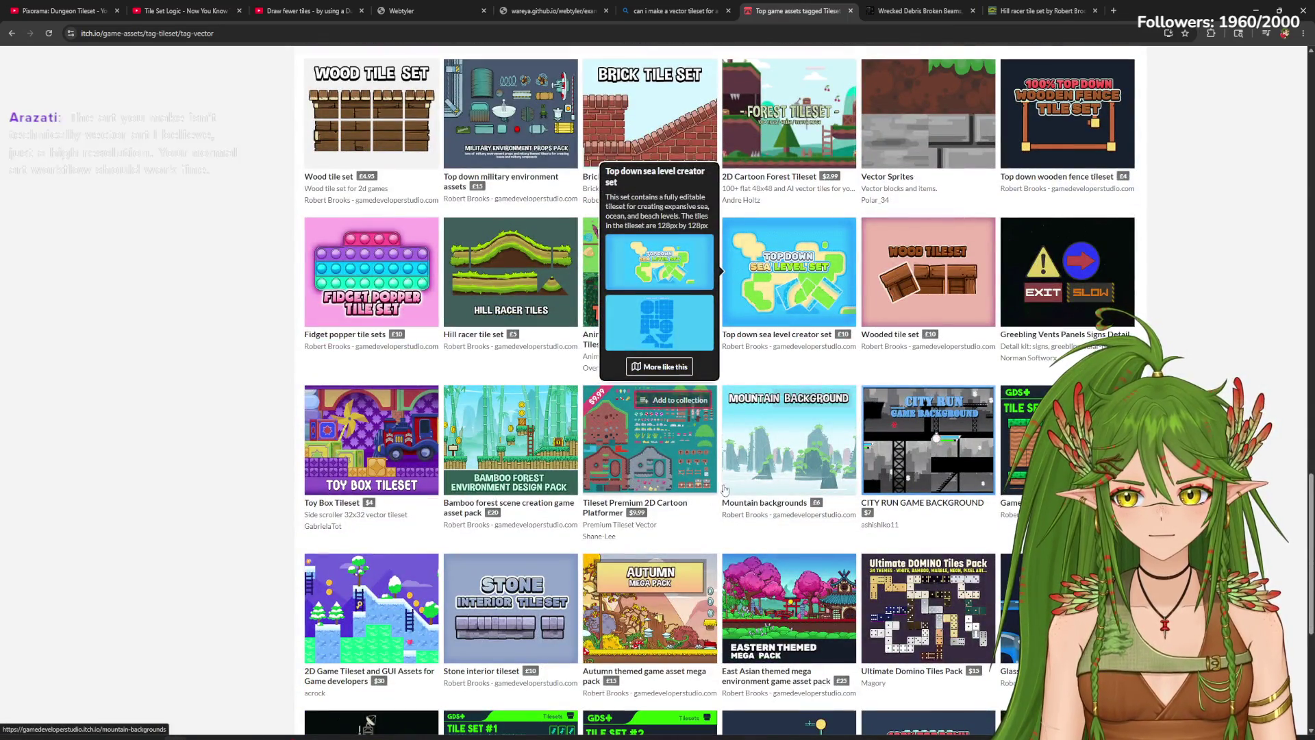
{"action": "mouse_move", "coordinate": [630, 469]}
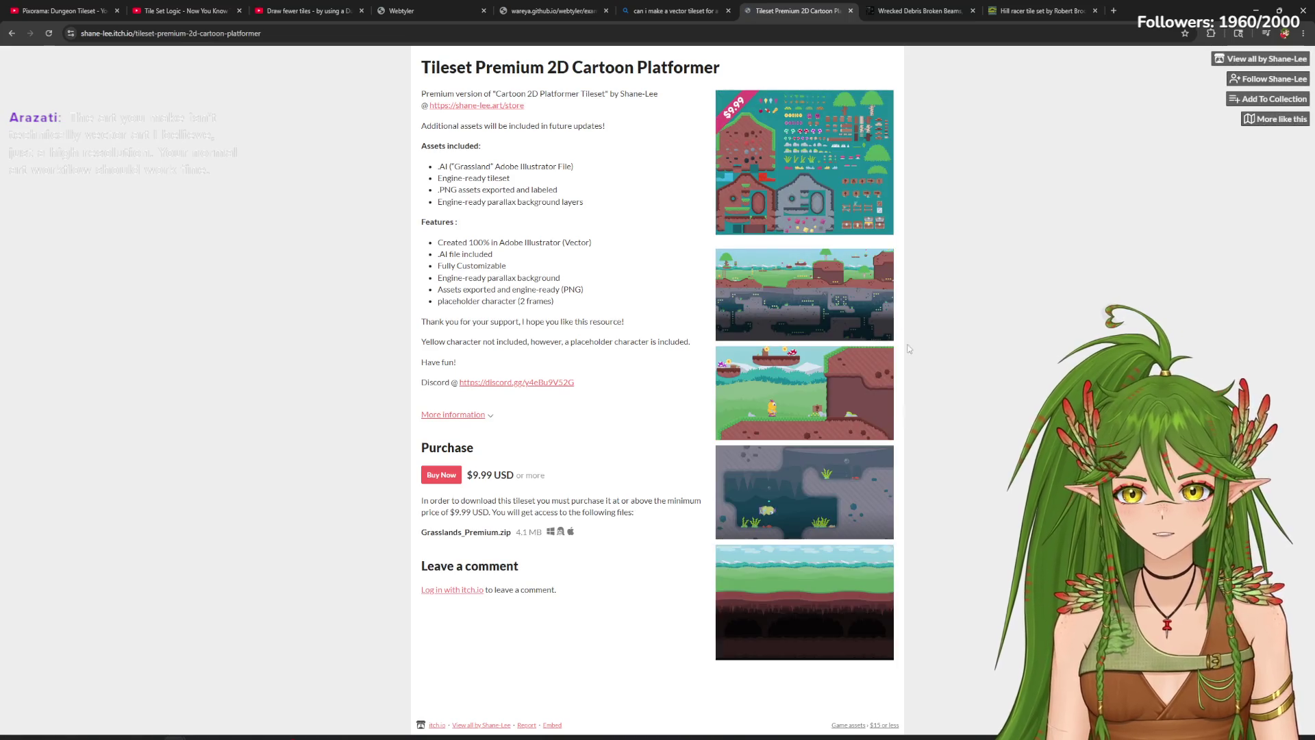
{"action": "left_click", "coordinate": [837, 198]}
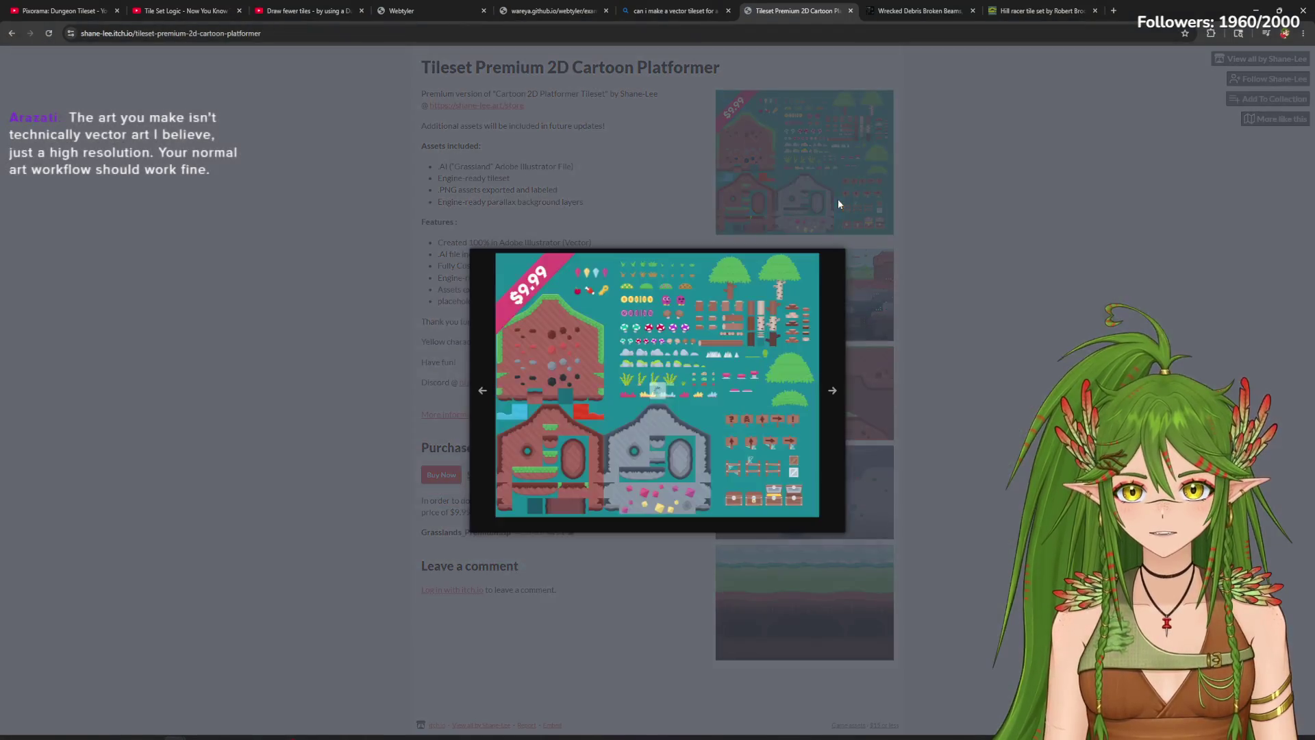
{"action": "left_click", "coordinate": [976, 432]}
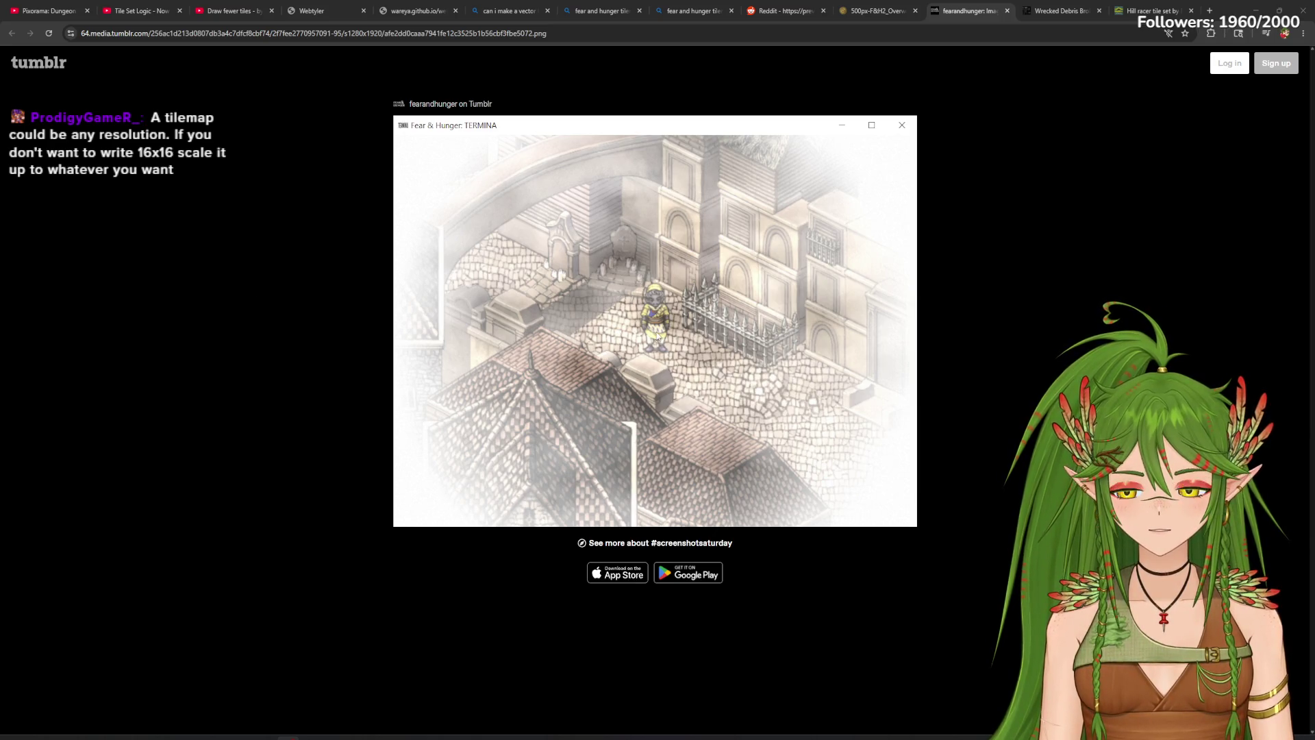
Step: Zoom the browser in two levels on the TERMINA screenshot, then go to the overworld map tab
{"action": "left_click", "coordinate": [1303, 33]}
{"action": "left_click", "coordinate": [1277, 272]}
{"action": "left_click", "coordinate": [1277, 273]}
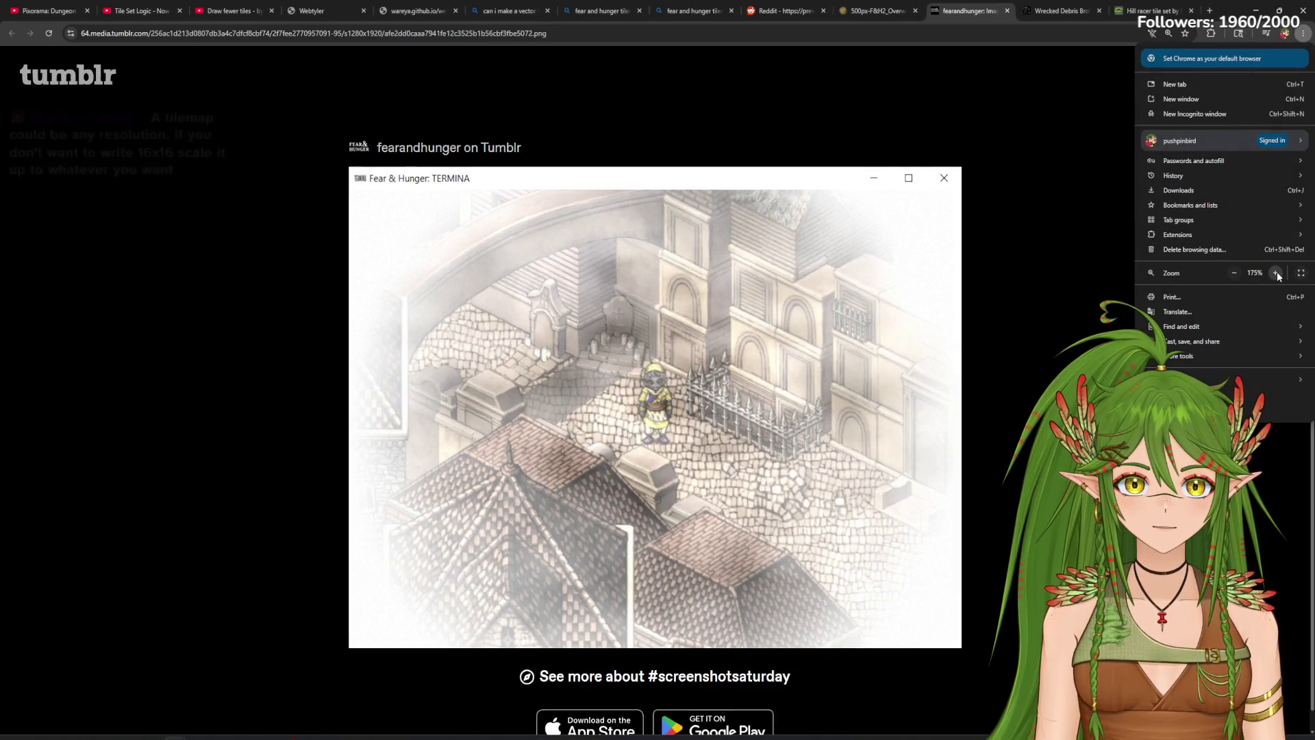
{"action": "left_click", "coordinate": [994, 253]}
{"action": "scroll", "coordinate": [853, 289], "scroll_direction": "down", "scroll_amount": 1}
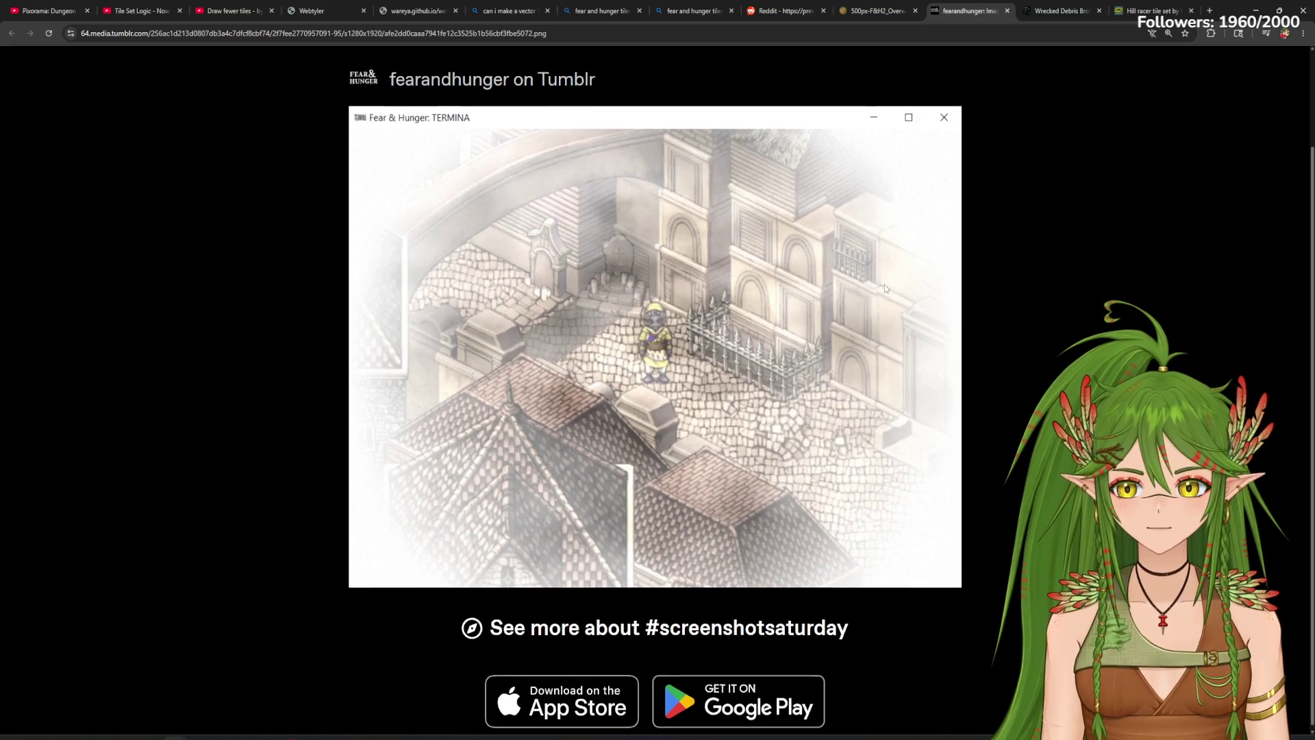
{"action": "scroll", "coordinate": [885, 285], "scroll_direction": "up", "scroll_amount": 2}
{"action": "scroll", "coordinate": [815, 471], "scroll_direction": "down", "scroll_amount": 1}
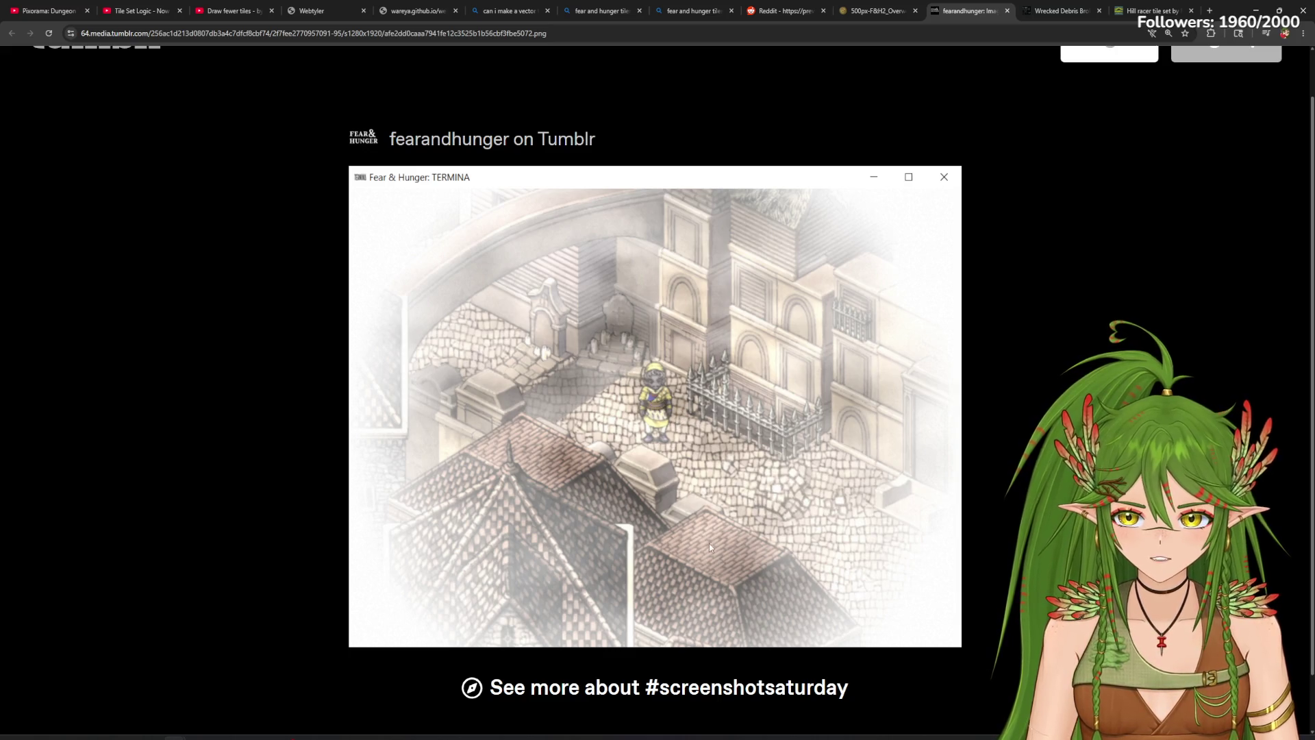
{"action": "left_click", "coordinate": [862, 7]}
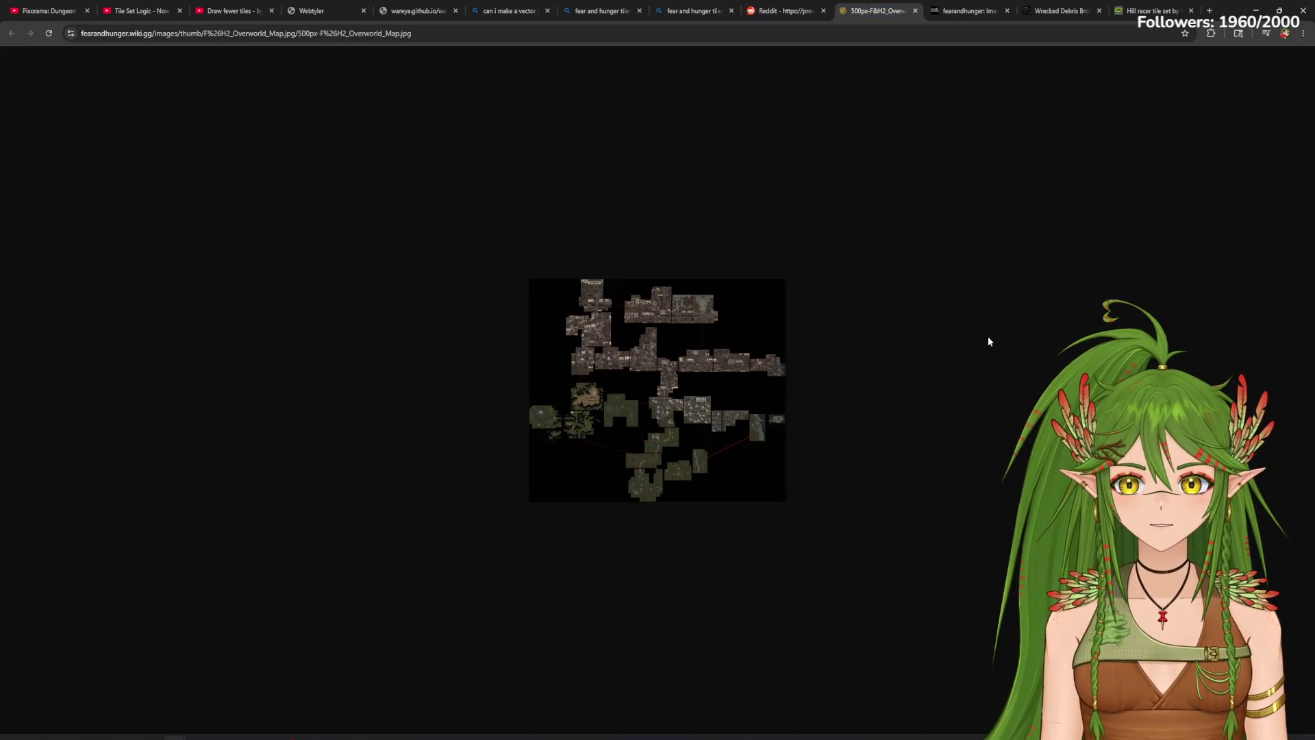
Step: Zoom the browser in three levels on the F&H2 overworld map, then go to the Reddit map tab
{"action": "left_click", "coordinate": [1303, 33]}
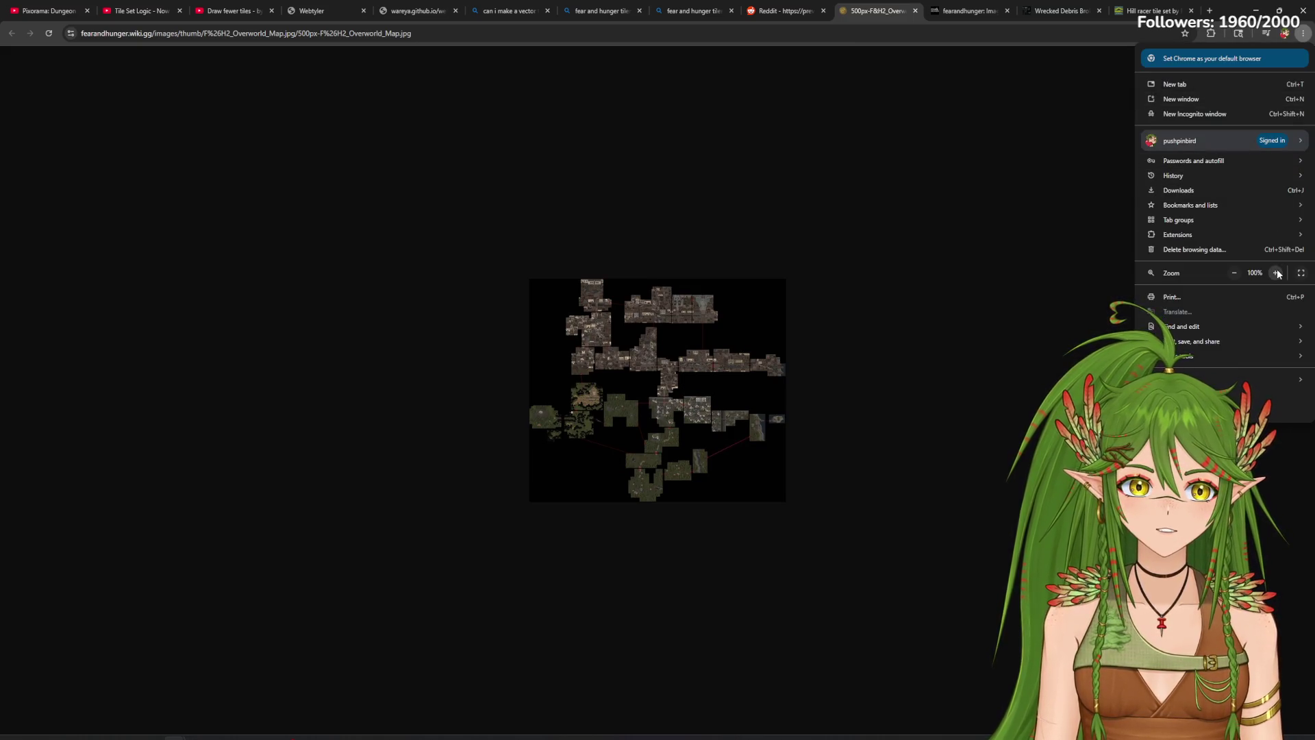
{"action": "left_click", "coordinate": [1277, 272]}
{"action": "left_click", "coordinate": [1277, 272]}
{"action": "left_click", "coordinate": [1277, 273]}
{"action": "left_click", "coordinate": [1277, 273]}
{"action": "left_click", "coordinate": [1277, 272]}
{"action": "left_click", "coordinate": [1277, 273]}
{"action": "left_click", "coordinate": [1277, 272]}
{"action": "left_click", "coordinate": [1277, 273]}
{"action": "left_click", "coordinate": [955, 517]}
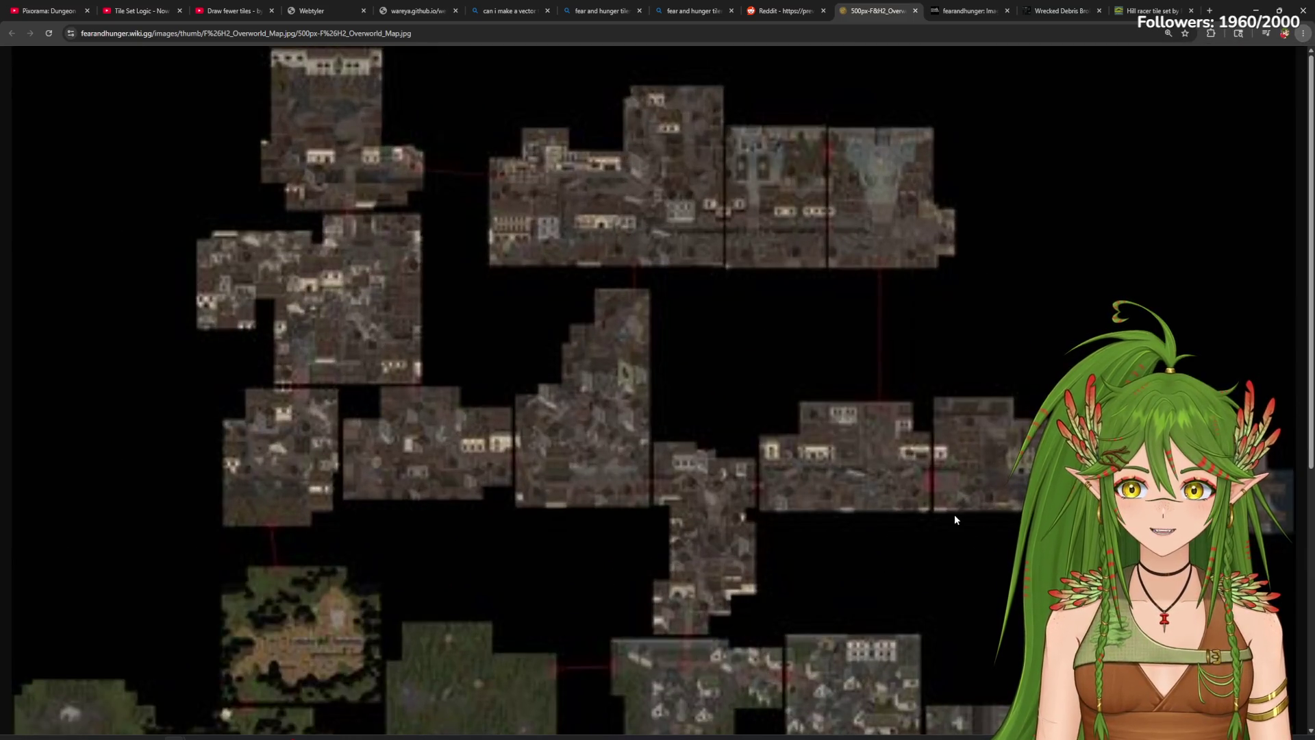
{"action": "left_click", "coordinate": [774, 10]}
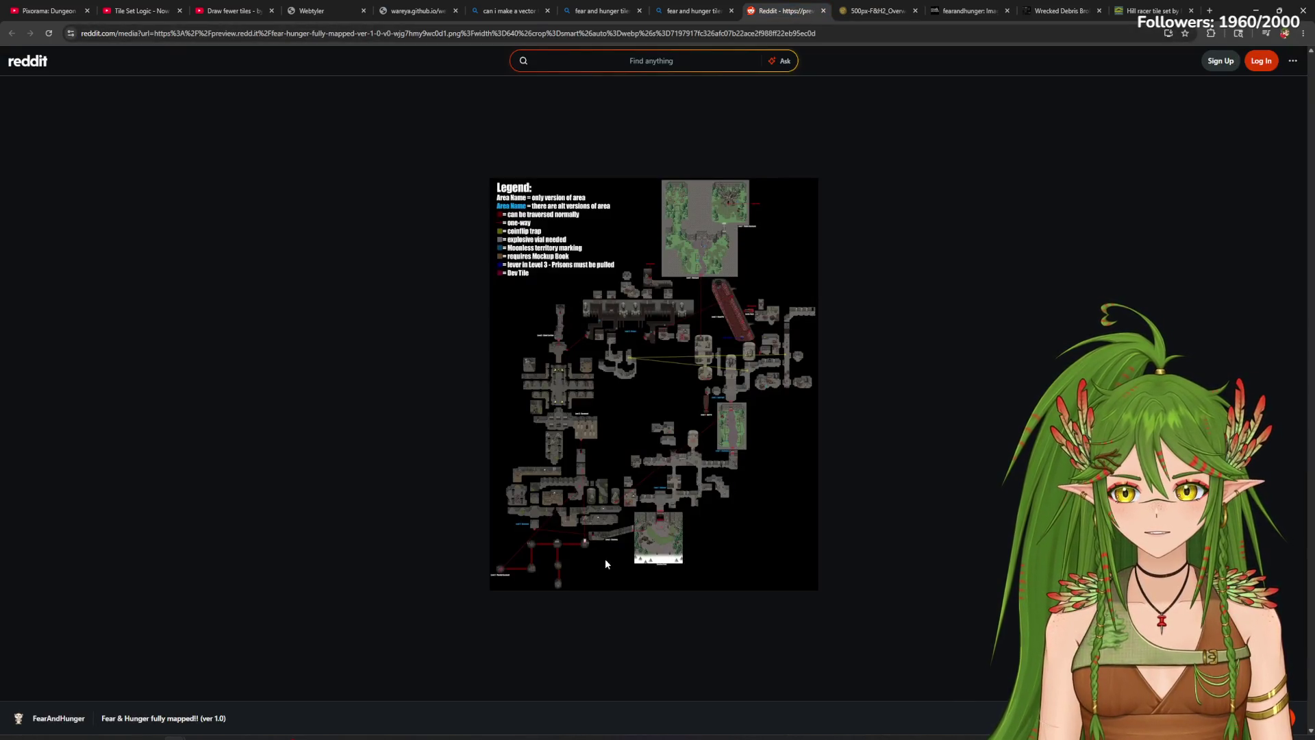
Step: Switch to the fearandhunger Tumblr tab showing the TERMINA screenshot
{"action": "left_click", "coordinate": [967, 6]}
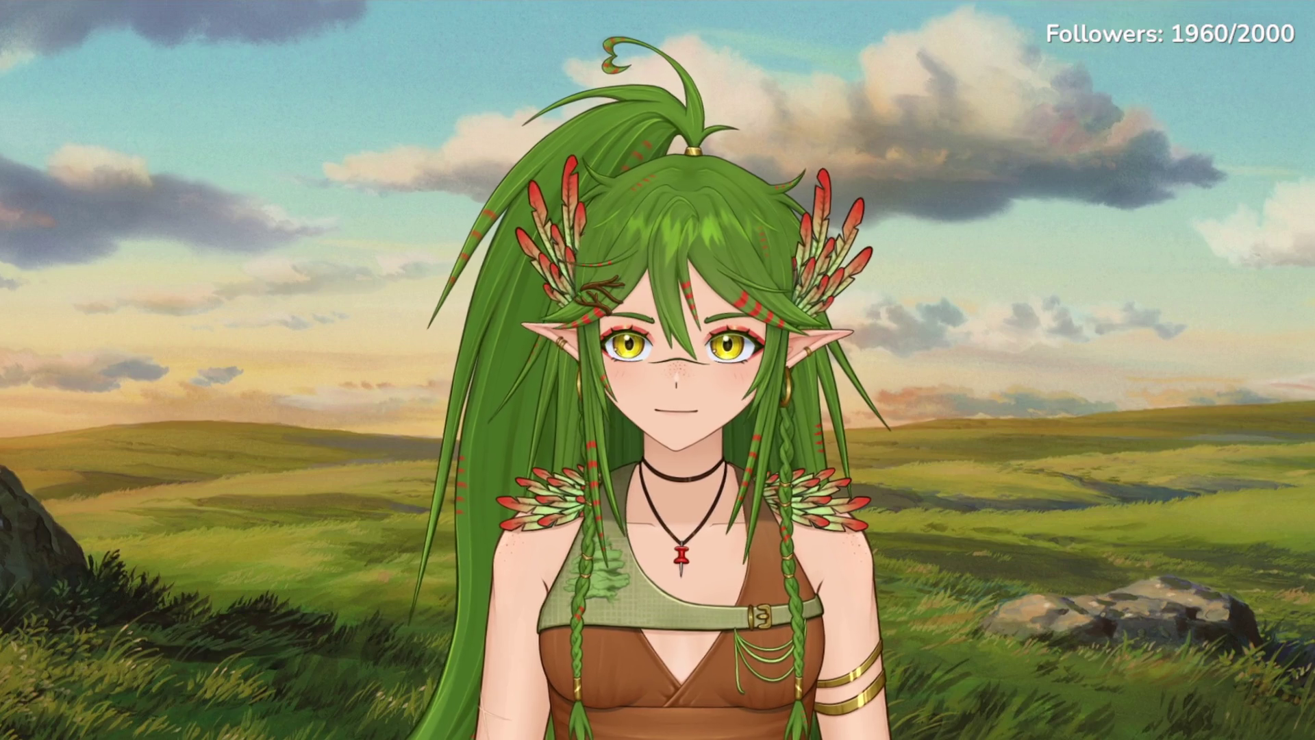
Step: Scroll down the Tumblr page showing the isometric cargo truck illustration
{"action": "scroll", "coordinate": [871, 434], "scroll_direction": "down", "scroll_amount": 2}
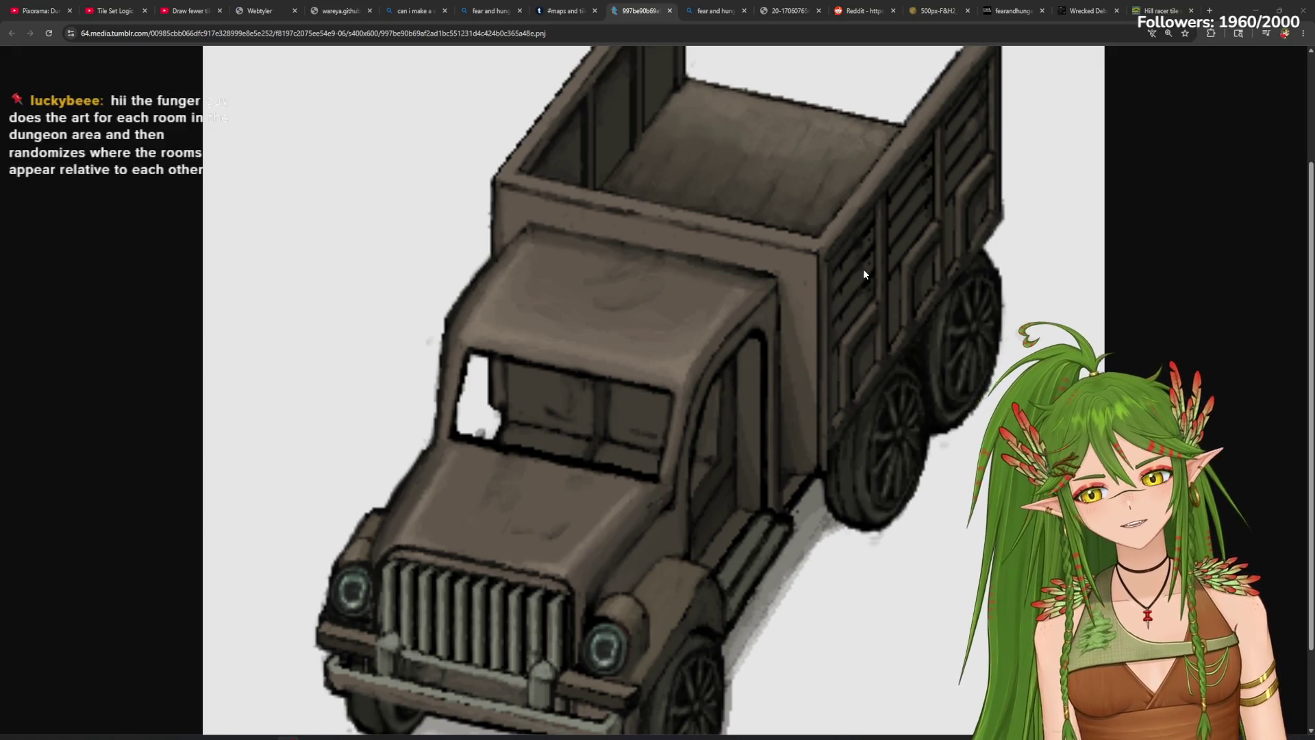
Step: Scroll up and down the full-size dark steam locomotive illustration, from smokestack to wheels
{"action": "scroll", "coordinate": [859, 295], "scroll_direction": "down", "scroll_amount": 2}
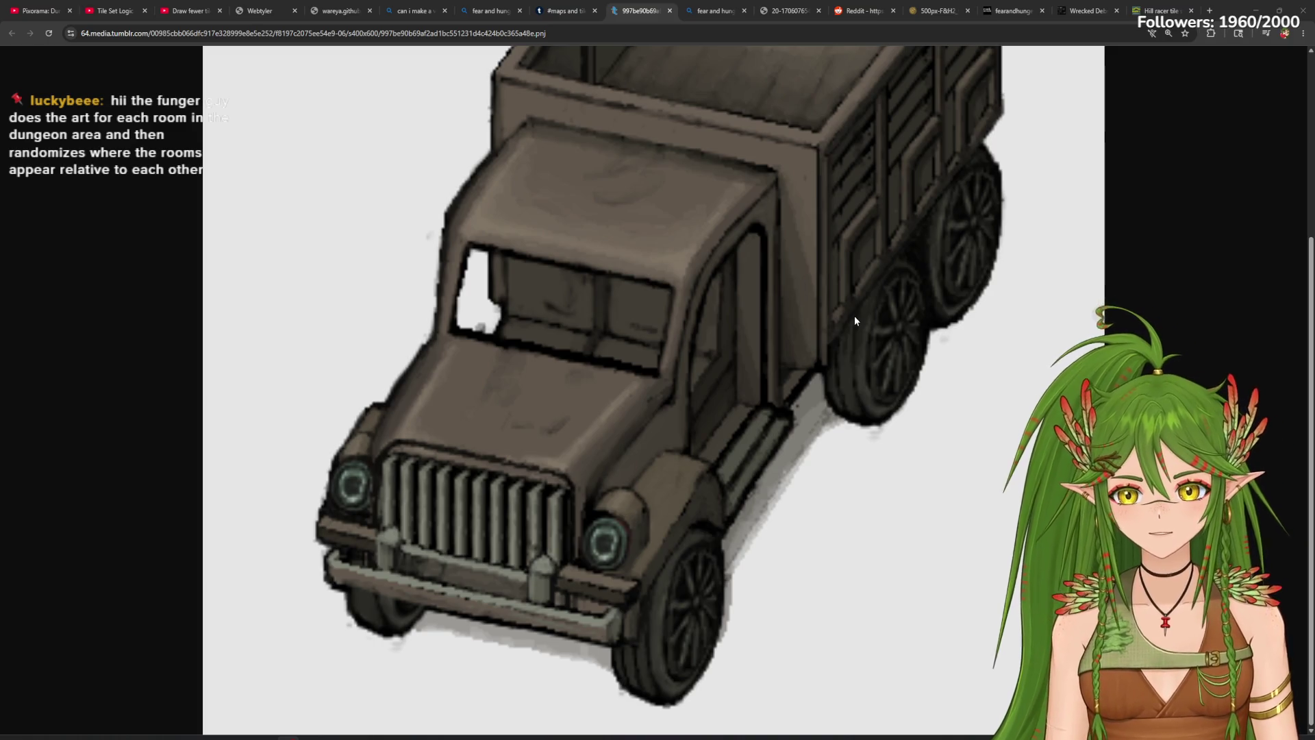
{"action": "scroll", "coordinate": [867, 369], "scroll_direction": "up", "scroll_amount": 3}
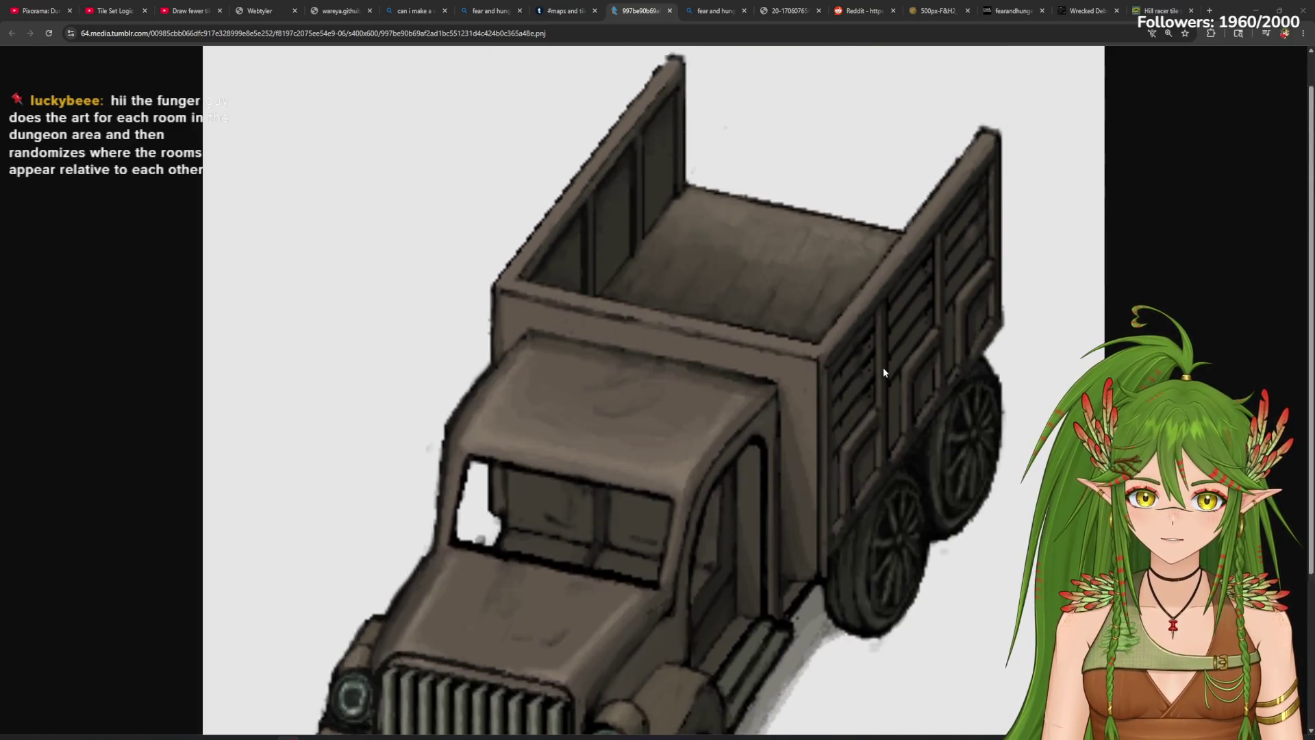
{"action": "scroll", "coordinate": [884, 372], "scroll_direction": "down", "scroll_amount": 2}
{"action": "scroll", "coordinate": [888, 384], "scroll_direction": "down", "scroll_amount": 3}
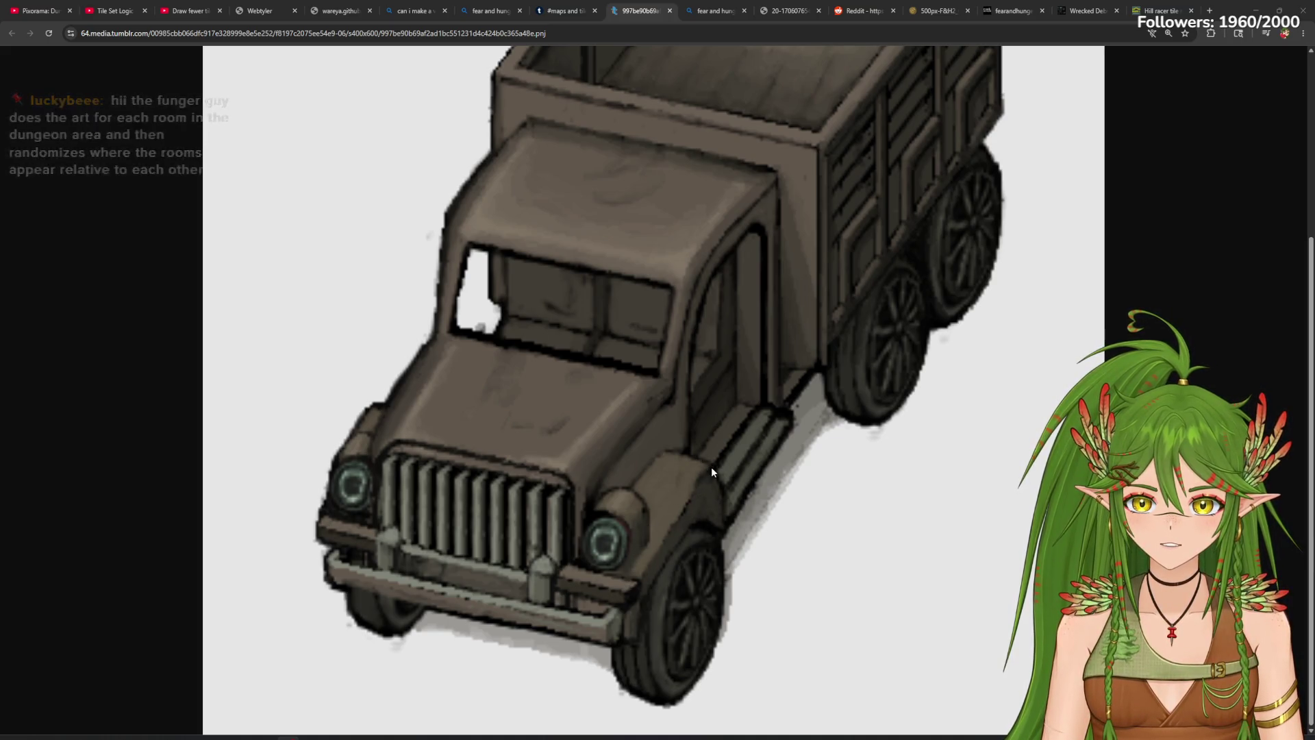
{"action": "scroll", "coordinate": [733, 386], "scroll_direction": "up", "scroll_amount": 2}
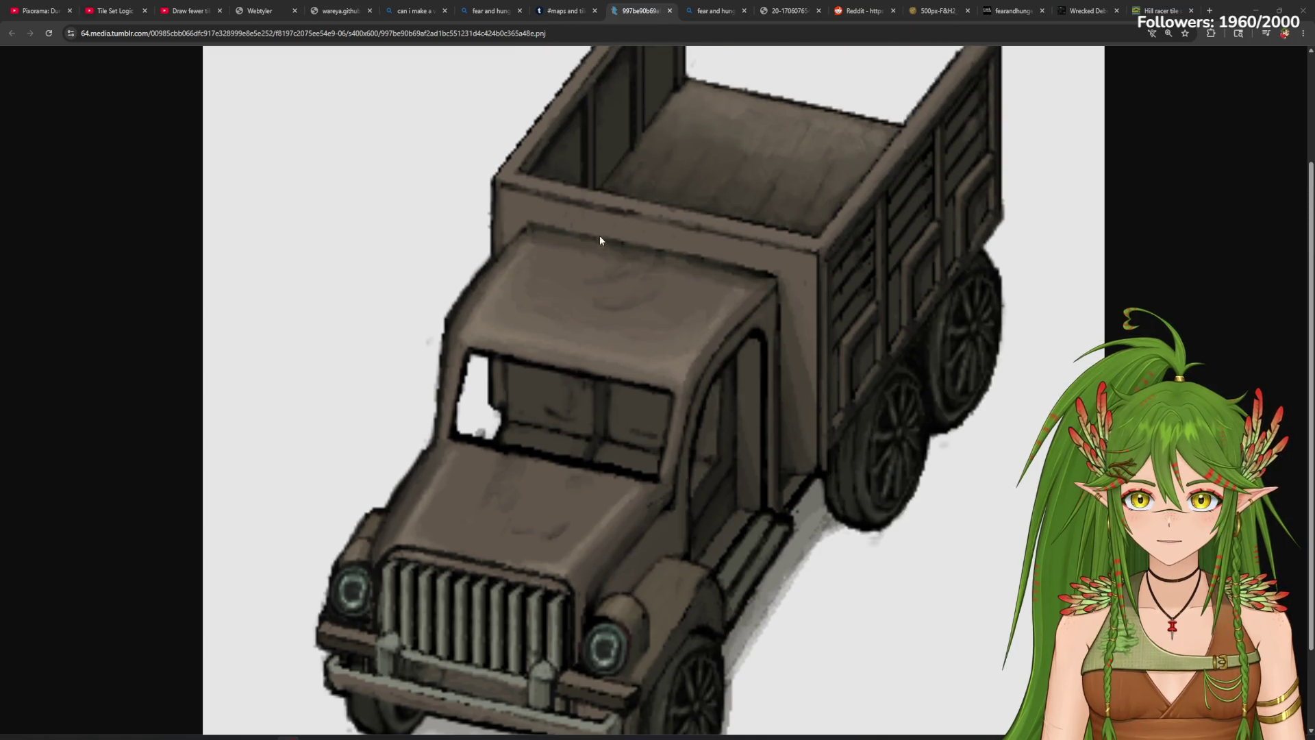
{"action": "scroll", "coordinate": [661, 193], "scroll_direction": "up", "scroll_amount": 1}
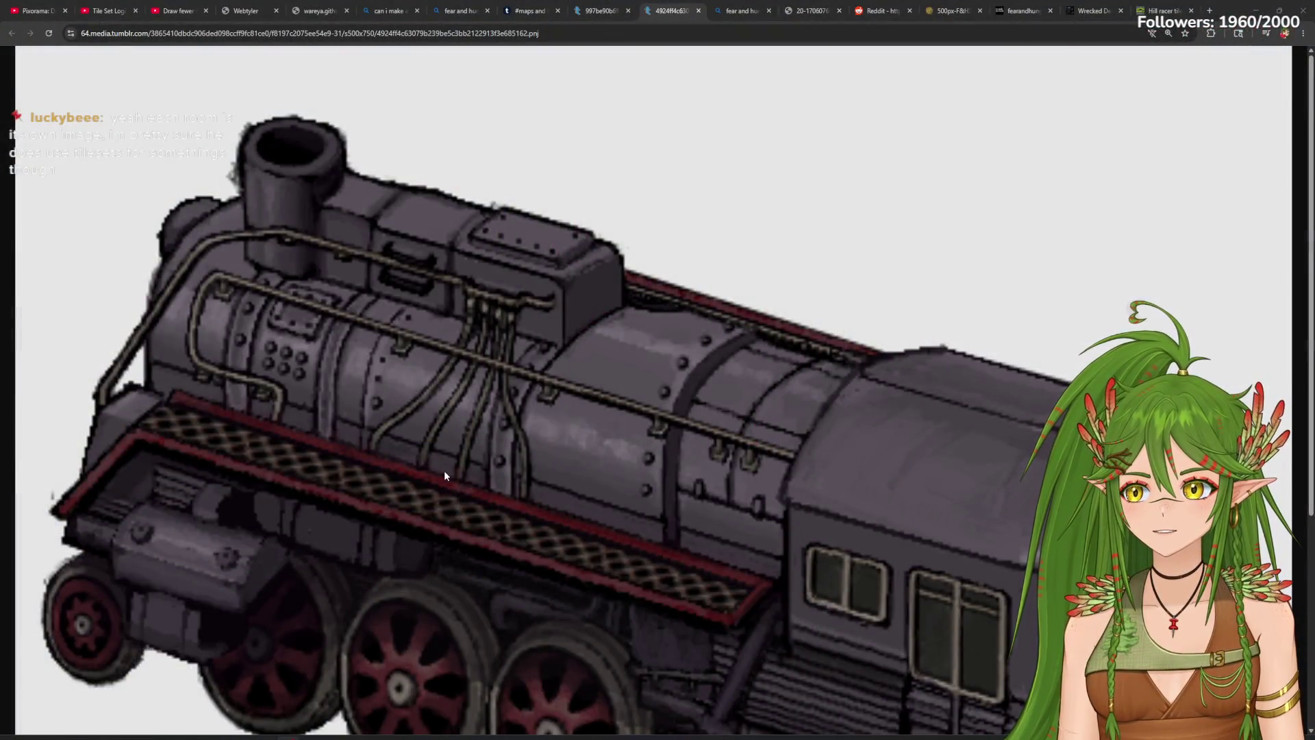
{"action": "scroll", "coordinate": [489, 468], "scroll_direction": "down", "scroll_amount": 3}
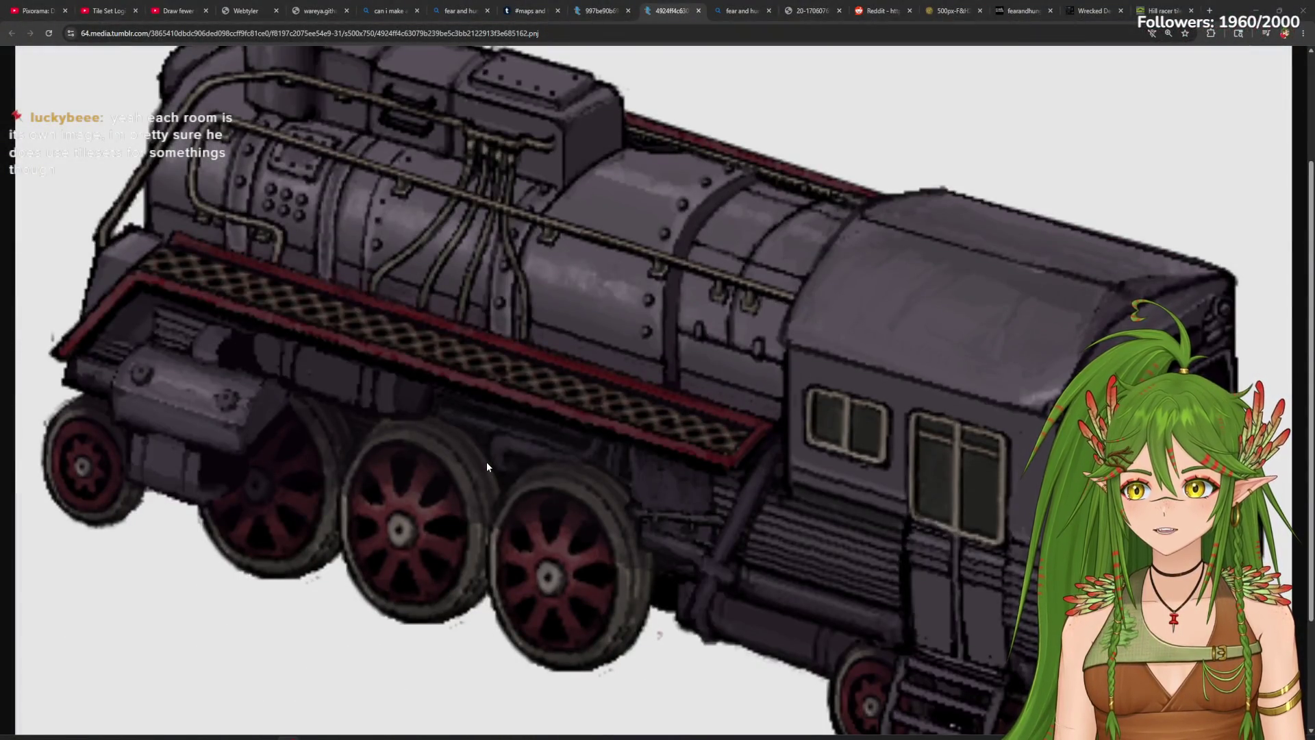
{"action": "scroll", "coordinate": [610, 459], "scroll_direction": "down", "scroll_amount": 1}
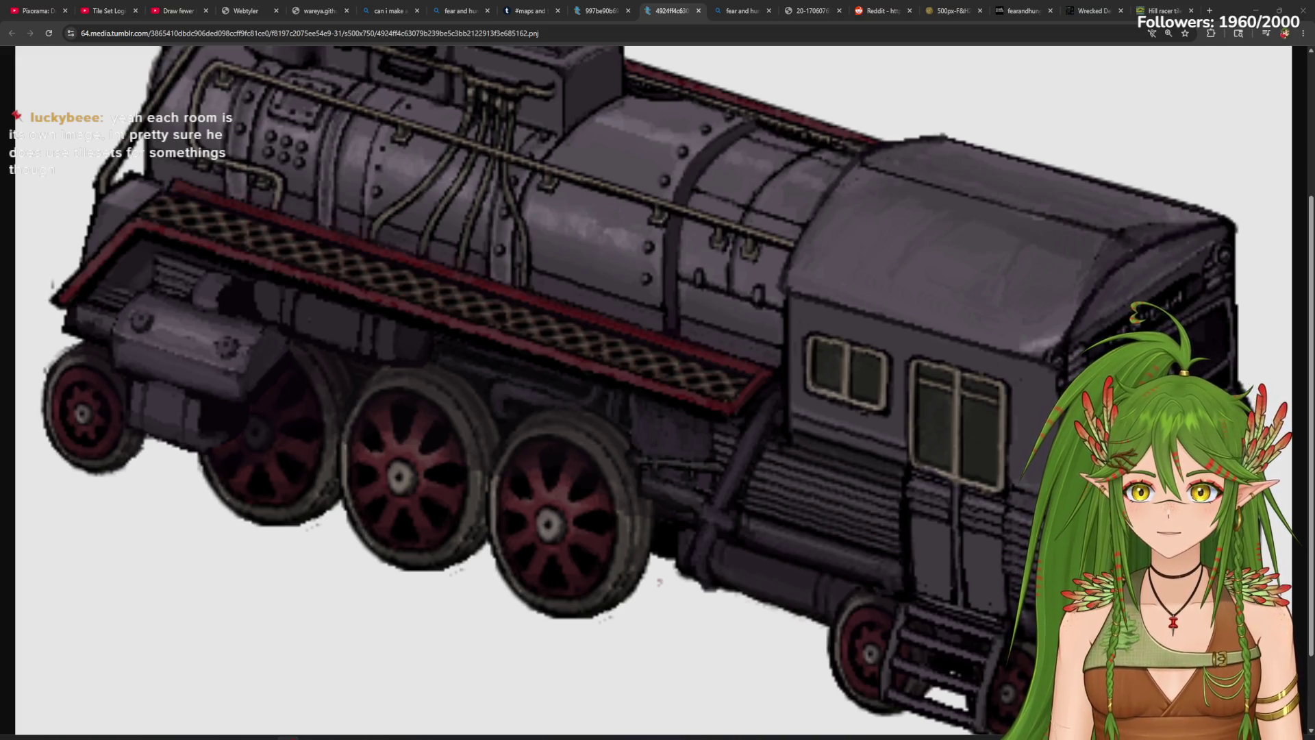
{"action": "scroll", "coordinate": [954, 494], "scroll_direction": "down", "scroll_amount": 1}
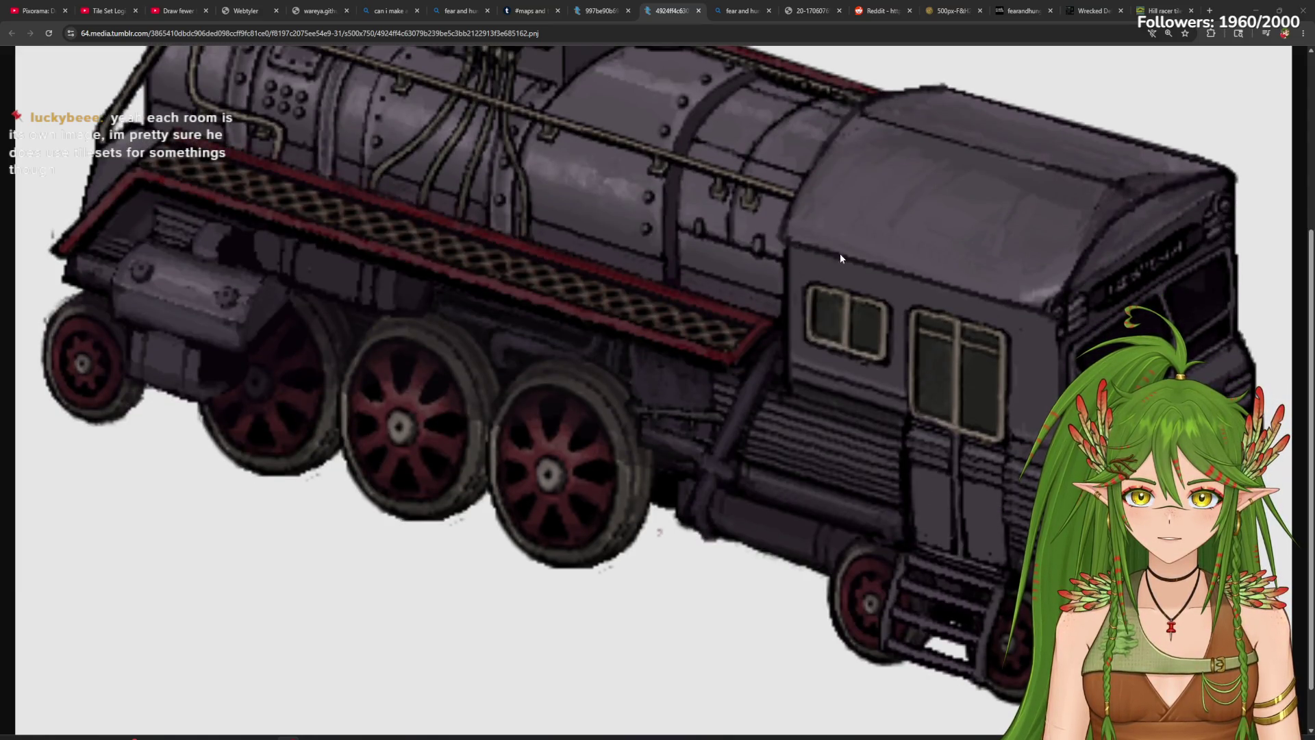
{"action": "scroll", "coordinate": [1039, 309], "scroll_direction": "up", "scroll_amount": 1}
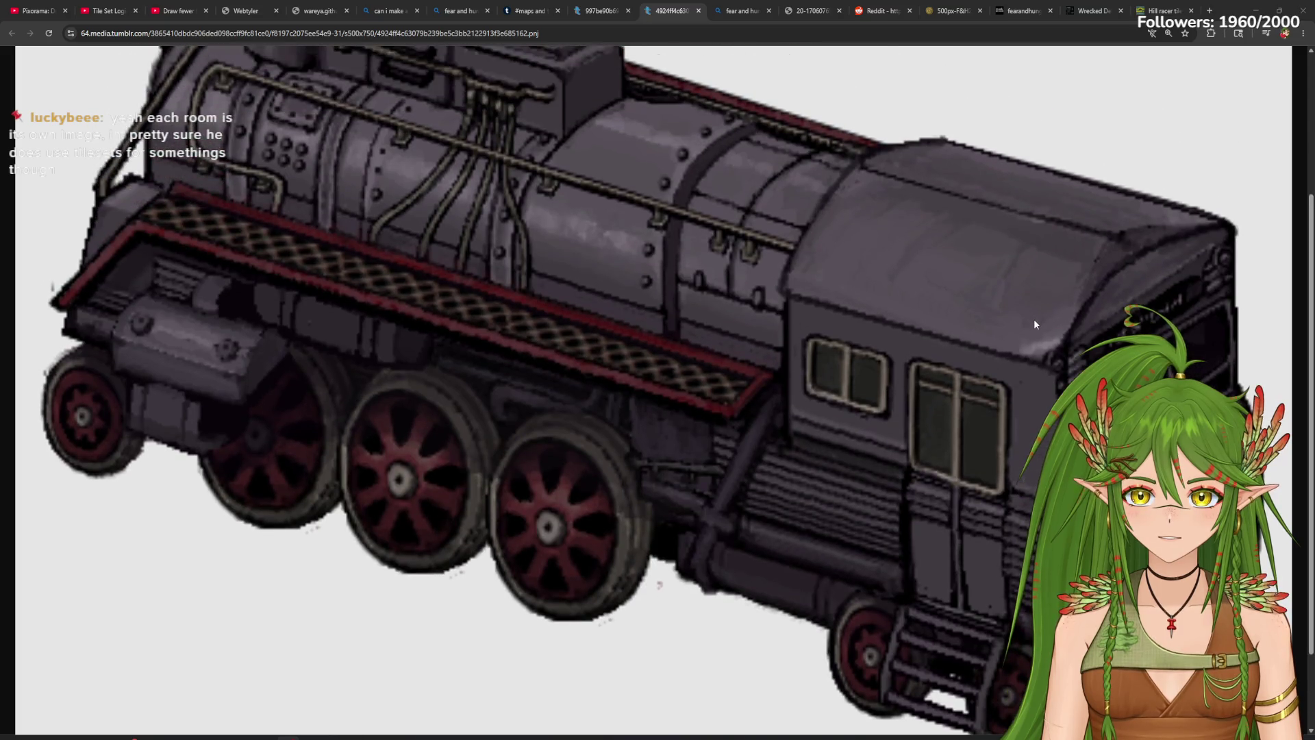
{"action": "scroll", "coordinate": [1034, 319], "scroll_direction": "up", "scroll_amount": 2}
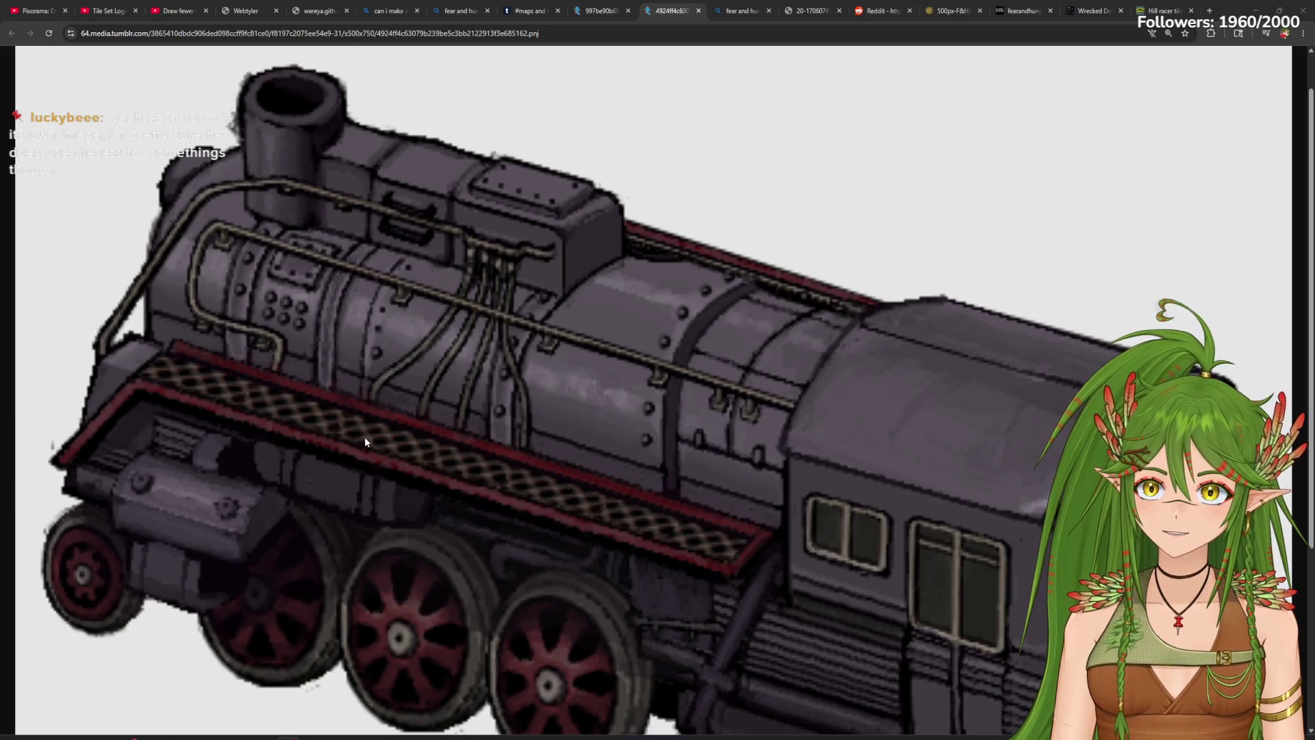
{"action": "scroll", "coordinate": [362, 439], "scroll_direction": "down", "scroll_amount": 1}
{"action": "scroll", "coordinate": [689, 492], "scroll_direction": "down", "scroll_amount": 1}
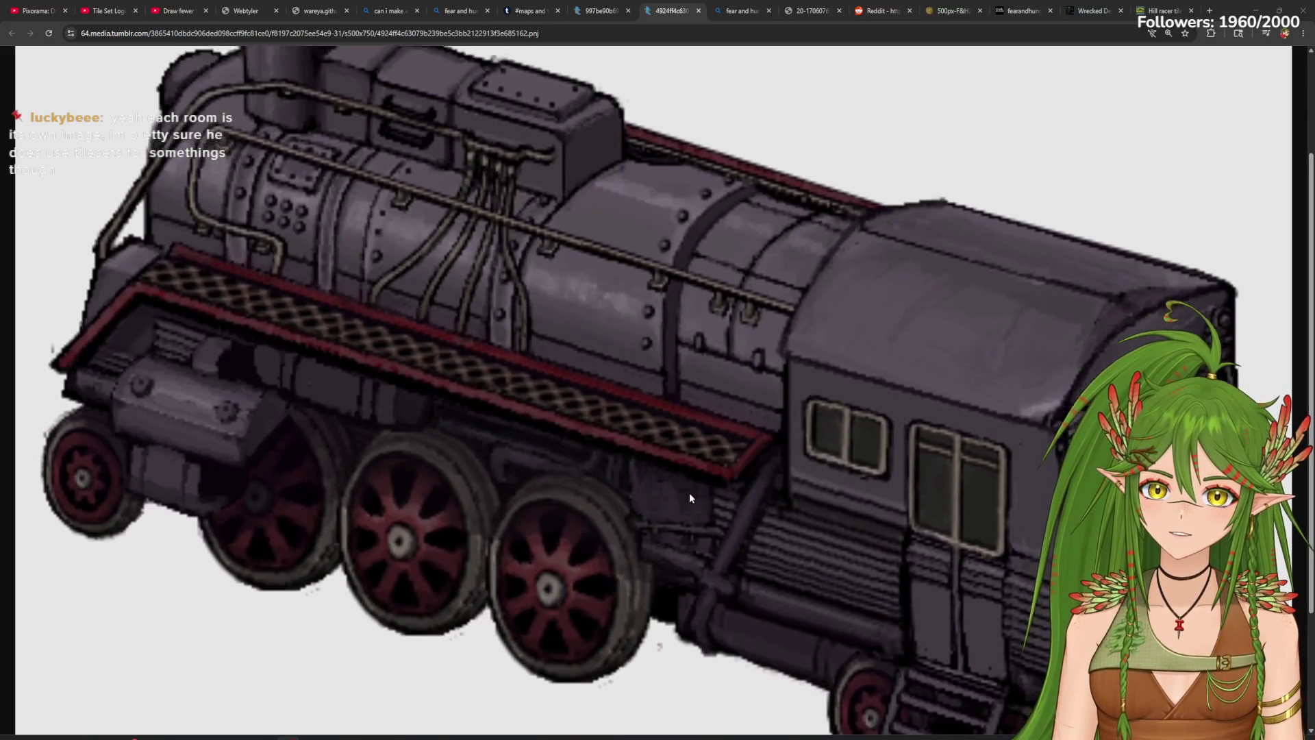
{"action": "scroll", "coordinate": [767, 583], "scroll_direction": "up", "scroll_amount": 1}
{"action": "scroll", "coordinate": [764, 583], "scroll_direction": "down", "scroll_amount": 3}
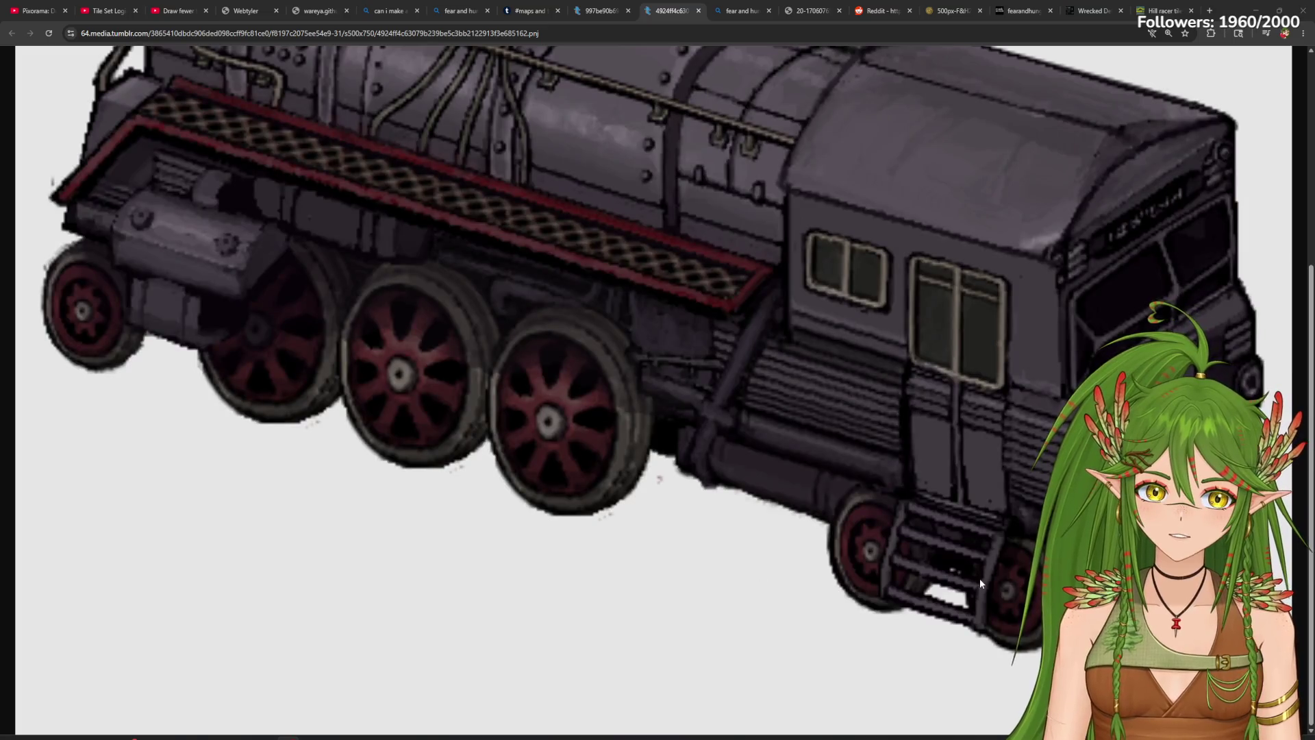
{"action": "scroll", "coordinate": [285, 314], "scroll_direction": "up", "scroll_amount": 5}
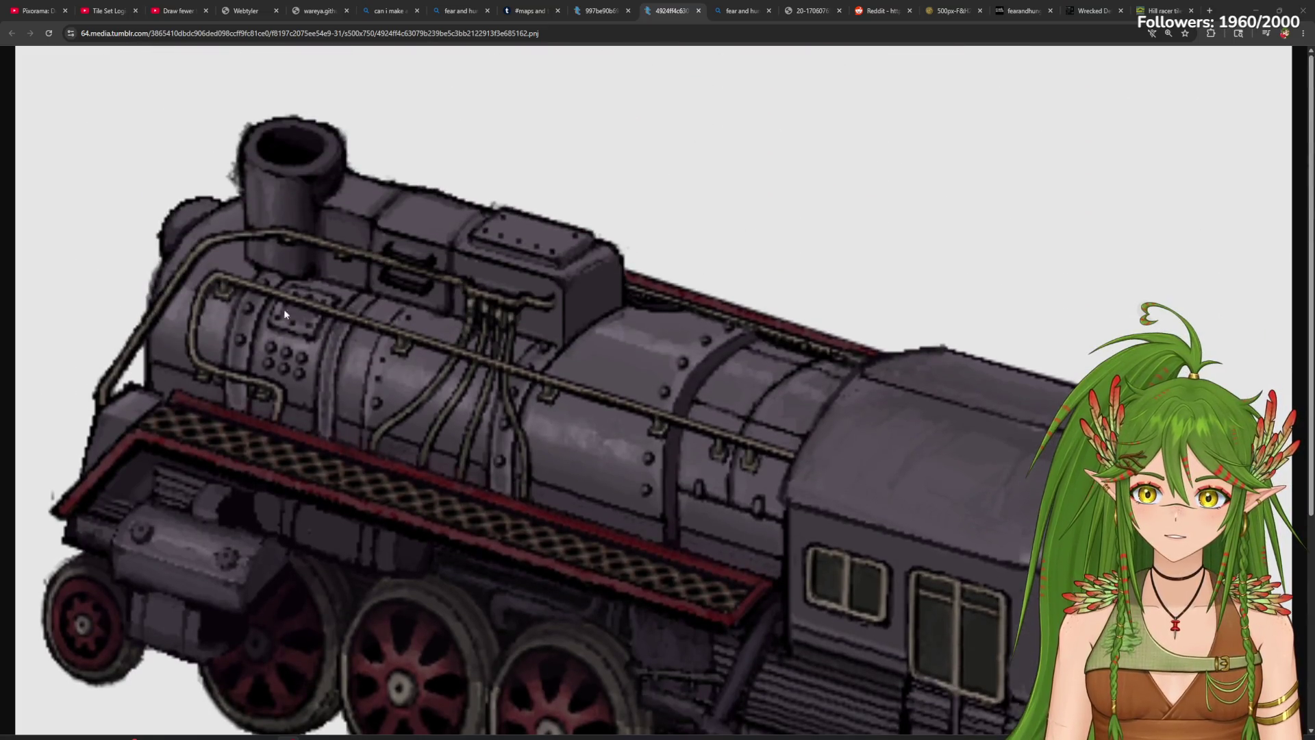
{"action": "scroll", "coordinate": [405, 321], "scroll_direction": "down", "scroll_amount": 3}
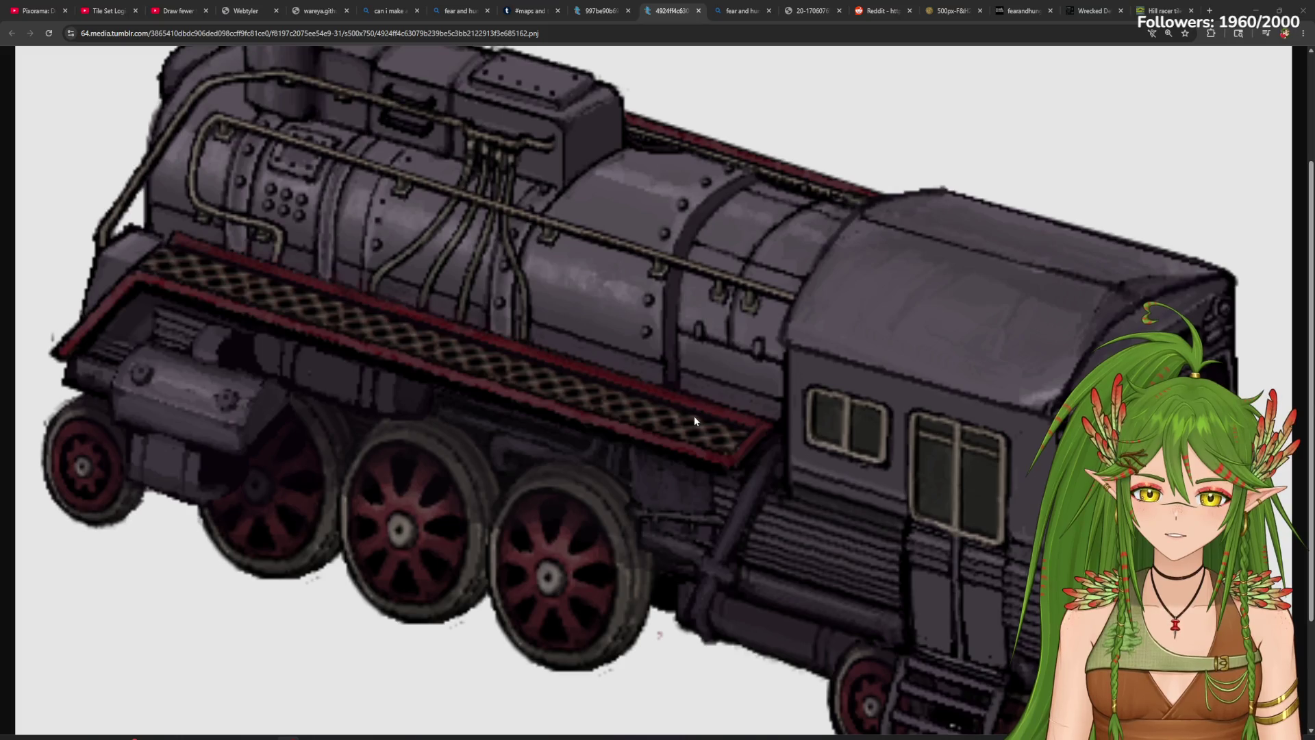
{"action": "scroll", "coordinate": [695, 421], "scroll_direction": "up", "scroll_amount": 1}
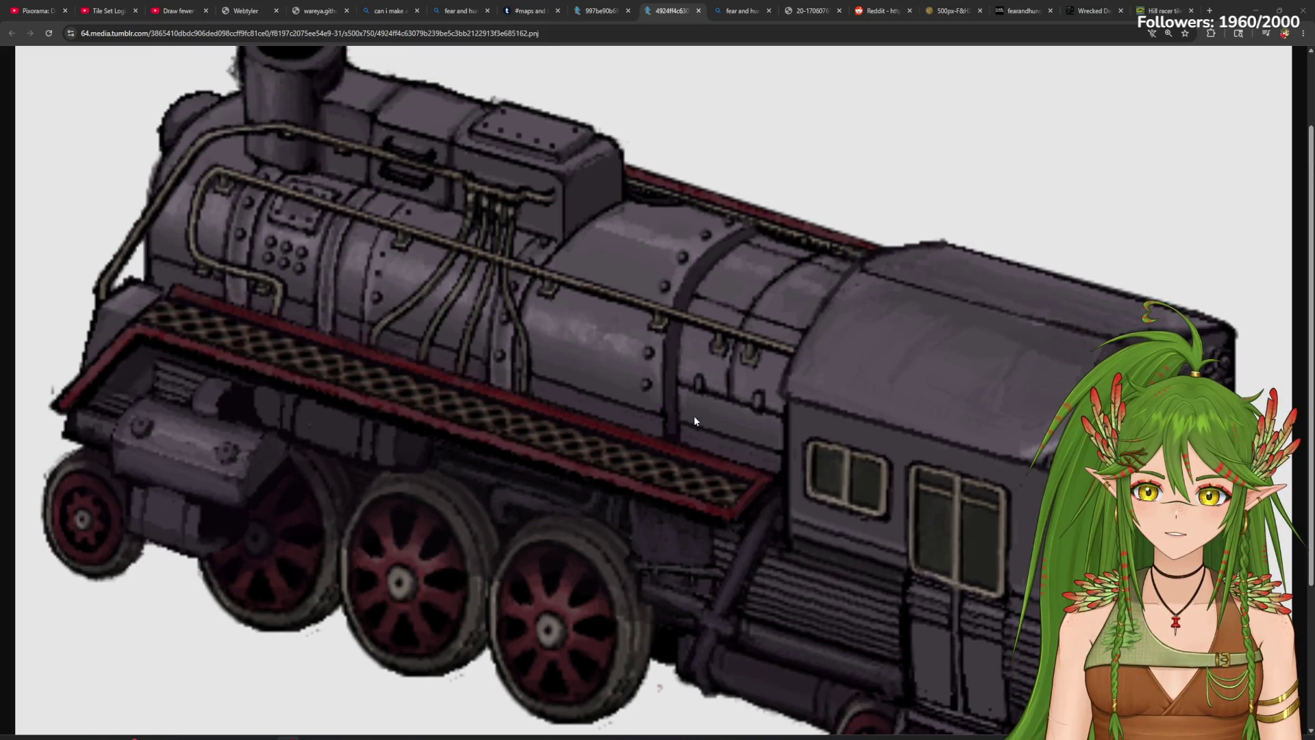
{"action": "scroll", "coordinate": [528, 322], "scroll_direction": "up", "scroll_amount": 1}
{"action": "scroll", "coordinate": [527, 322], "scroll_direction": "down", "scroll_amount": 3}
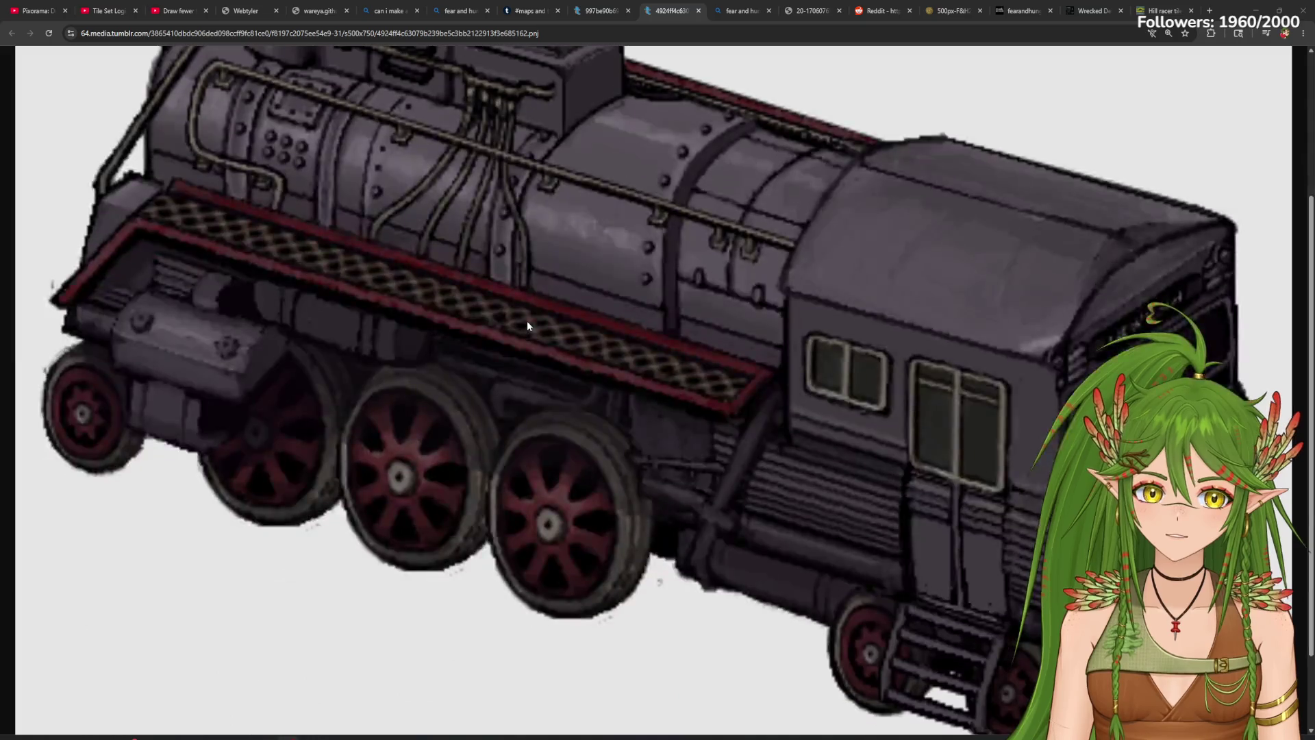
{"action": "scroll", "coordinate": [528, 325], "scroll_direction": "up", "scroll_amount": 2}
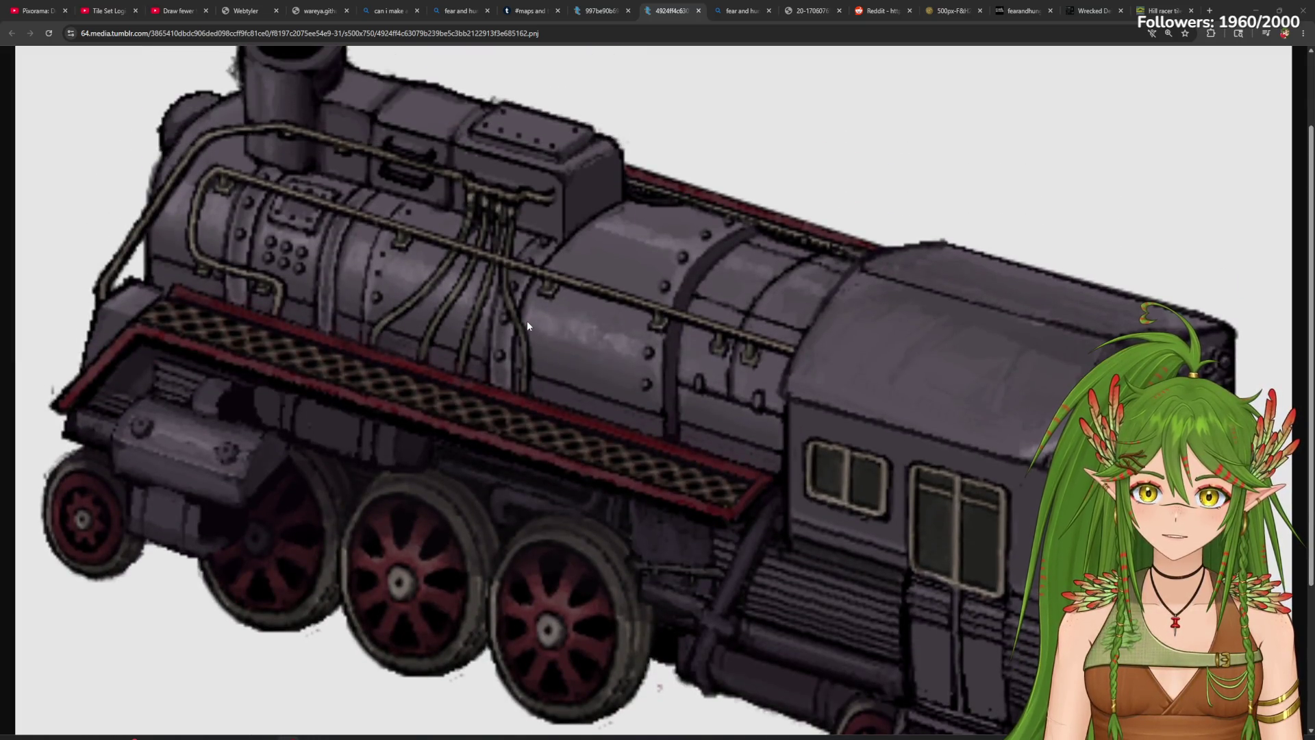
{"action": "scroll", "coordinate": [528, 325], "scroll_direction": "up", "scroll_amount": 1}
{"action": "scroll", "coordinate": [527, 322], "scroll_direction": "up", "scroll_amount": 2}
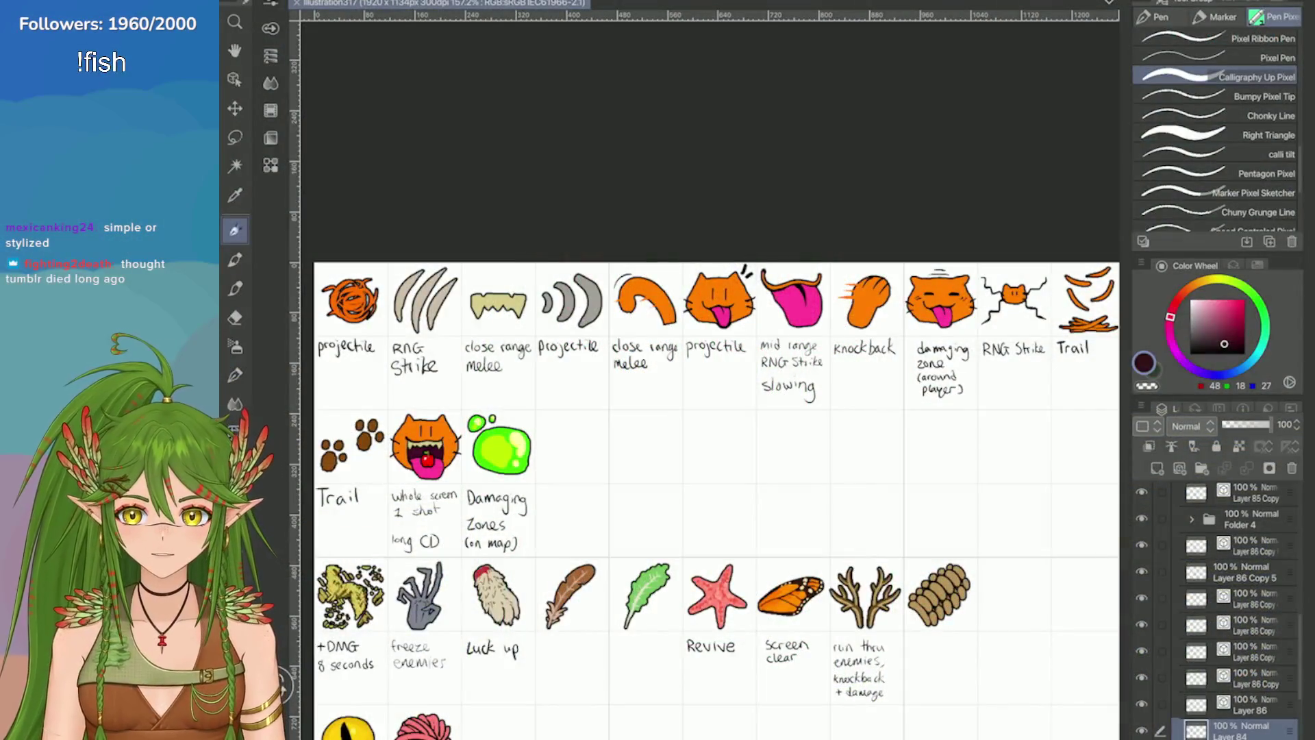
Step: Zoom in and out over the icon sheet, nudging the view along the paw outline
{"action": "scroll", "coordinate": [716, 480], "scroll_direction": "down", "scroll_amount": 5}
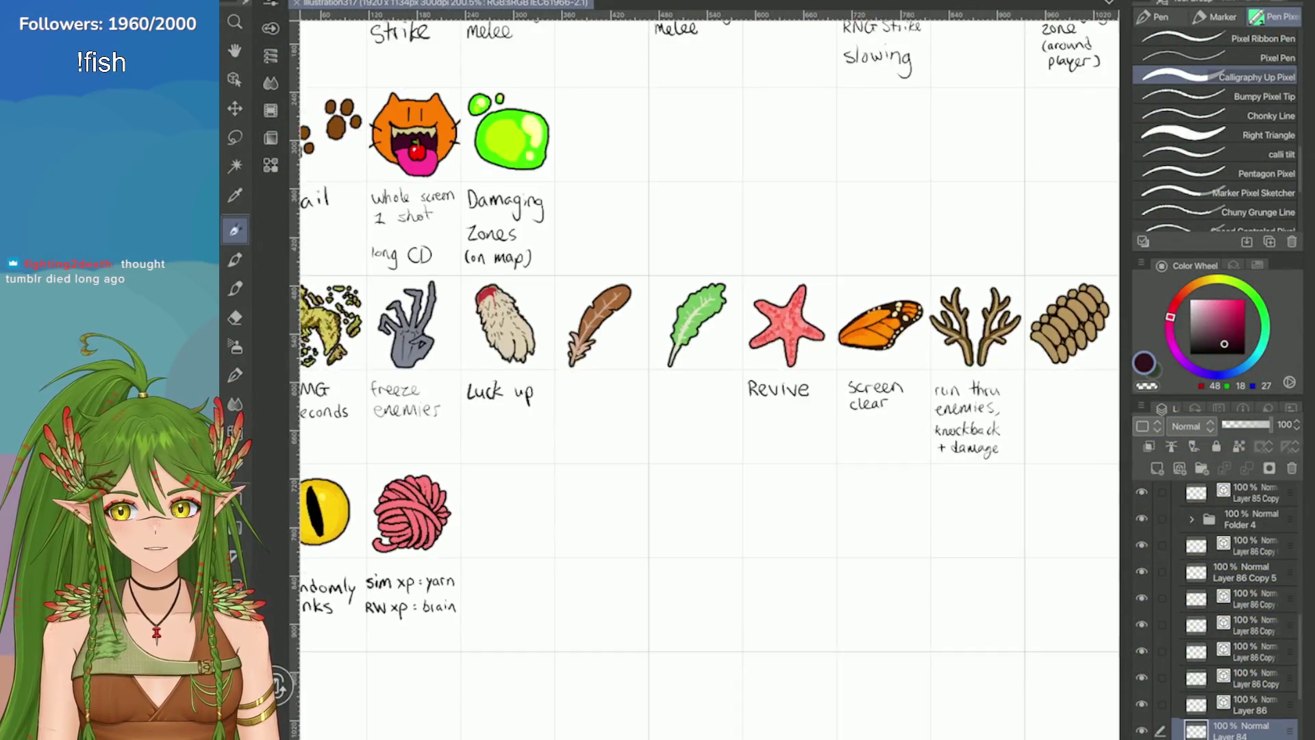
{"action": "scroll", "coordinate": [877, 342], "scroll_direction": "up", "scroll_amount": 5}
{"action": "scroll", "coordinate": [706, 376], "scroll_direction": "down", "scroll_amount": 3}
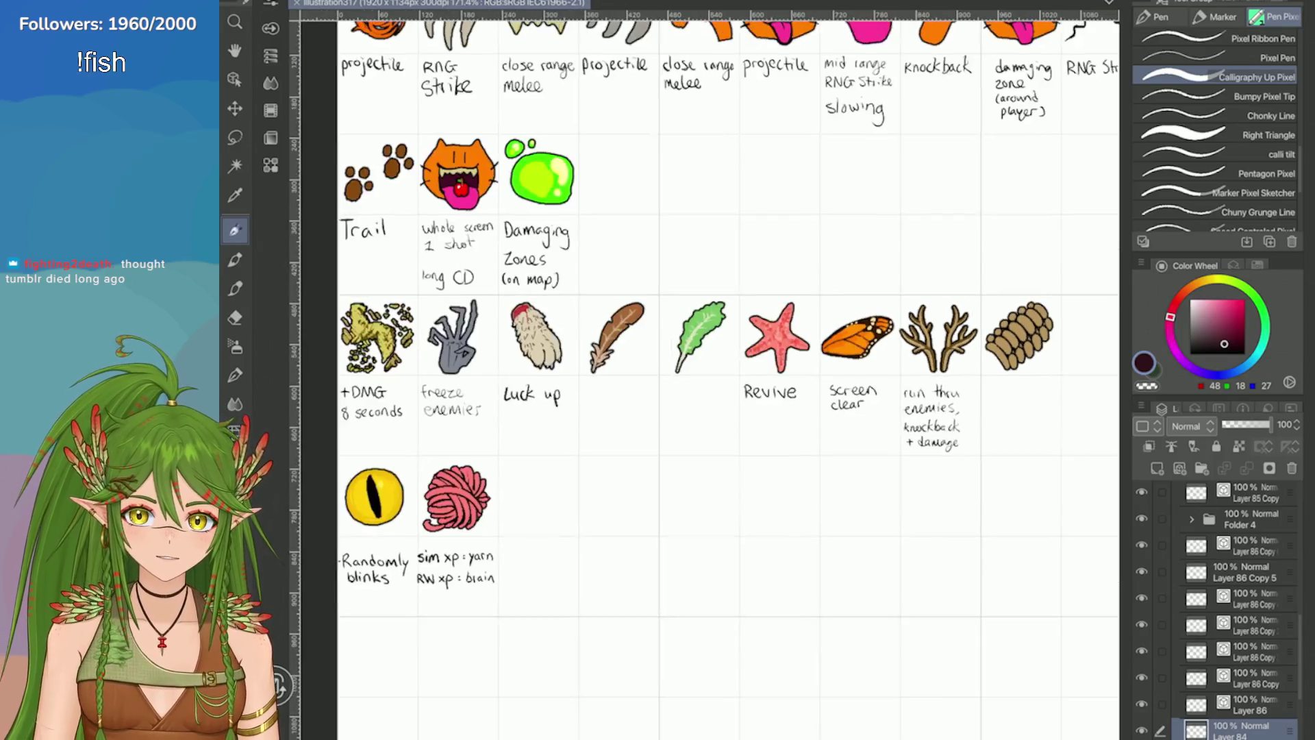
{"action": "scroll", "coordinate": [705, 377], "scroll_direction": "up", "scroll_amount": 3}
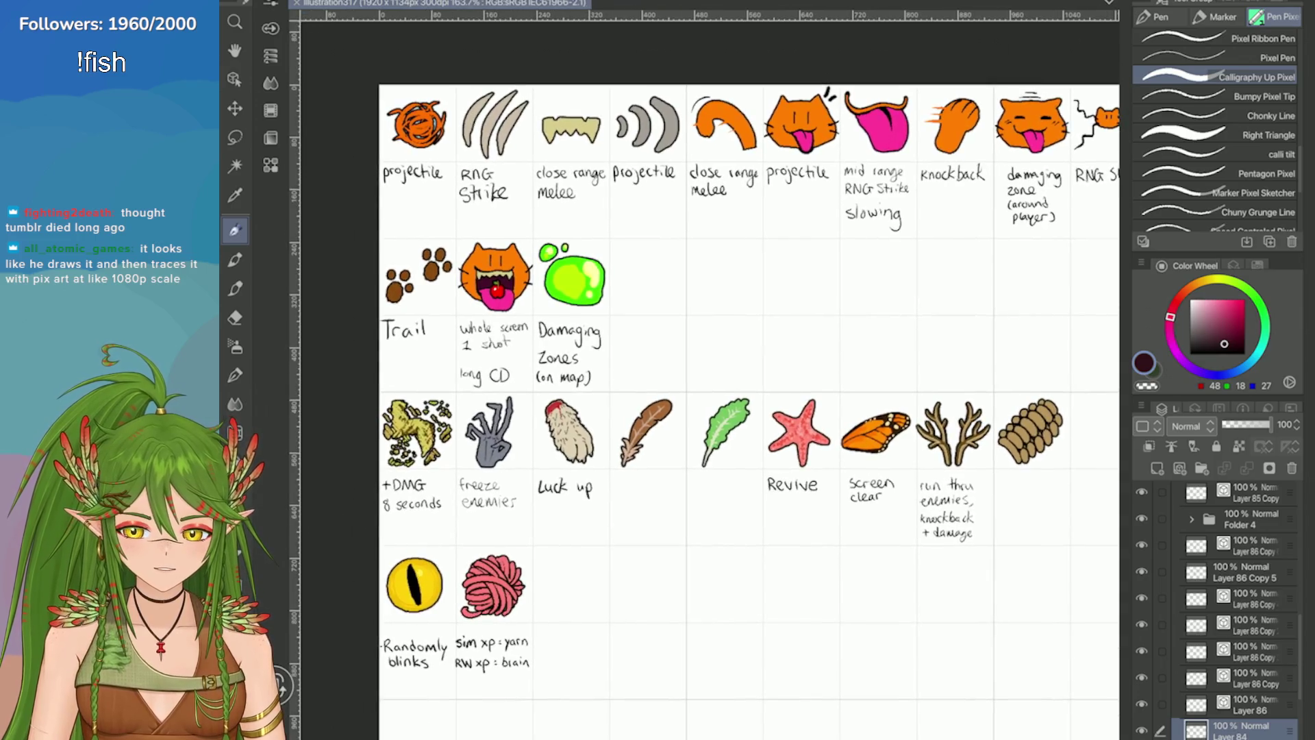
{"action": "scroll", "coordinate": [1035, 137], "scroll_direction": "up", "scroll_amount": 8}
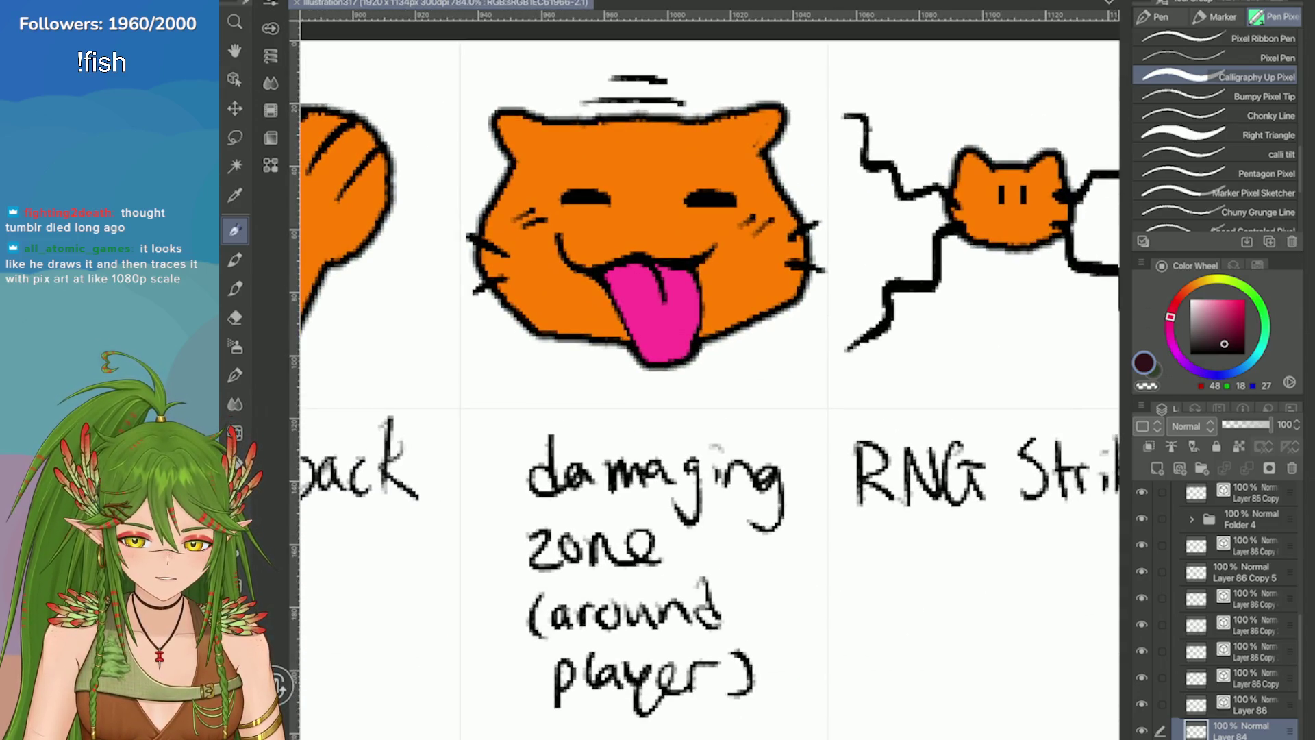
{"action": "scroll", "coordinate": [1116, 195], "scroll_direction": "up", "scroll_amount": 3}
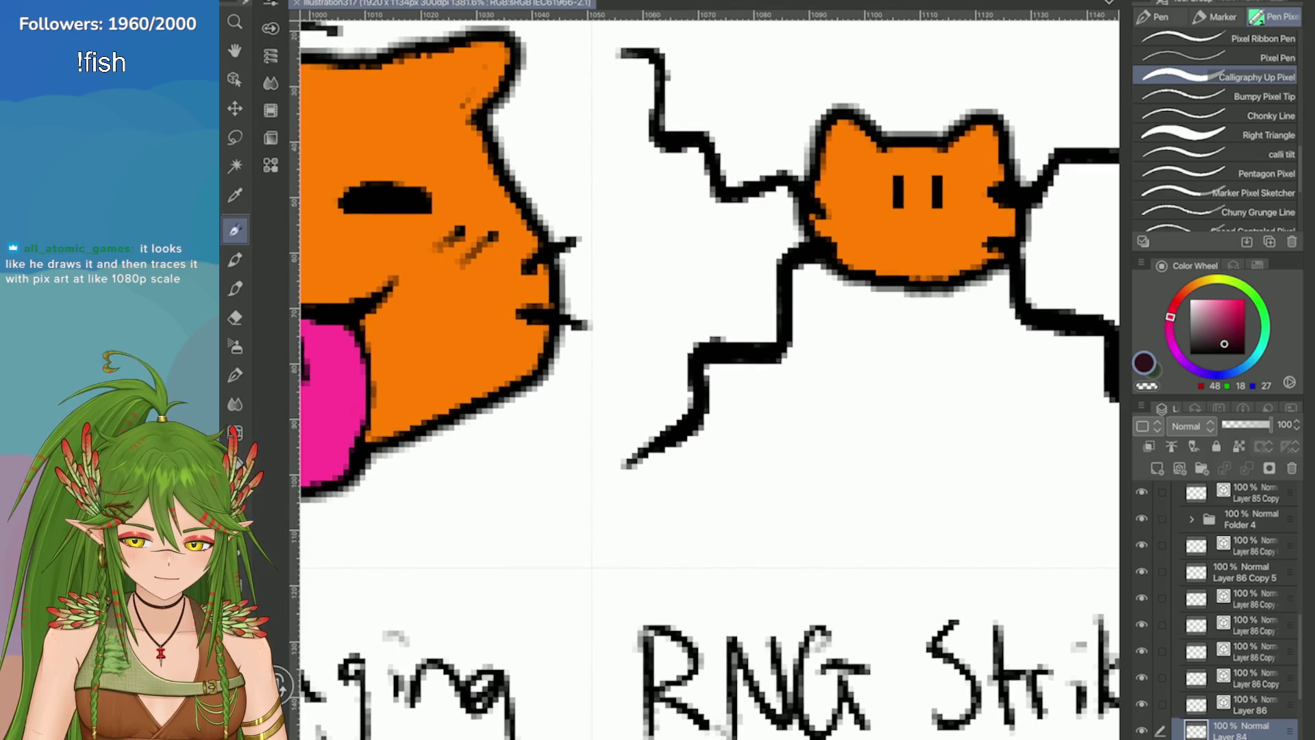
{"action": "scroll", "coordinate": [705, 377], "scroll_direction": "down", "scroll_amount": 5}
{"action": "scroll", "coordinate": [662, 365], "scroll_direction": "up", "scroll_amount": 4}
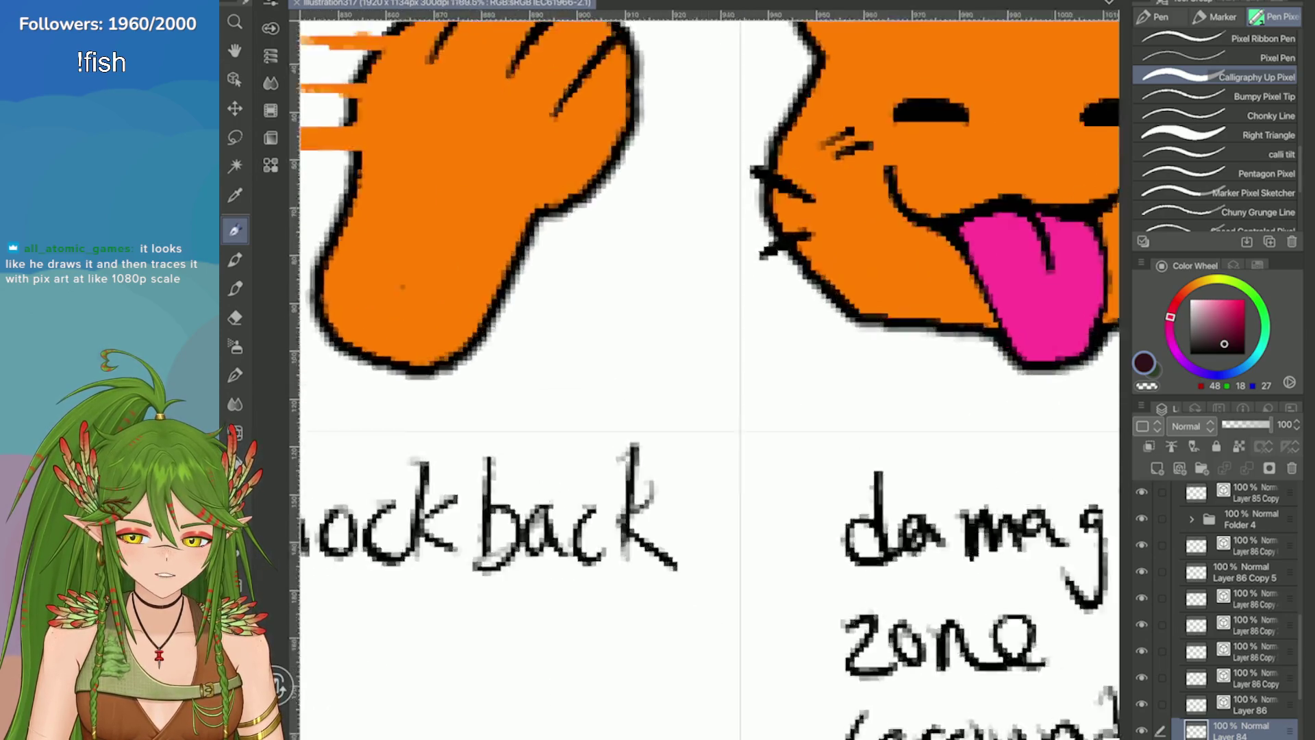
{"action": "scroll", "coordinate": [537, 141], "scroll_direction": "up", "scroll_amount": 5}
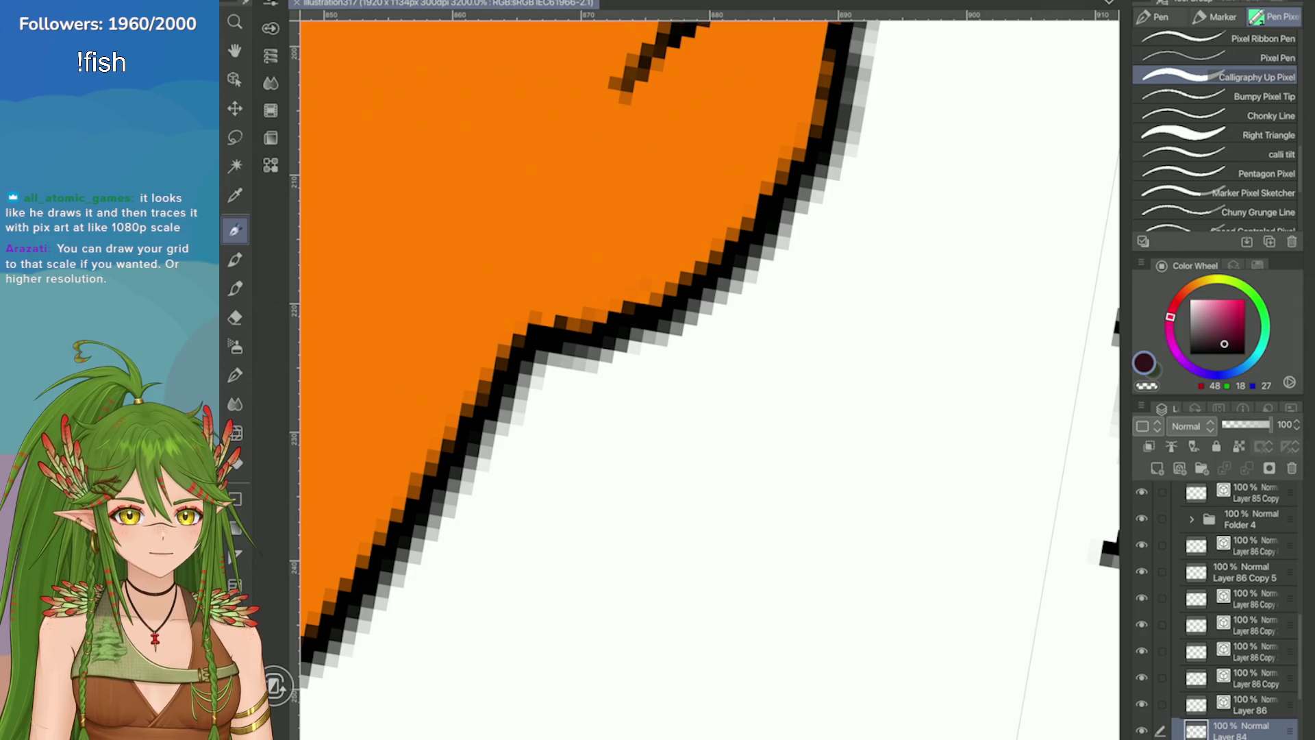
{"action": "left_click_drag", "start_coordinate": [770, 304], "coordinate": [742, 352]}
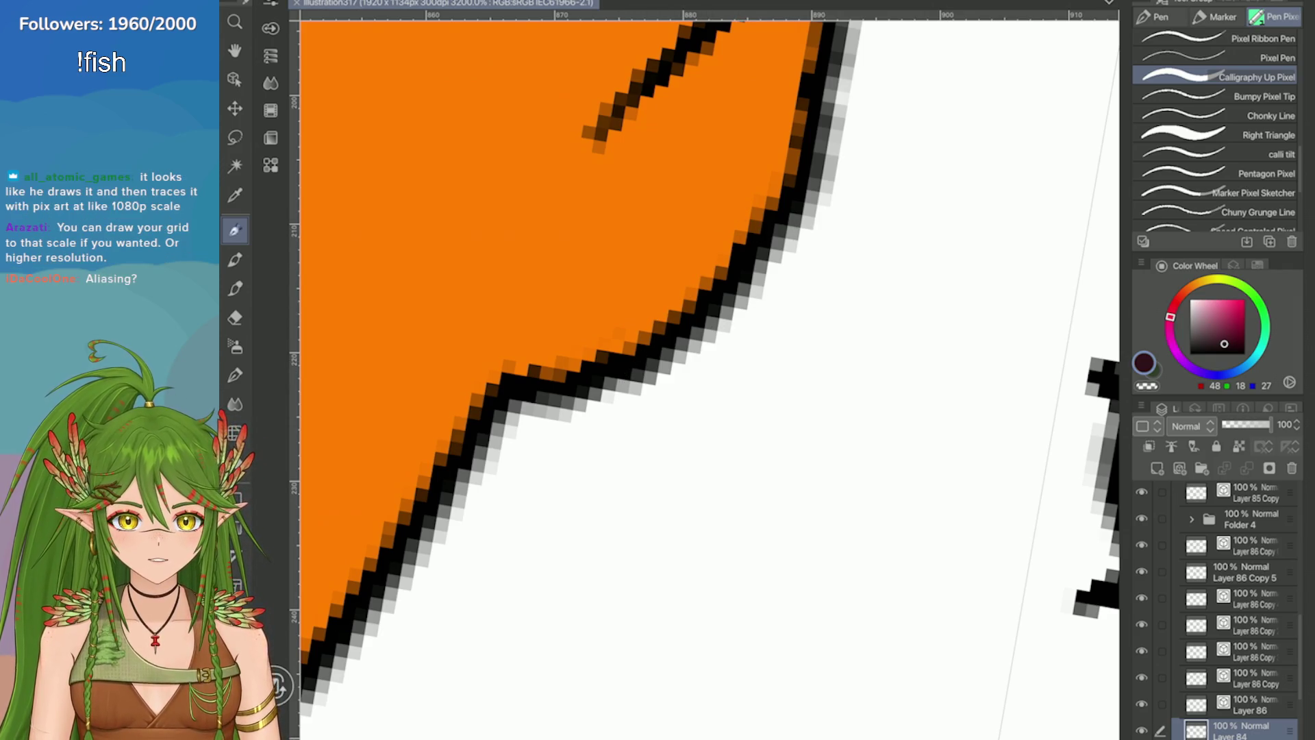
{"action": "scroll", "coordinate": [743, 217], "scroll_direction": "down", "scroll_amount": 2}
{"action": "scroll", "coordinate": [451, 475], "scroll_direction": "down", "scroll_amount": 2}
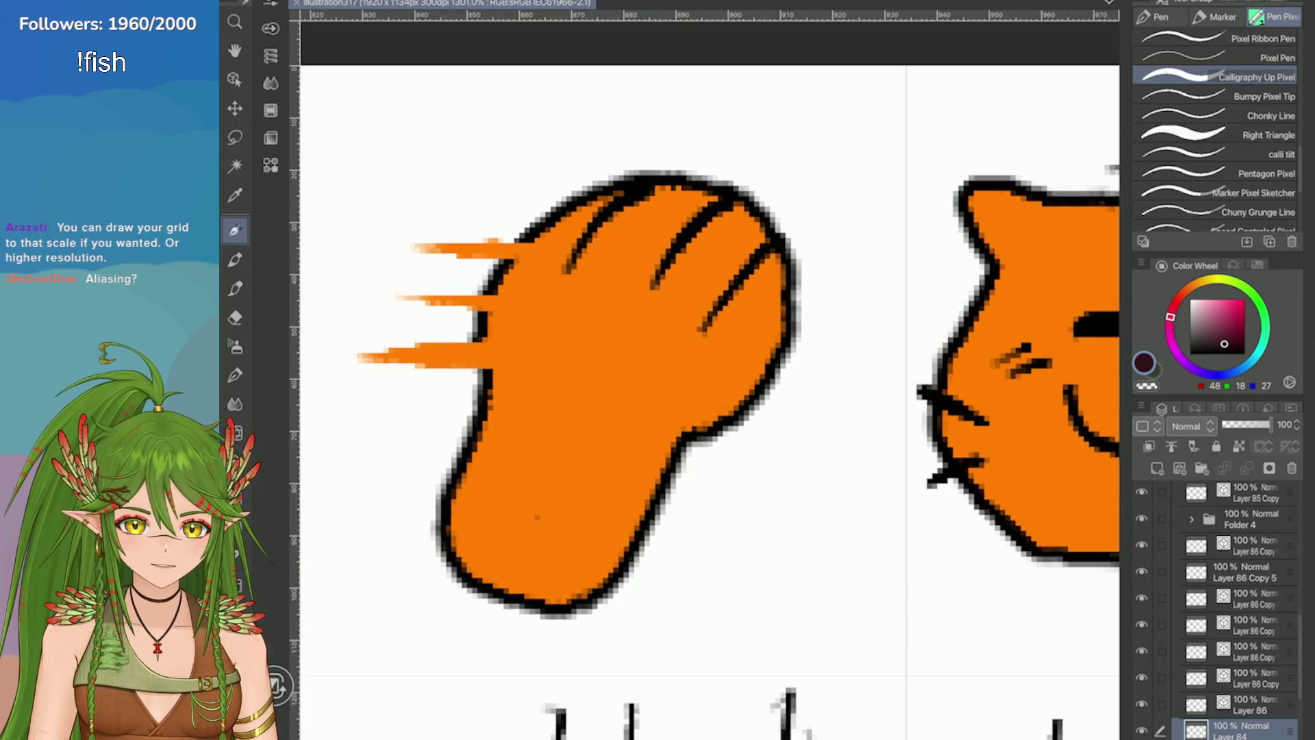
{"action": "scroll", "coordinate": [452, 475], "scroll_direction": "up", "scroll_amount": 3}
{"action": "scroll", "coordinate": [787, 343], "scroll_direction": "down", "scroll_amount": 3}
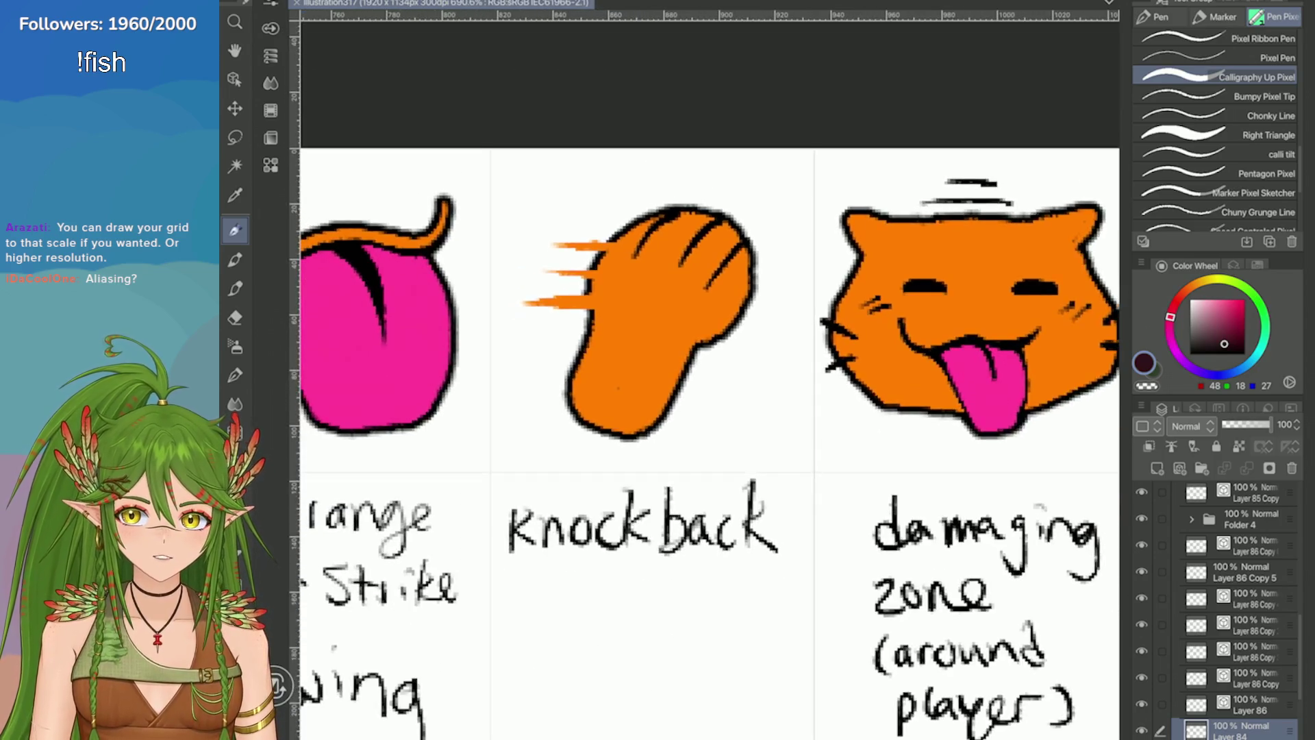
{"action": "scroll", "coordinate": [788, 342], "scroll_direction": "up", "scroll_amount": 3}
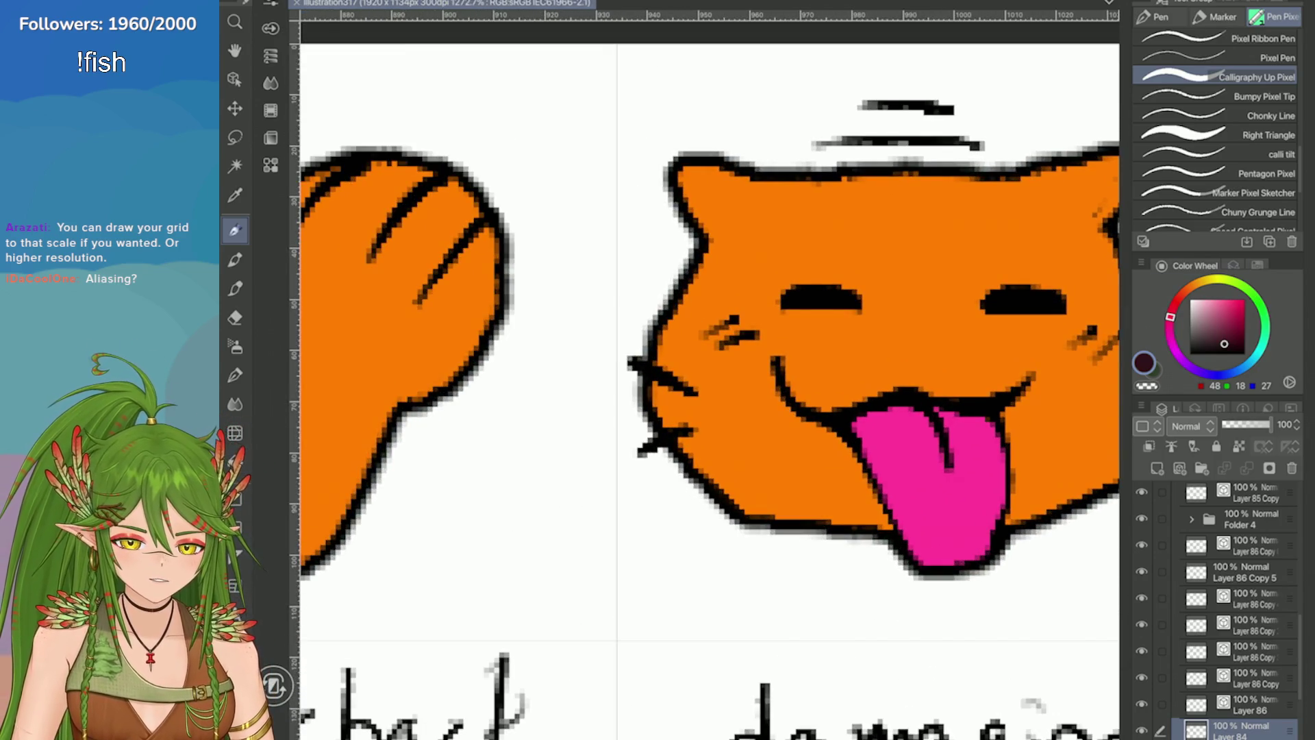
Step: Glance at the layer properties panel, then return to the colour wheel
{"action": "left_click", "coordinate": [1233, 265]}
{"action": "left_click", "coordinate": [1161, 266]}
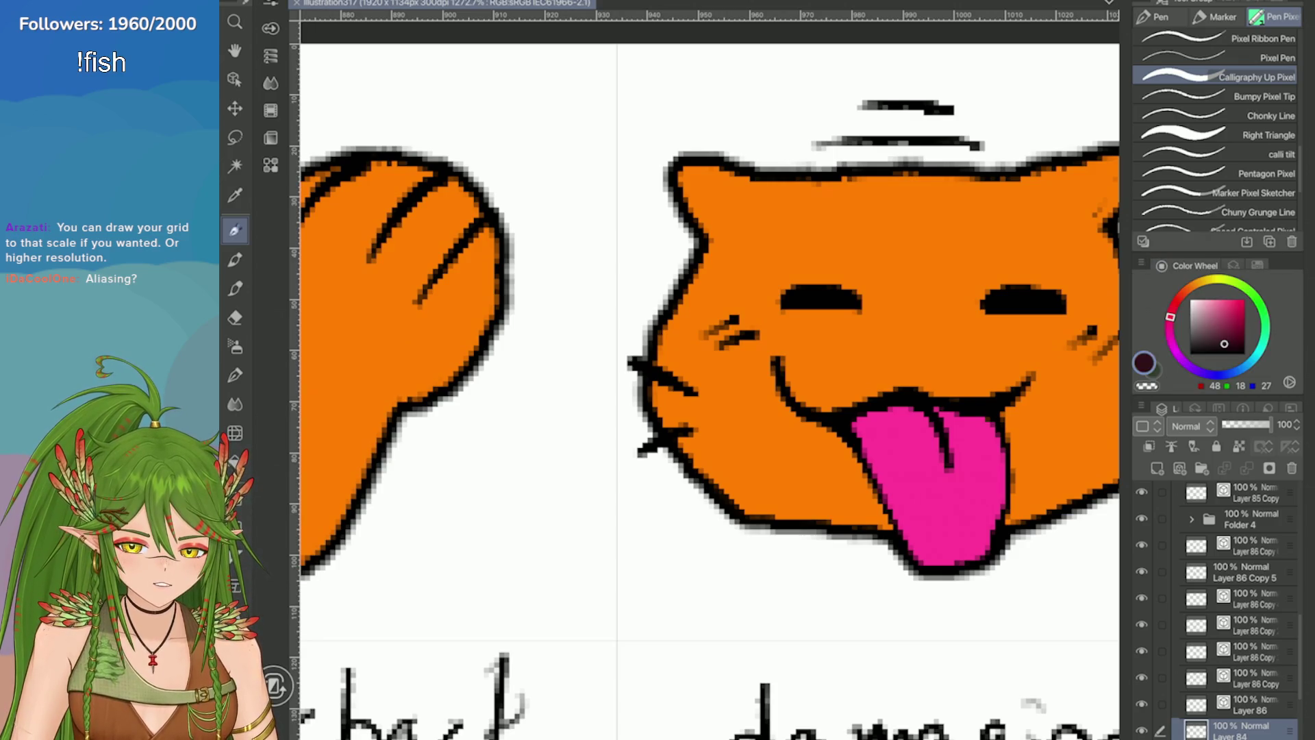
{"action": "scroll", "coordinate": [710, 383], "scroll_direction": "down", "scroll_amount": 3}
{"action": "scroll", "coordinate": [709, 383], "scroll_direction": "up", "scroll_amount": 3}
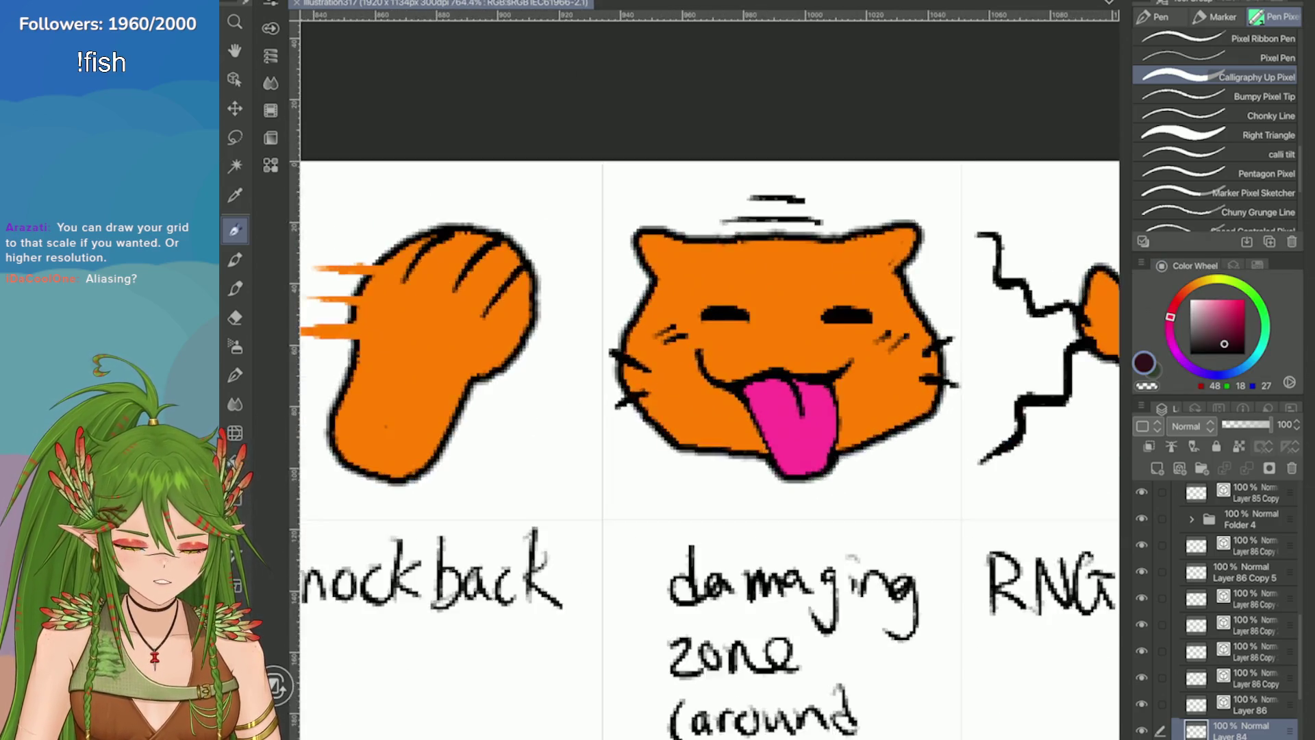
{"action": "scroll", "coordinate": [710, 384], "scroll_direction": "down", "scroll_amount": 1}
{"action": "scroll", "coordinate": [710, 384], "scroll_direction": "down", "scroll_amount": 3}
{"action": "scroll", "coordinate": [709, 383], "scroll_direction": "up", "scroll_amount": 4}
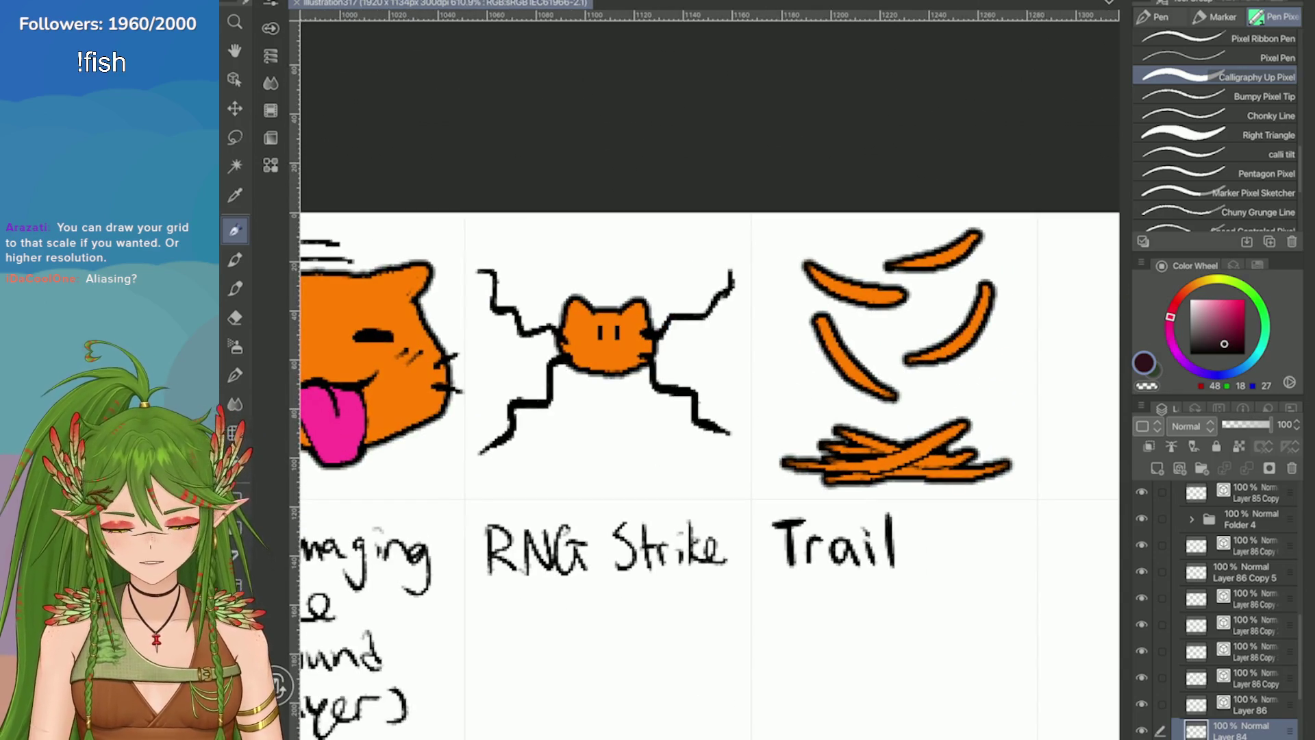
Step: Bring the whole icon sheet into view and collapse the layer list to top-level folders
{"action": "scroll", "coordinate": [710, 383], "scroll_direction": "down", "scroll_amount": 5}
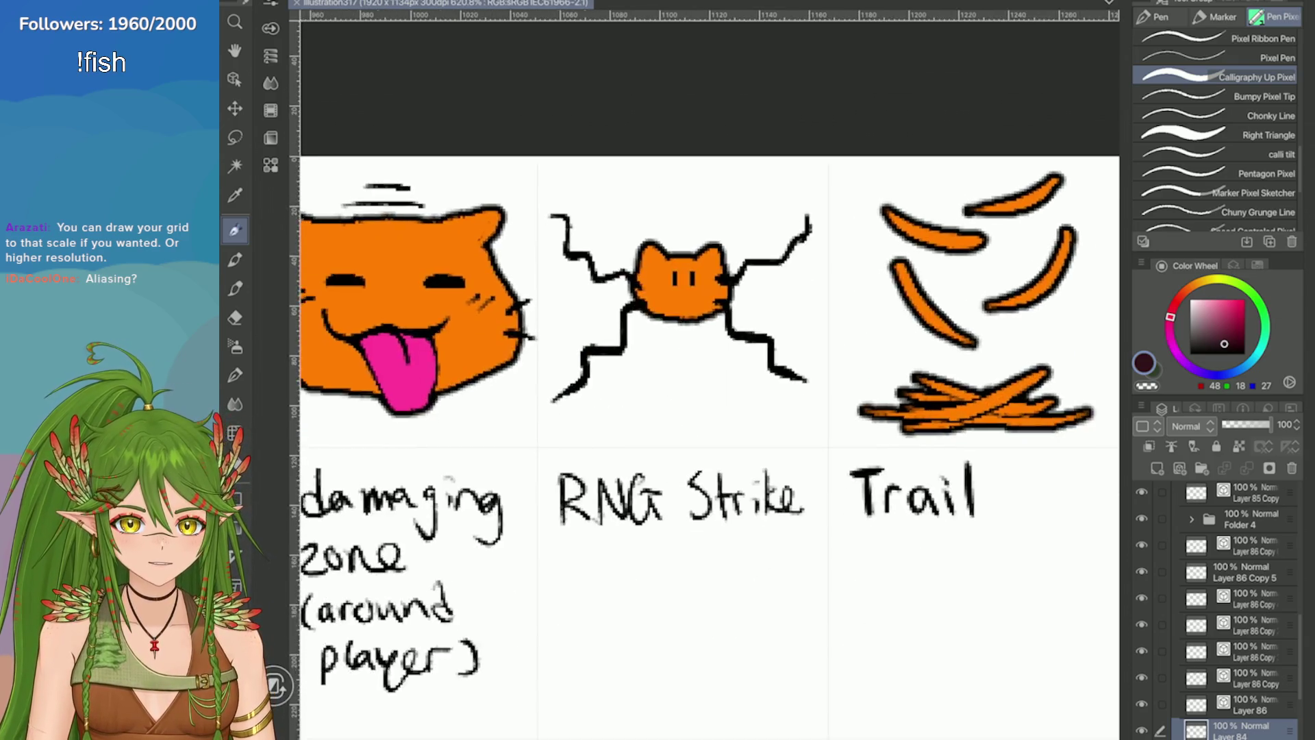
{"action": "scroll", "coordinate": [710, 384], "scroll_direction": "down", "scroll_amount": 1}
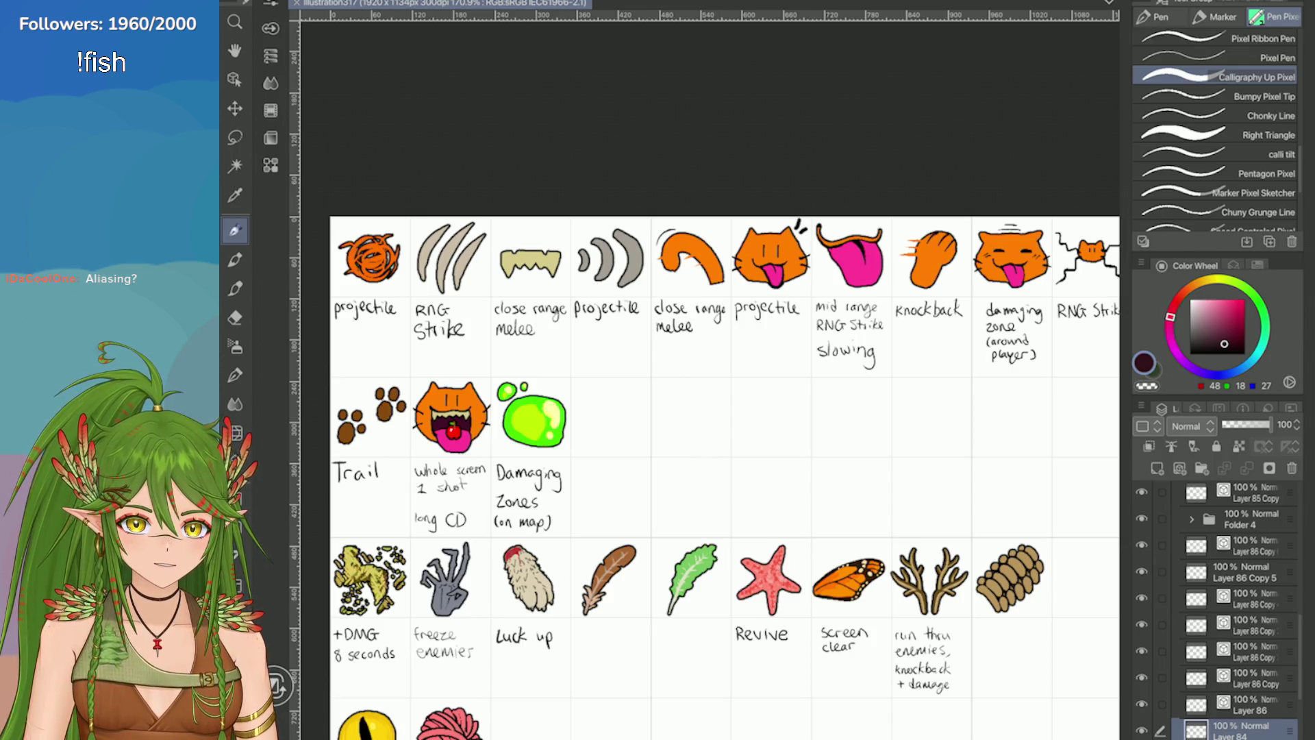
{"action": "scroll", "coordinate": [709, 383], "scroll_direction": "up", "scroll_amount": 4}
{"action": "scroll", "coordinate": [710, 383], "scroll_direction": "down", "scroll_amount": 3}
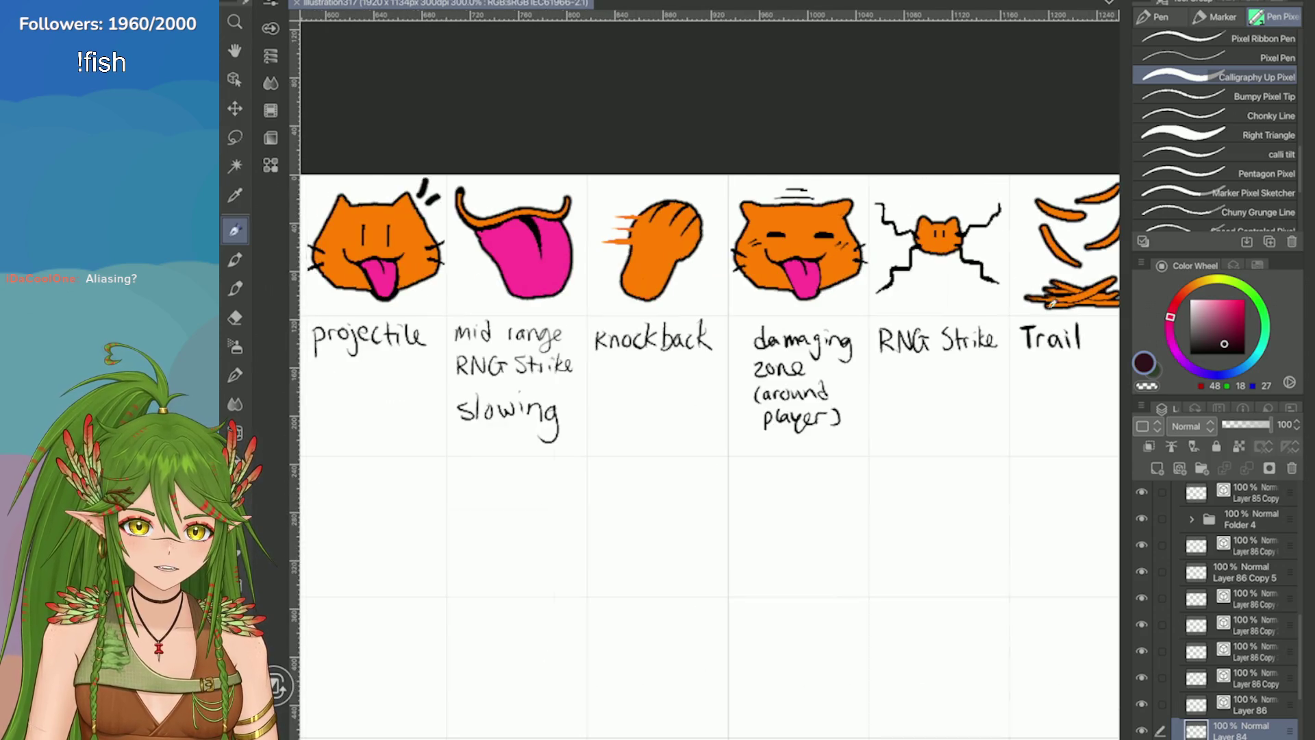
{"action": "scroll", "coordinate": [709, 383], "scroll_direction": "down", "scroll_amount": 1}
{"action": "scroll", "coordinate": [709, 383], "scroll_direction": "down", "scroll_amount": 3}
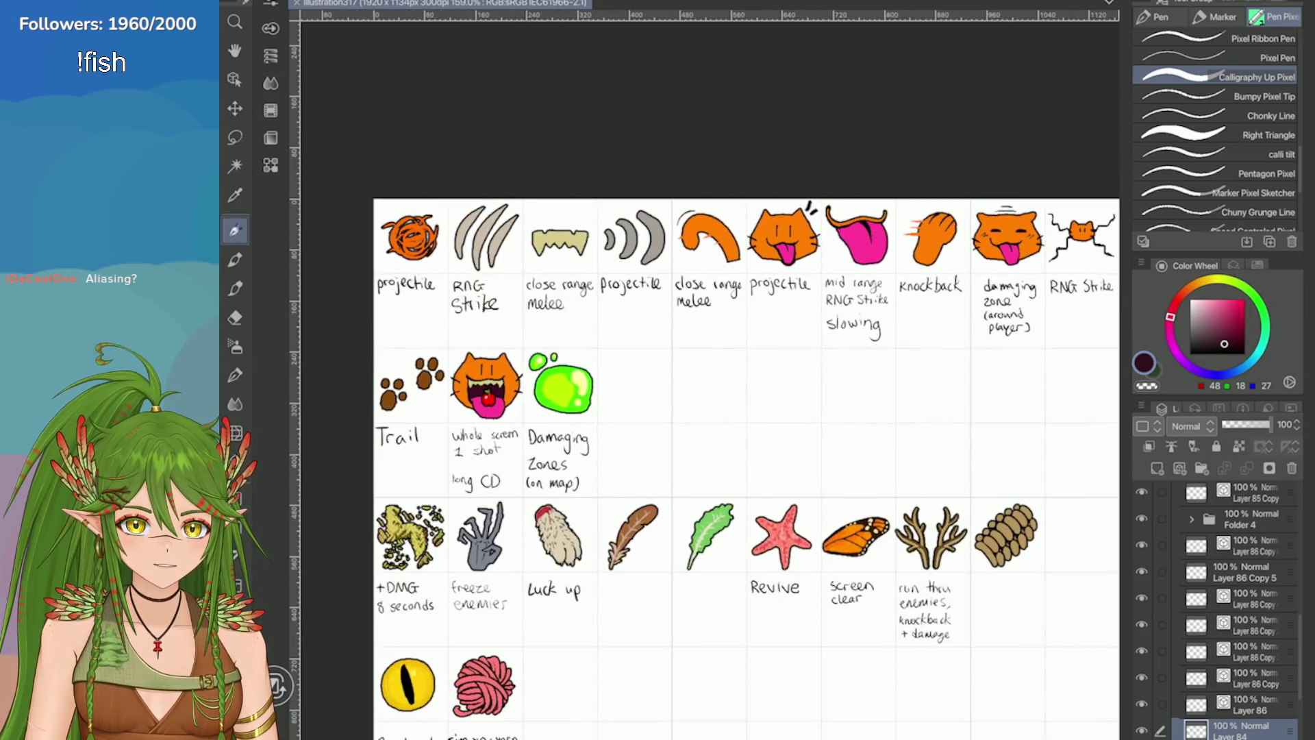
{"action": "scroll", "coordinate": [710, 383], "scroll_direction": "up", "scroll_amount": 3}
{"action": "scroll", "coordinate": [710, 384], "scroll_direction": "up", "scroll_amount": 1}
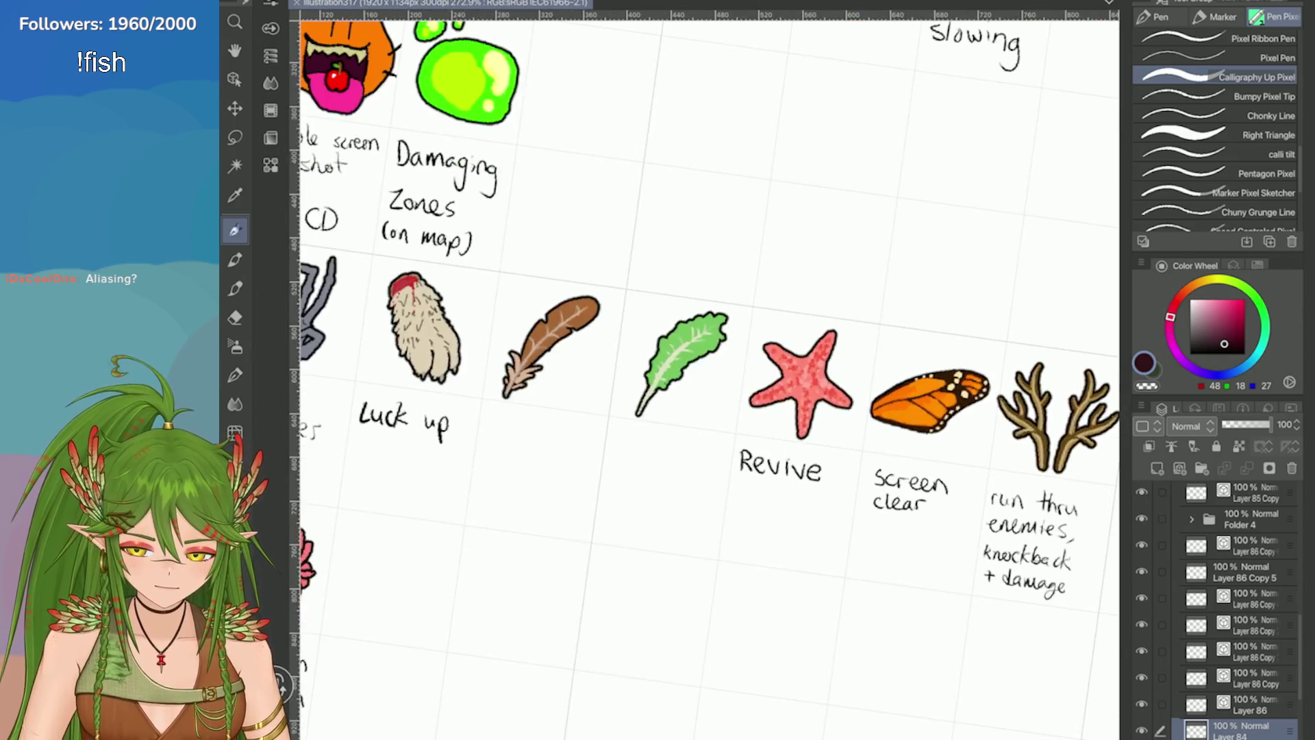
{"action": "scroll", "coordinate": [710, 383], "scroll_direction": "down", "scroll_amount": 3}
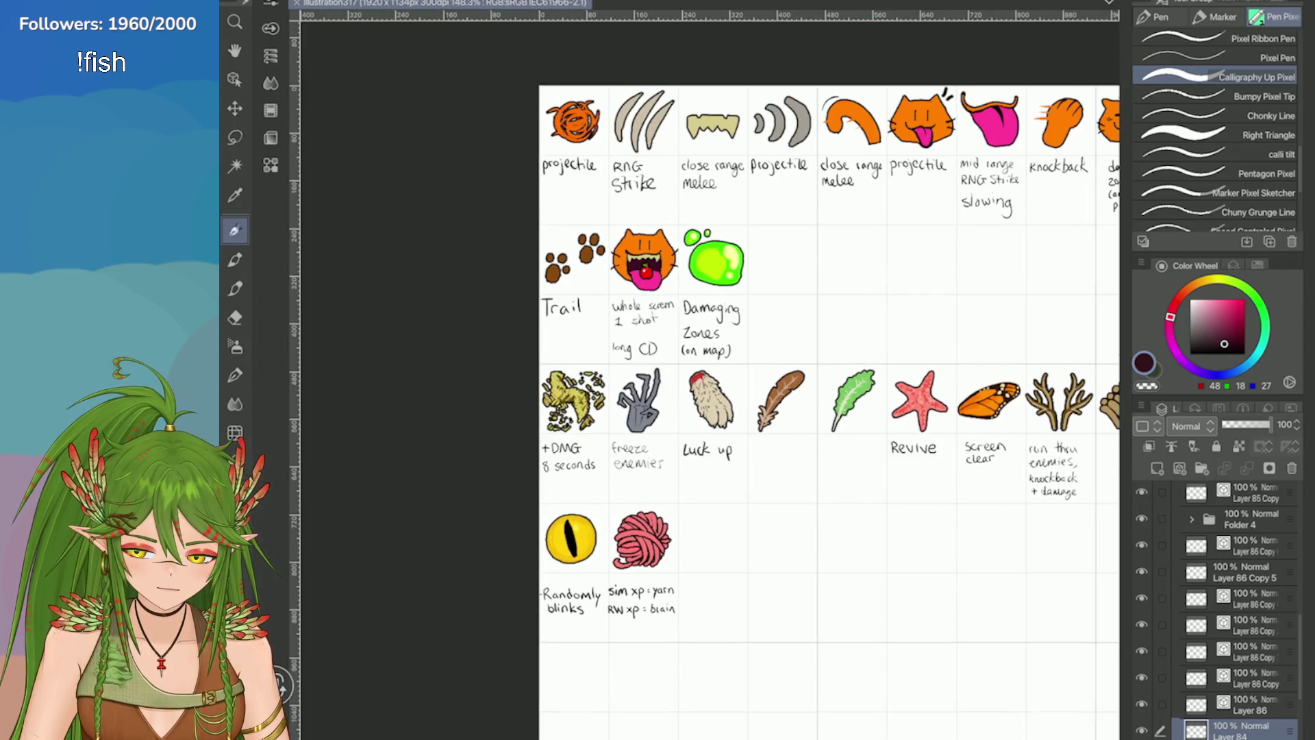
{"action": "scroll", "coordinate": [709, 384], "scroll_direction": "down", "scroll_amount": 2}
{"action": "scroll", "coordinate": [710, 384], "scroll_direction": "up", "scroll_amount": 2}
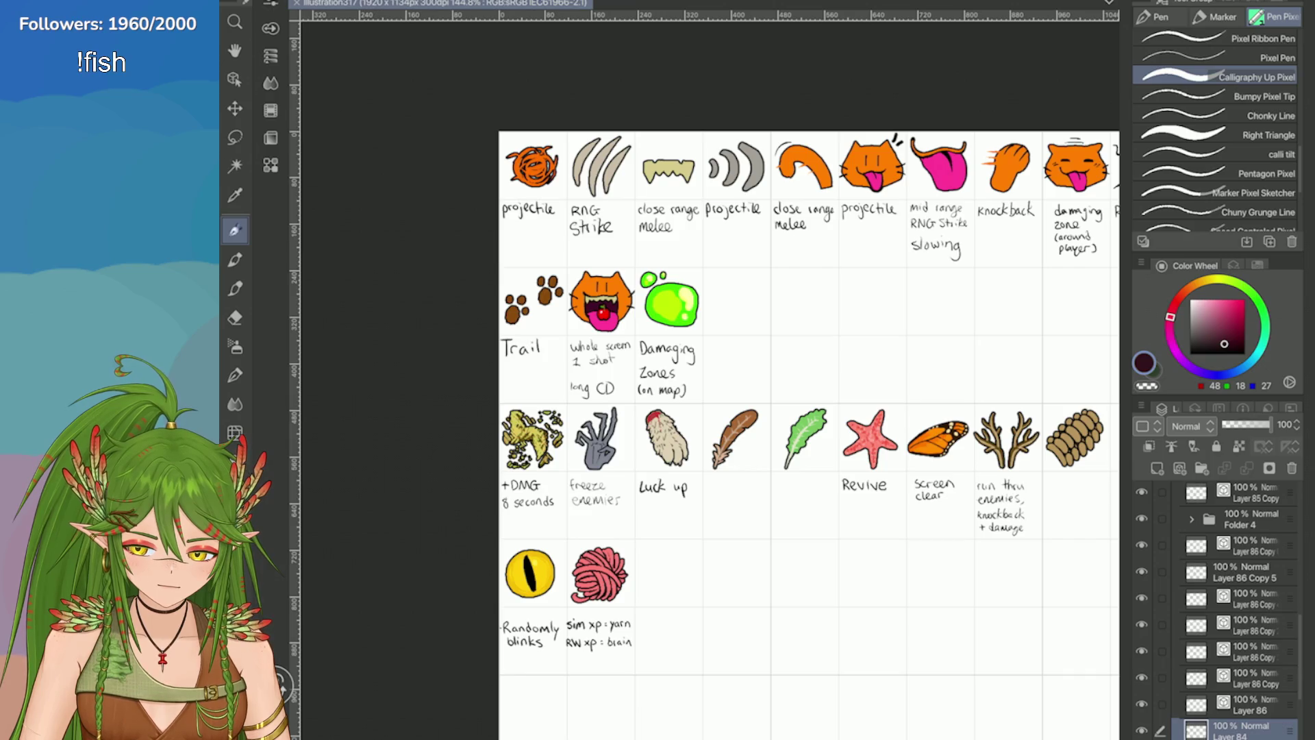
{"action": "scroll", "coordinate": [710, 383], "scroll_direction": "down", "scroll_amount": 2}
{"action": "scroll", "coordinate": [710, 383], "scroll_direction": "up", "scroll_amount": 3}
{"action": "scroll", "coordinate": [709, 383], "scroll_direction": "down", "scroll_amount": 1}
{"action": "scroll", "coordinate": [710, 384], "scroll_direction": "up", "scroll_amount": 1}
{"action": "scroll", "coordinate": [710, 384], "scroll_direction": "down", "scroll_amount": 2}
{"action": "scroll", "coordinate": [710, 384], "scroll_direction": "up", "scroll_amount": 2}
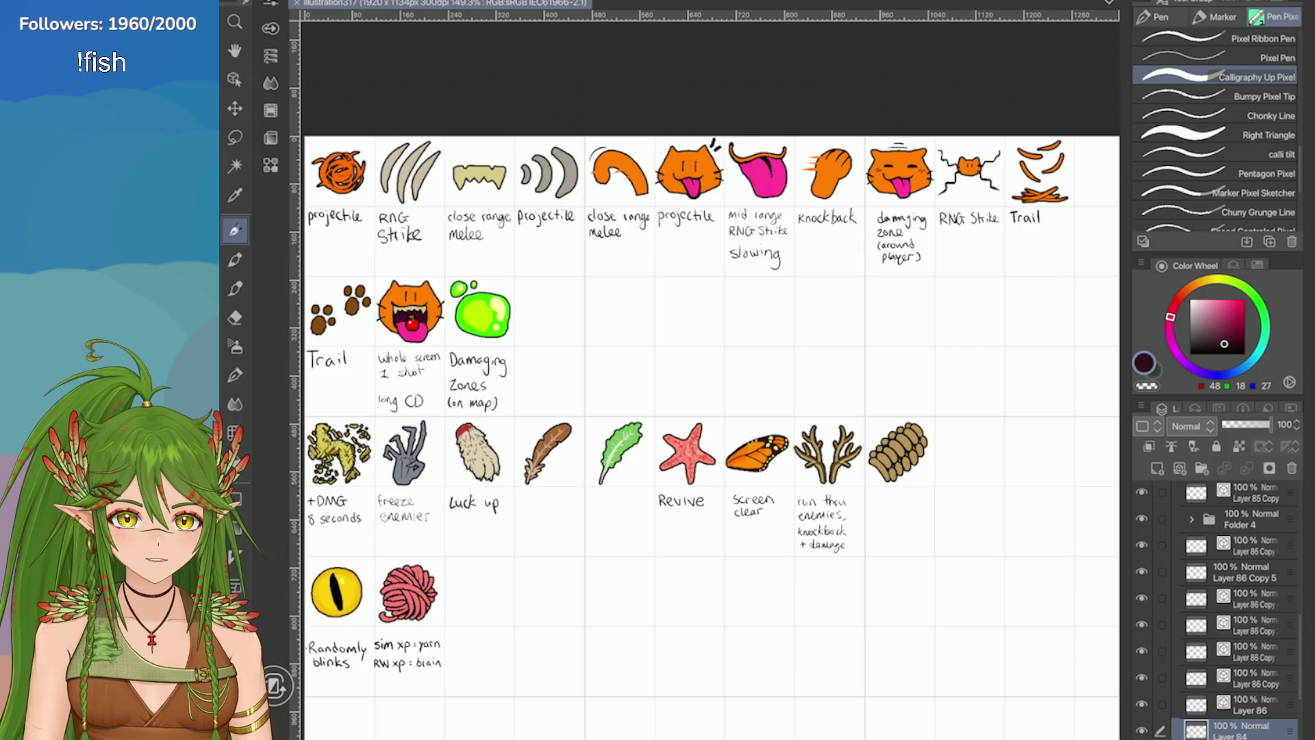
{"action": "left_click_drag", "start_coordinate": [710, 384], "coordinate": [735, 304]}
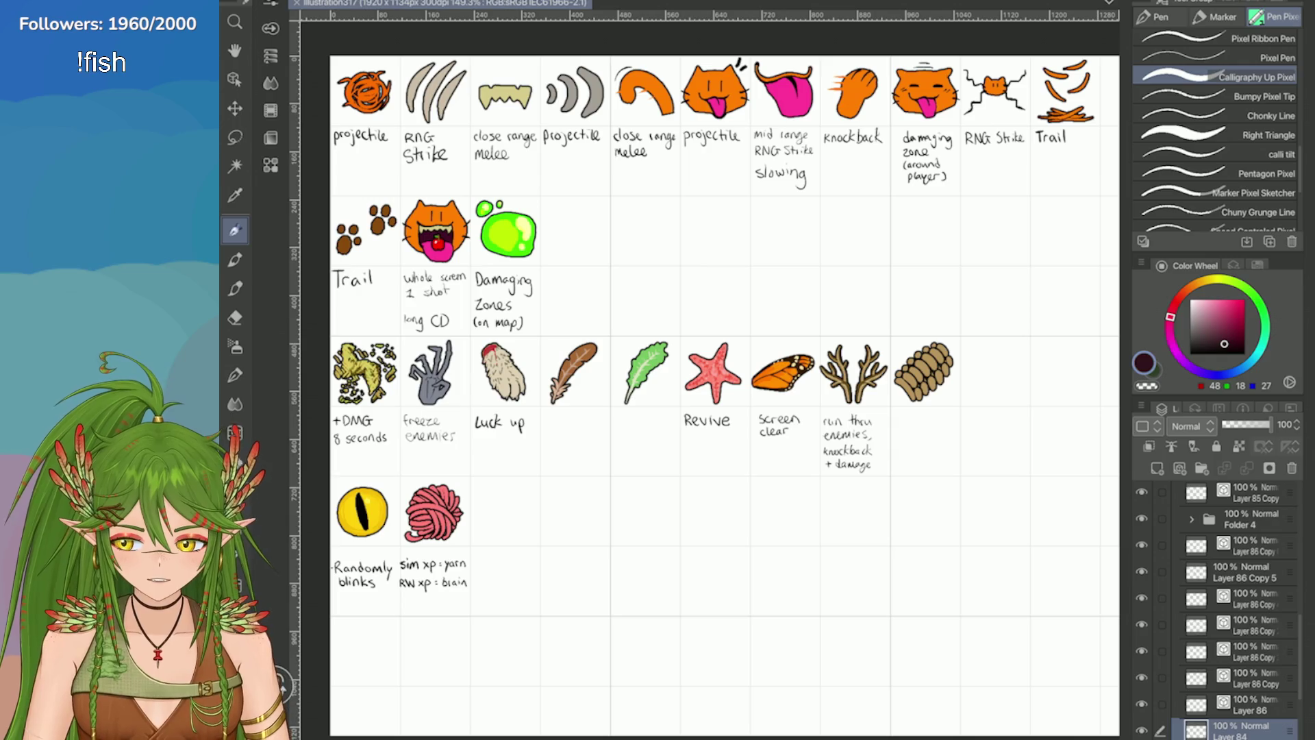
{"action": "left_click", "coordinate": [1182, 493]}
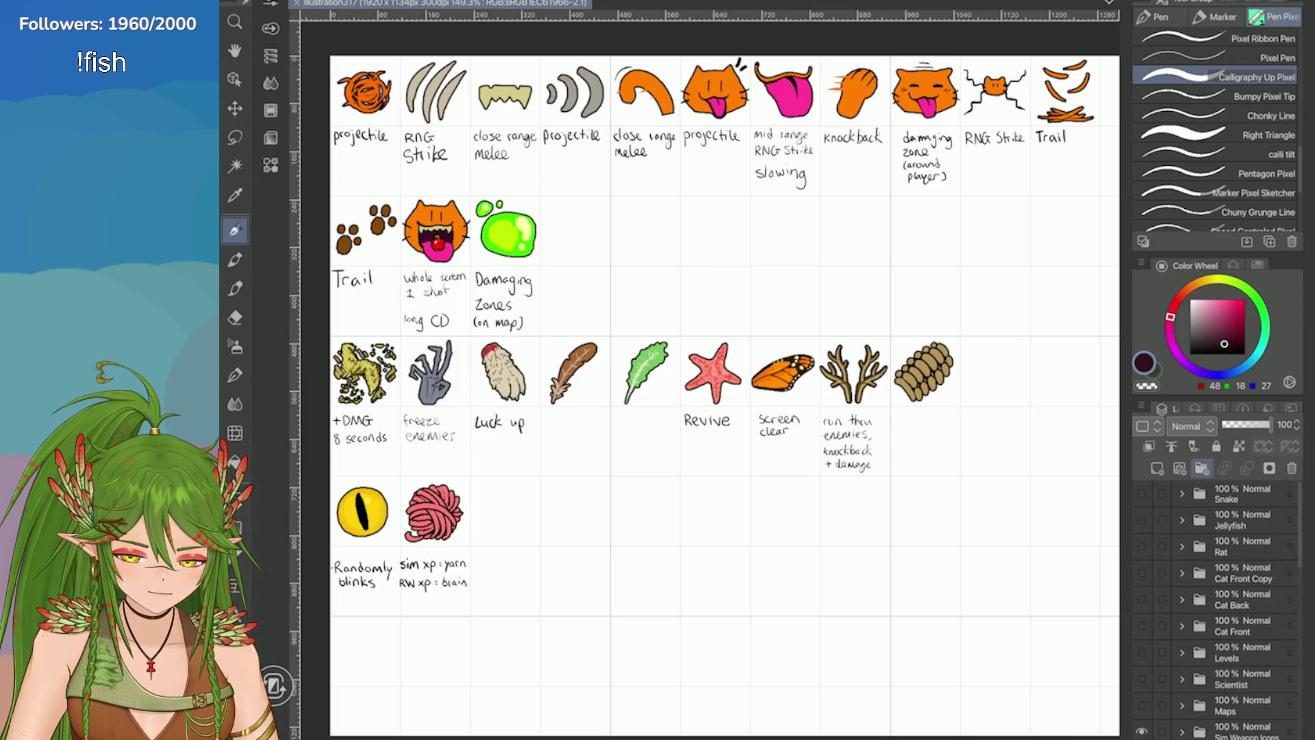
Step: Add a new layer above the Snake folder and set the pen colour to bright red
{"action": "left_click", "coordinate": [1234, 494]}
{"action": "key", "text": "ctrl+shift+n"}
{"action": "left_click", "coordinate": [1245, 299]}
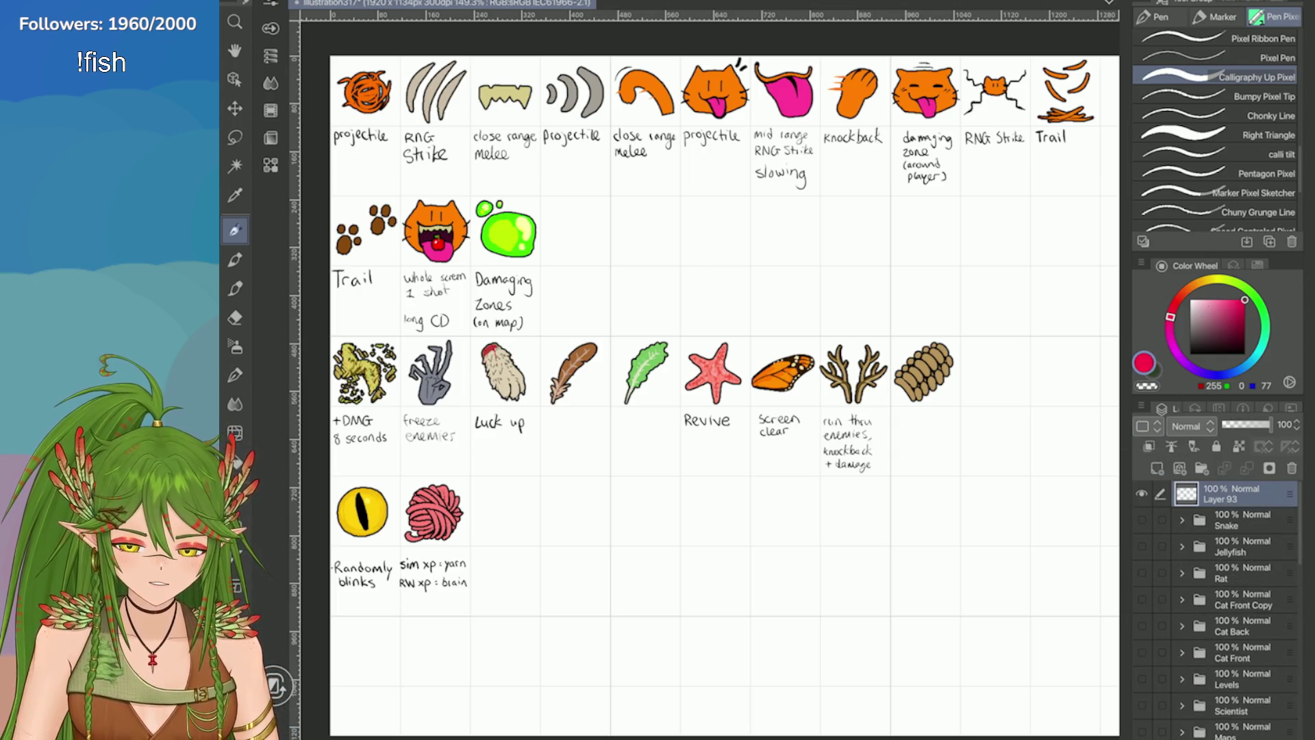
{"action": "left_click", "coordinate": [1254, 115]}
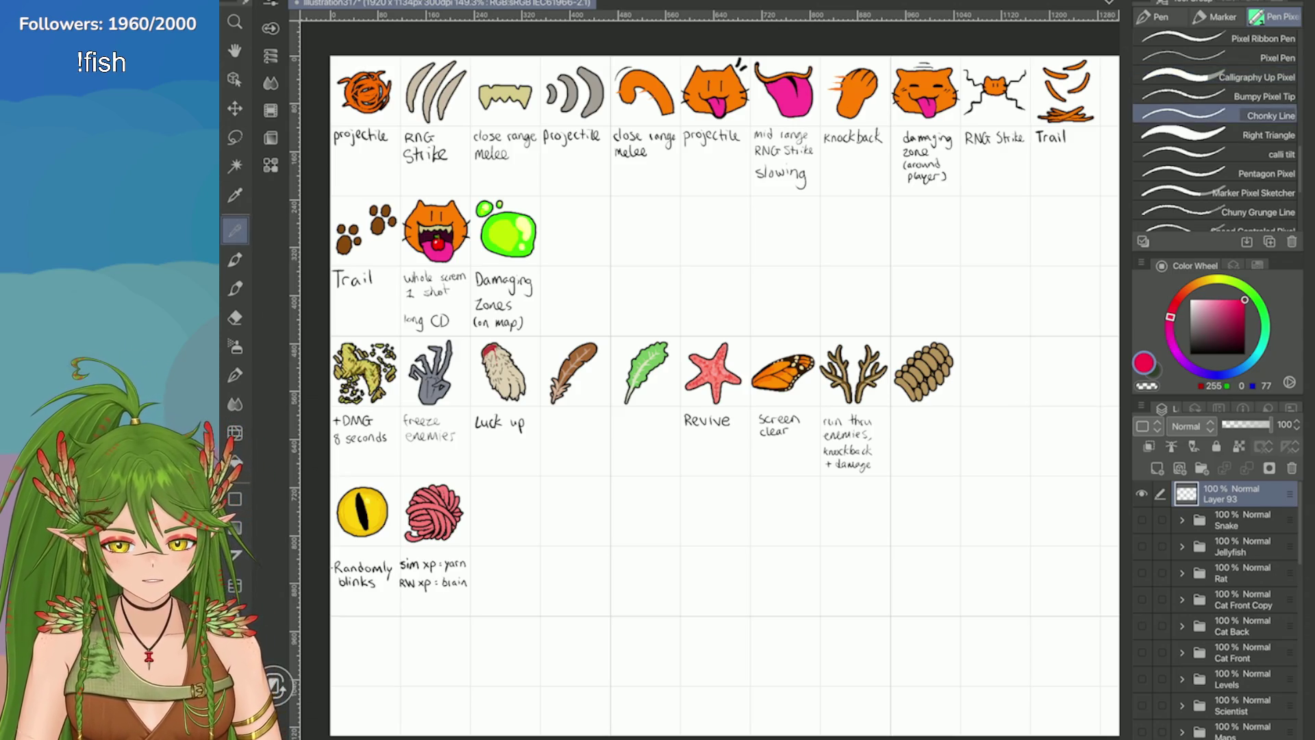
{"action": "left_click", "coordinate": [1254, 77]}
Step: Draw a red bracket and red lines under the top and Trail rows, then undo them
{"action": "mouse_move", "coordinate": [373, 307]}
{"action": "left_mouse_down"}
{"action": "mouse_move", "coordinate": [350, 307]}
{"action": "mouse_move", "coordinate": [335, 137]}
{"action": "mouse_move", "coordinate": [394, 62]}
{"action": "left_mouse_up"}
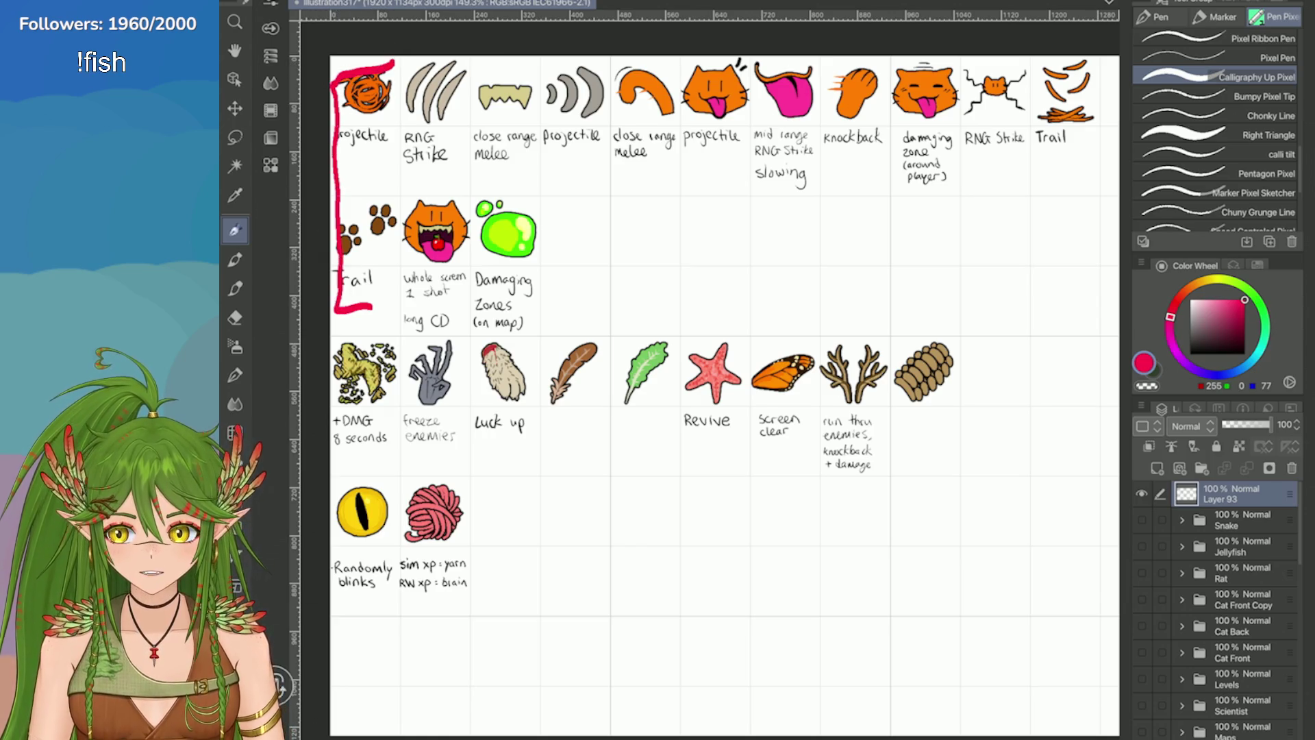
{"action": "key", "text": "ctrl+z"}
{"action": "left_click_drag", "start_coordinate": [335, 148], "coordinate": [1065, 162]}
{"action": "left_click_drag", "start_coordinate": [348, 296], "coordinate": [601, 279]}
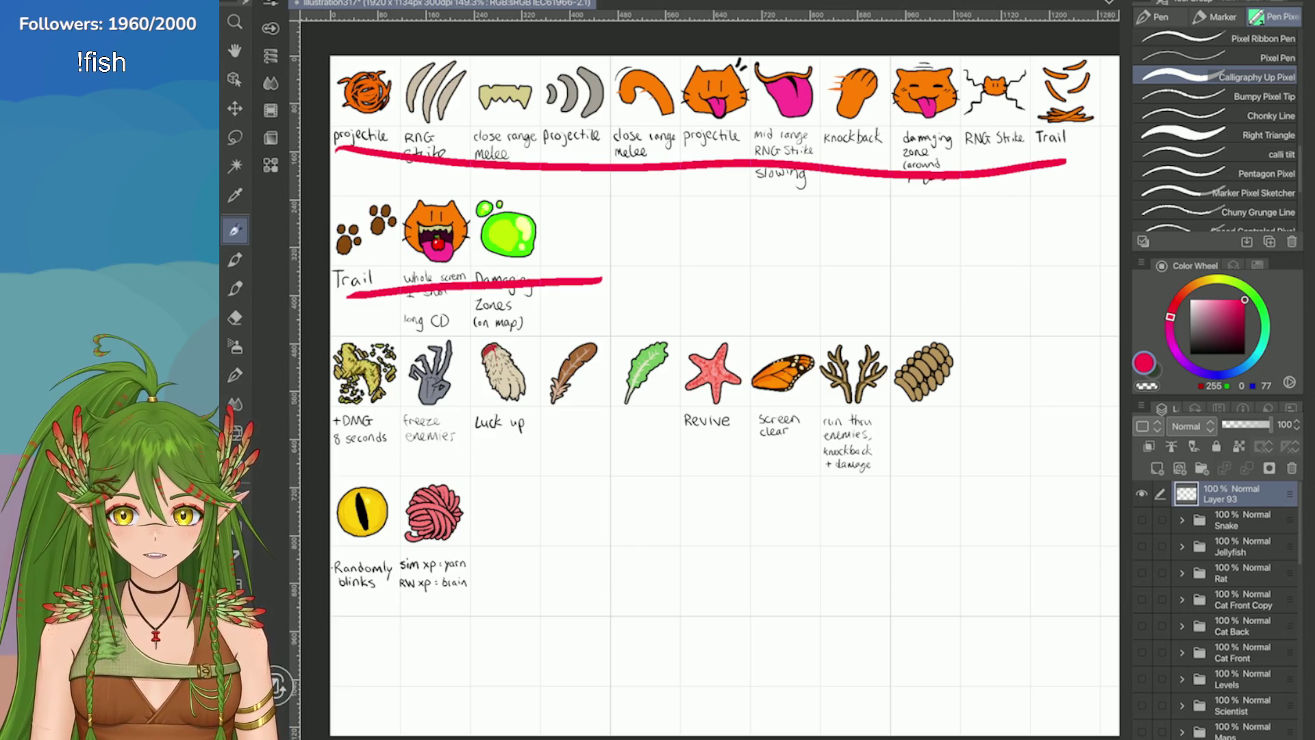
{"action": "key", "text": "ctrl+z"}
{"action": "key", "text": "ctrl+z"}
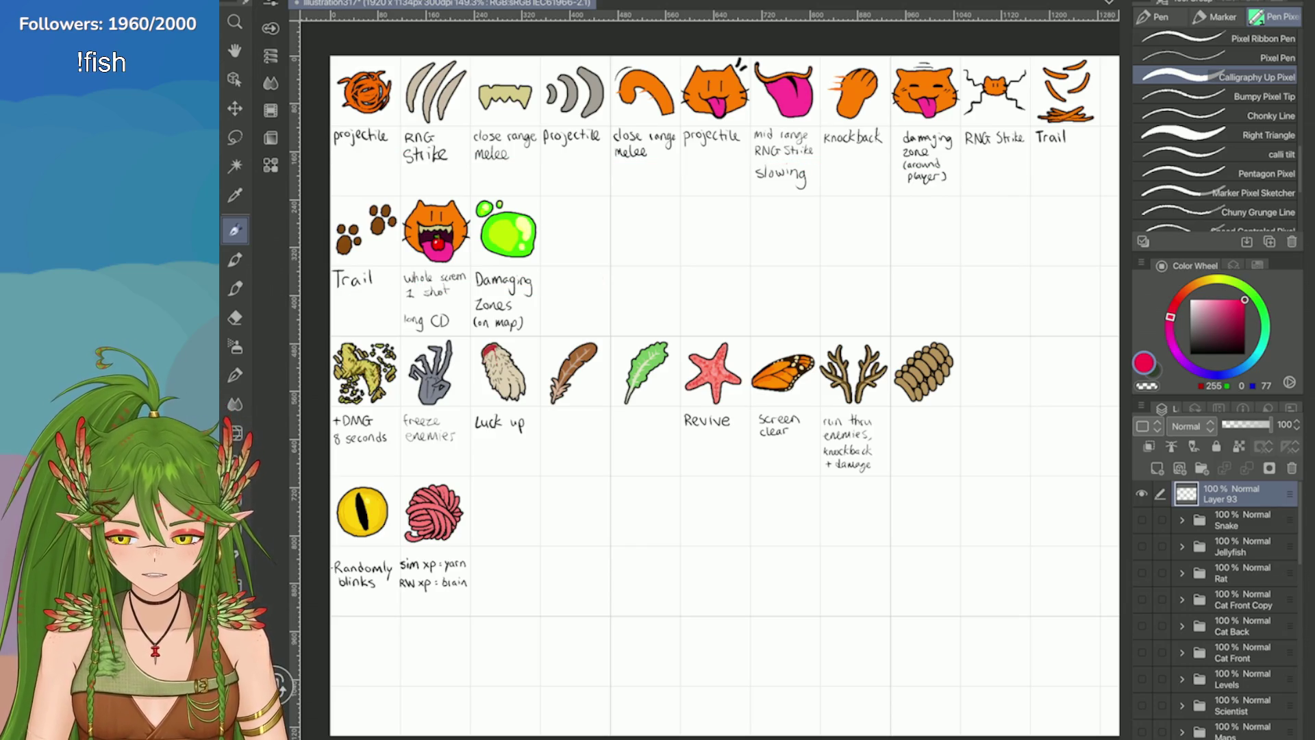
Step: Draw a red arrow pointing at the pinecone icon, then undo it
{"action": "key", "text": "e"}
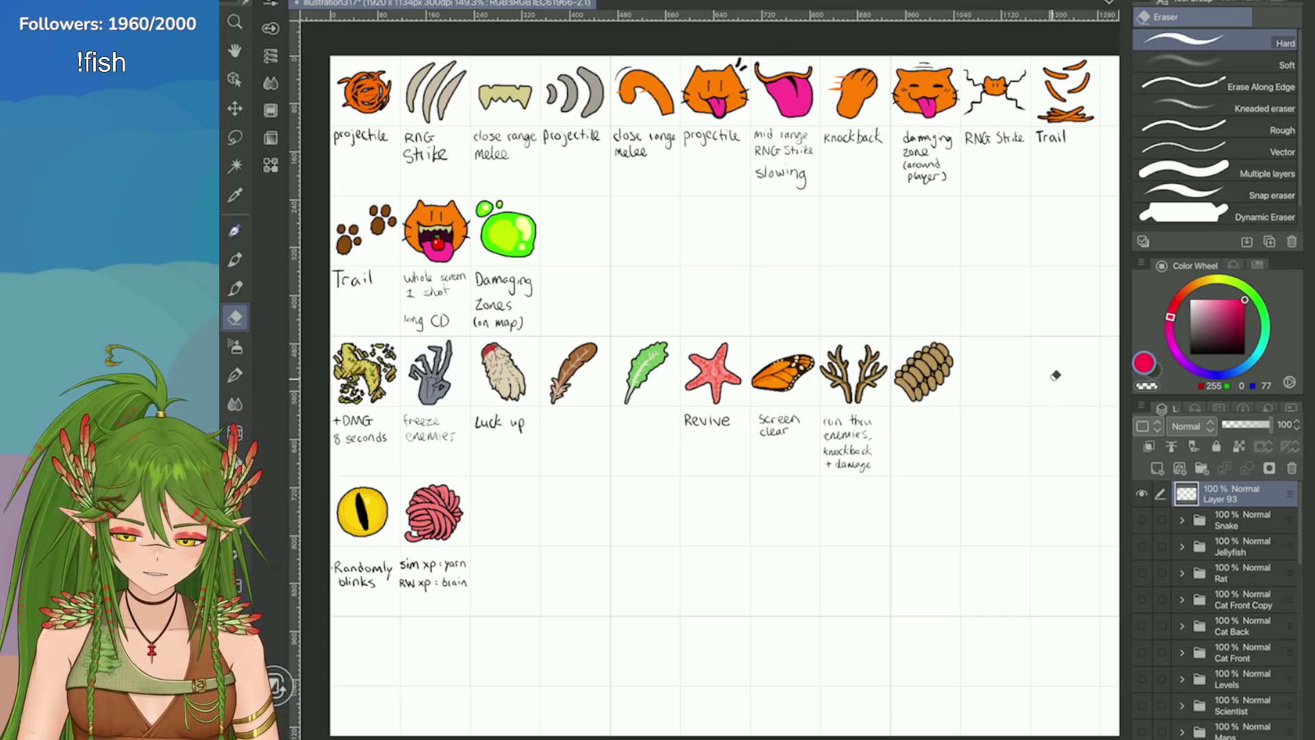
{"action": "key", "text": "p"}
{"action": "mouse_move", "coordinate": [973, 374]}
{"action": "left_mouse_down"}
{"action": "mouse_move", "coordinate": [1067, 381]}
{"action": "mouse_move", "coordinate": [957, 376]}
{"action": "mouse_move", "coordinate": [1004, 401]}
{"action": "left_mouse_up"}
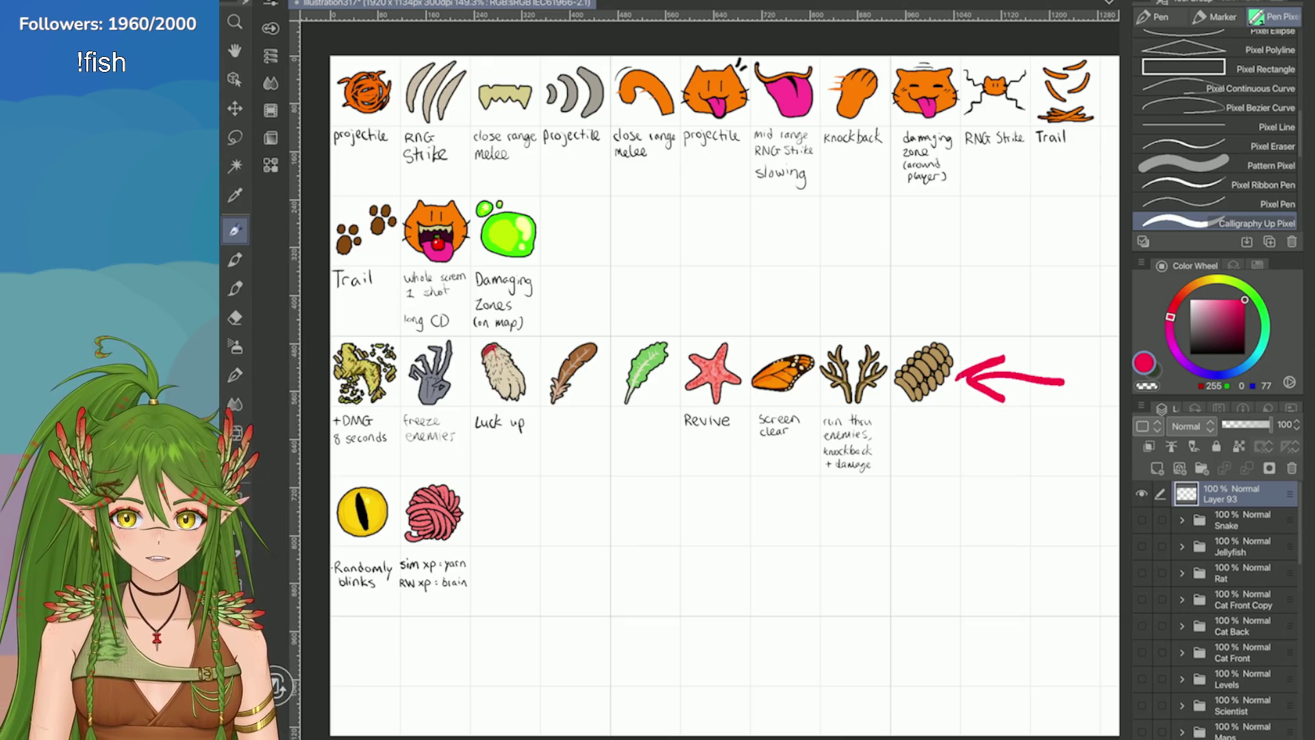
{"action": "left_click_drag", "start_coordinate": [966, 373], "coordinate": [1012, 405]}
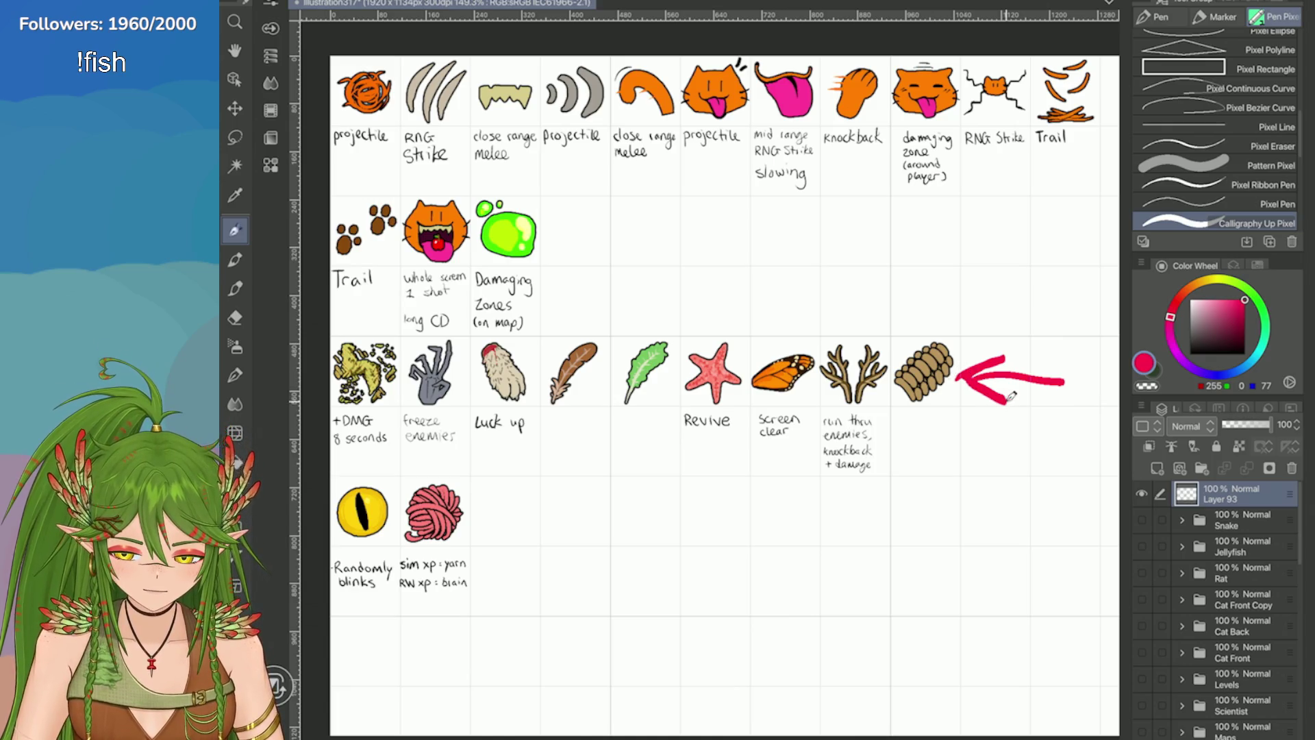
{"action": "key", "text": "ctrl+z"}
{"action": "key", "text": "ctrl+z"}
{"action": "key", "text": "ctrl+z"}
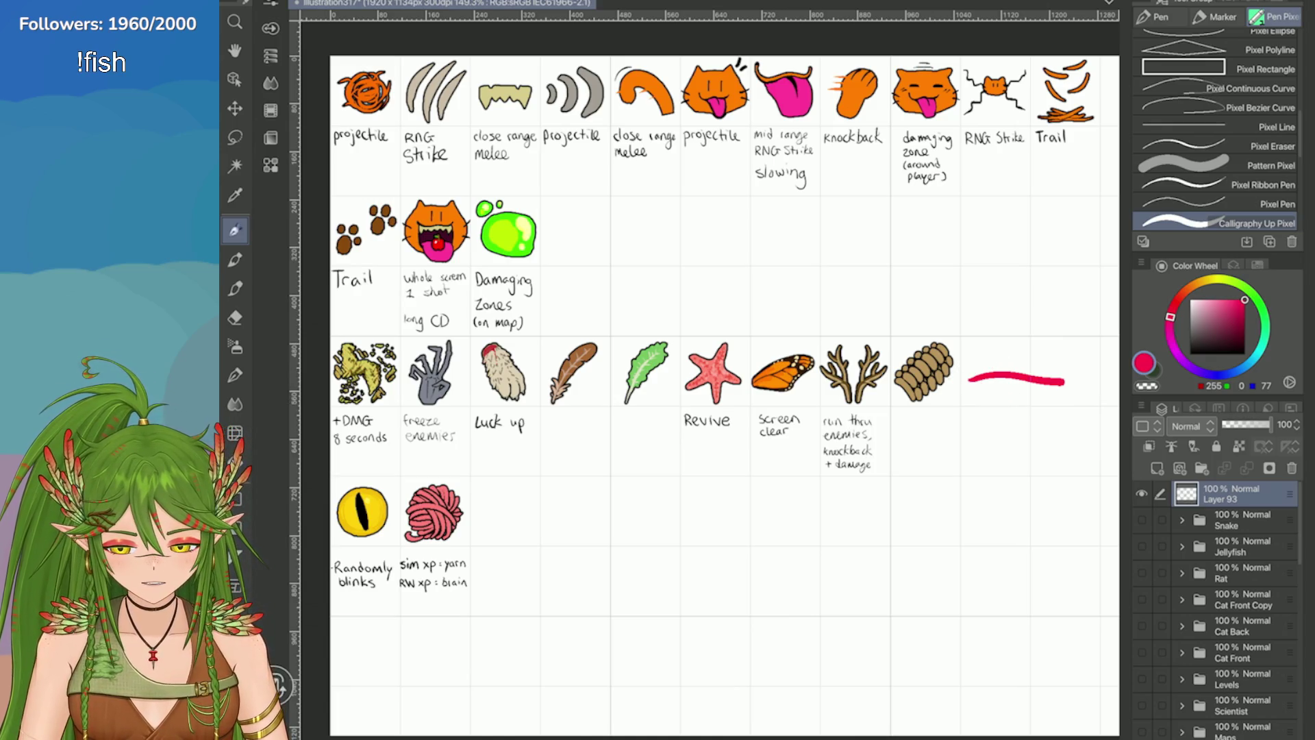
Step: Circle the eye and yarn-ball icons and draw an arrow at the yarn ball, undoing each
{"action": "scroll", "coordinate": [725, 374], "scroll_direction": "up", "scroll_amount": 1}
{"action": "scroll", "coordinate": [521, 424], "scroll_direction": "up", "scroll_amount": 1}
{"action": "mouse_move", "coordinate": [531, 366]}
{"action": "left_mouse_down"}
{"action": "mouse_move", "coordinate": [526, 347]}
{"action": "mouse_move", "coordinate": [486, 370]}
{"action": "left_mouse_up"}
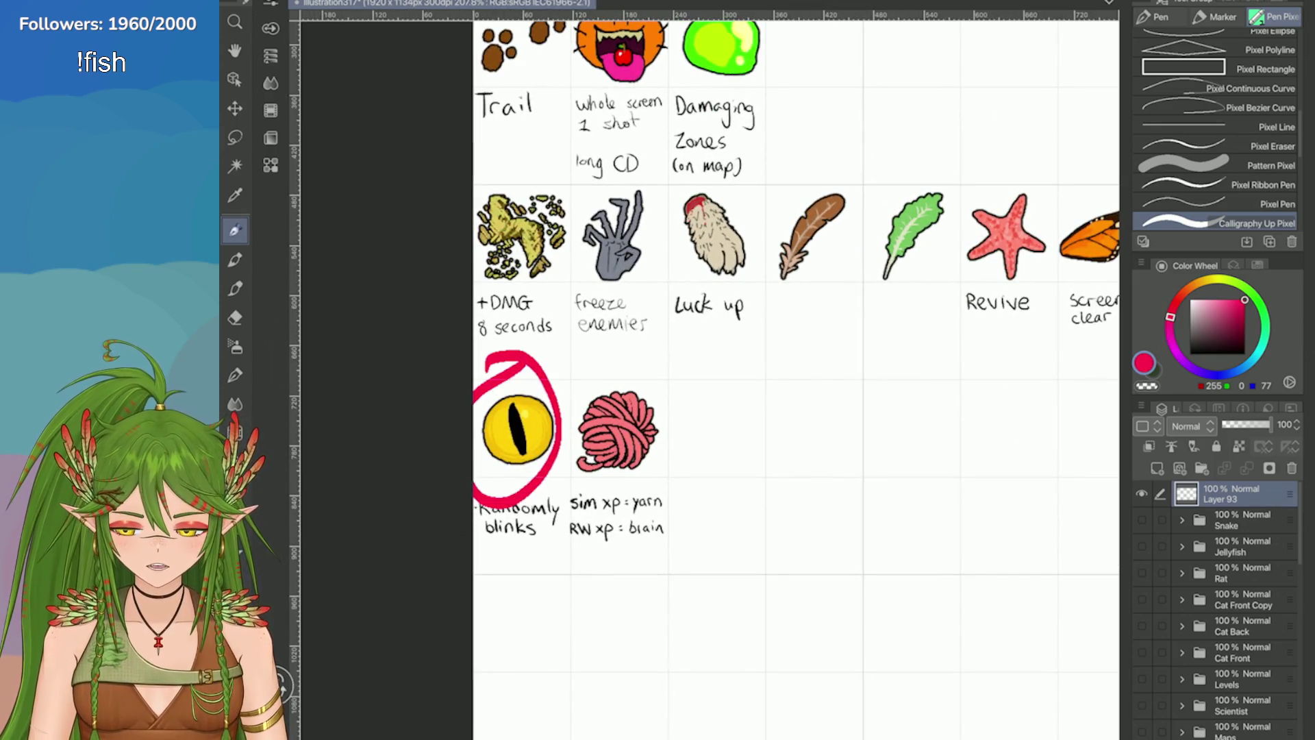
{"action": "key", "text": "ctrl+z"}
{"action": "mouse_move", "coordinate": [661, 383]}
{"action": "left_mouse_down"}
{"action": "mouse_move", "coordinate": [692, 478]}
{"action": "mouse_move", "coordinate": [654, 373]}
{"action": "left_mouse_up"}
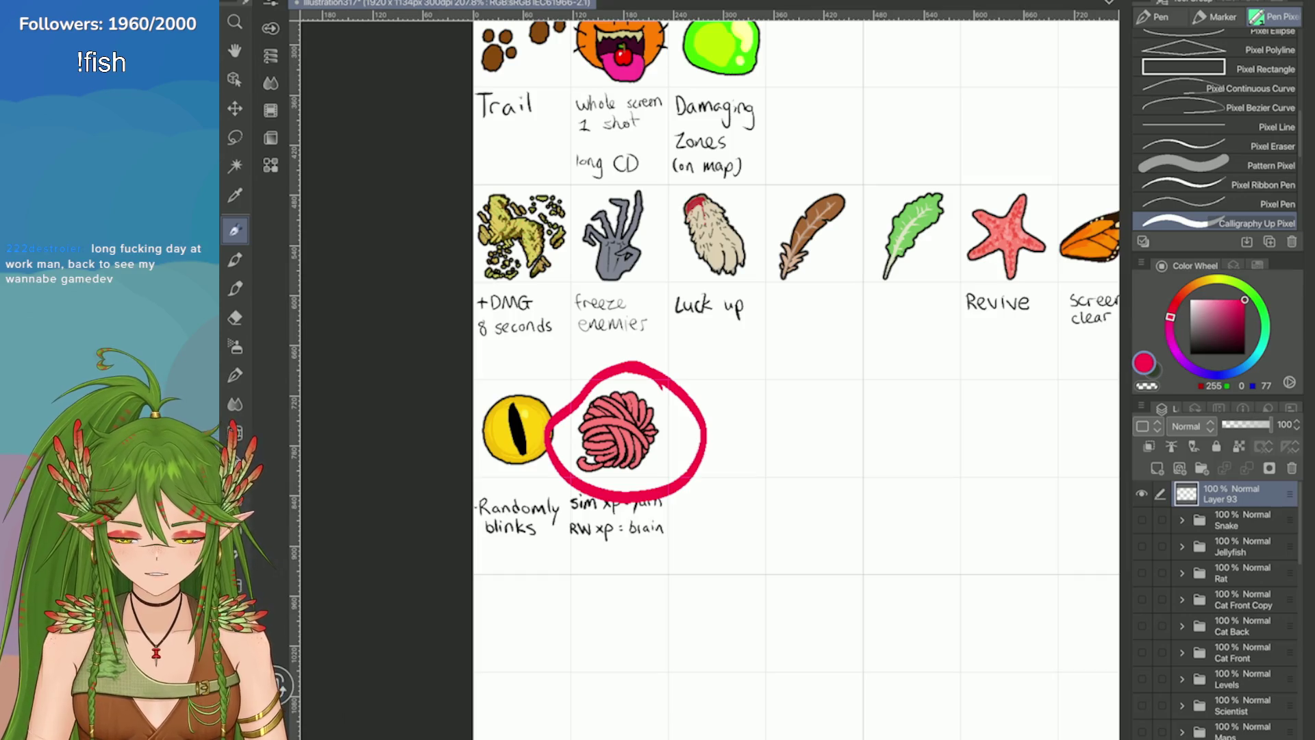
{"action": "scroll", "coordinate": [543, 379], "scroll_direction": "up", "scroll_amount": 3}
{"action": "key", "text": "ctrl+z"}
{"action": "left_click_drag", "start_coordinate": [545, 403], "coordinate": [663, 401]}
{"action": "mouse_move", "coordinate": [584, 351]}
{"action": "left_mouse_down"}
{"action": "mouse_move", "coordinate": [528, 410]}
{"action": "mouse_move", "coordinate": [606, 433]}
{"action": "left_mouse_up"}
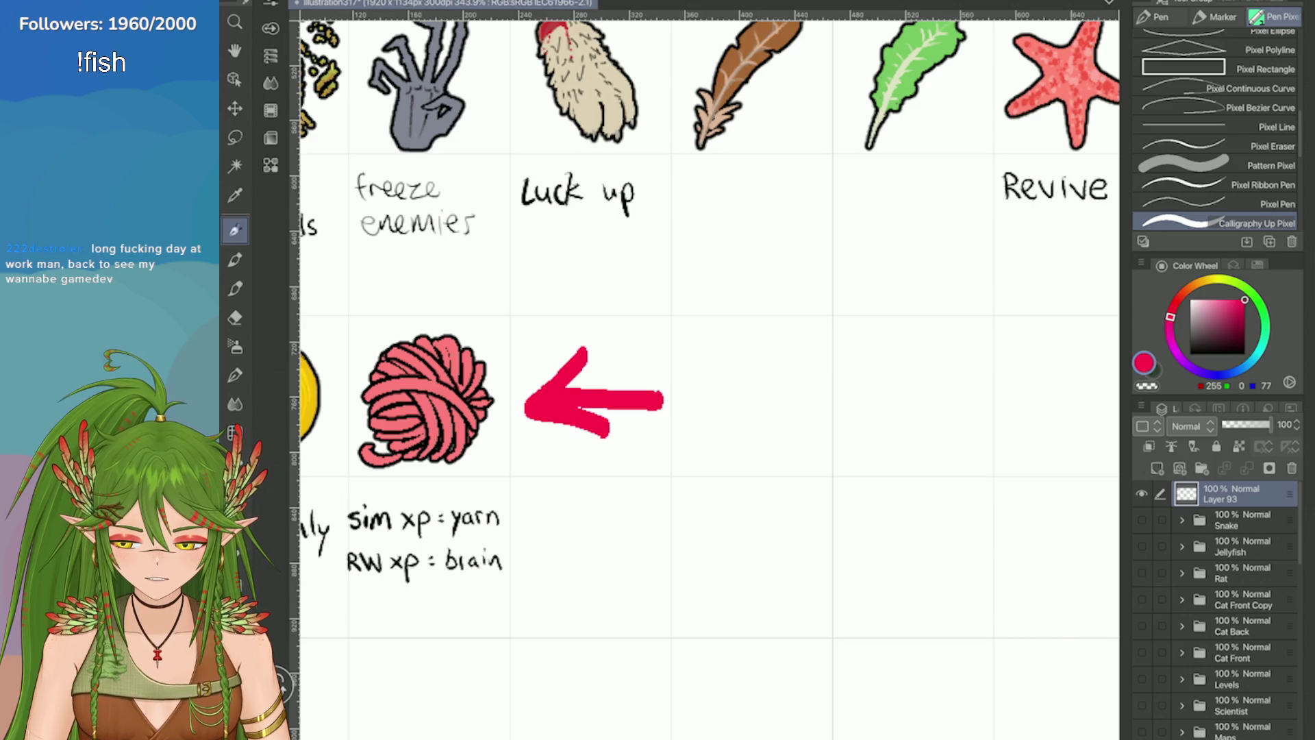
{"action": "scroll", "coordinate": [617, 384], "scroll_direction": "down", "scroll_amount": 2}
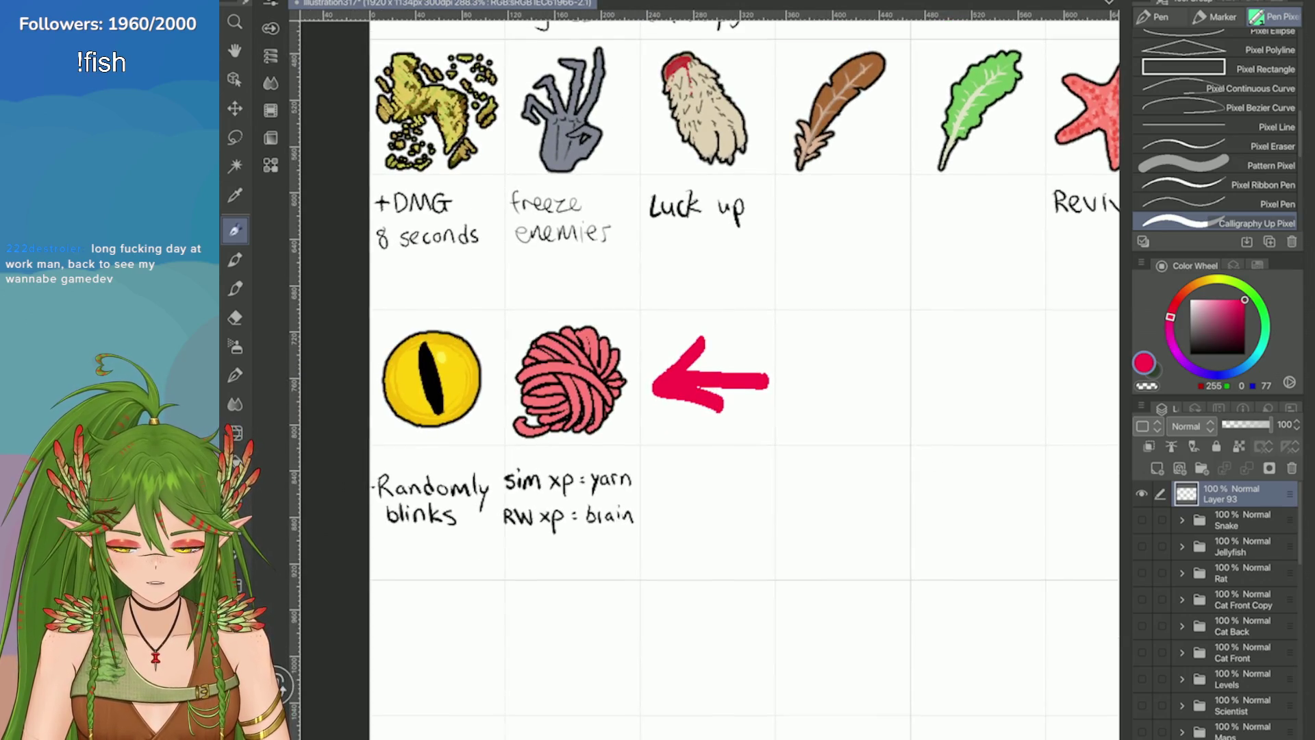
{"action": "scroll", "coordinate": [941, 418], "scroll_direction": "down", "scroll_amount": 4}
{"action": "key", "text": "ctrl+z"}
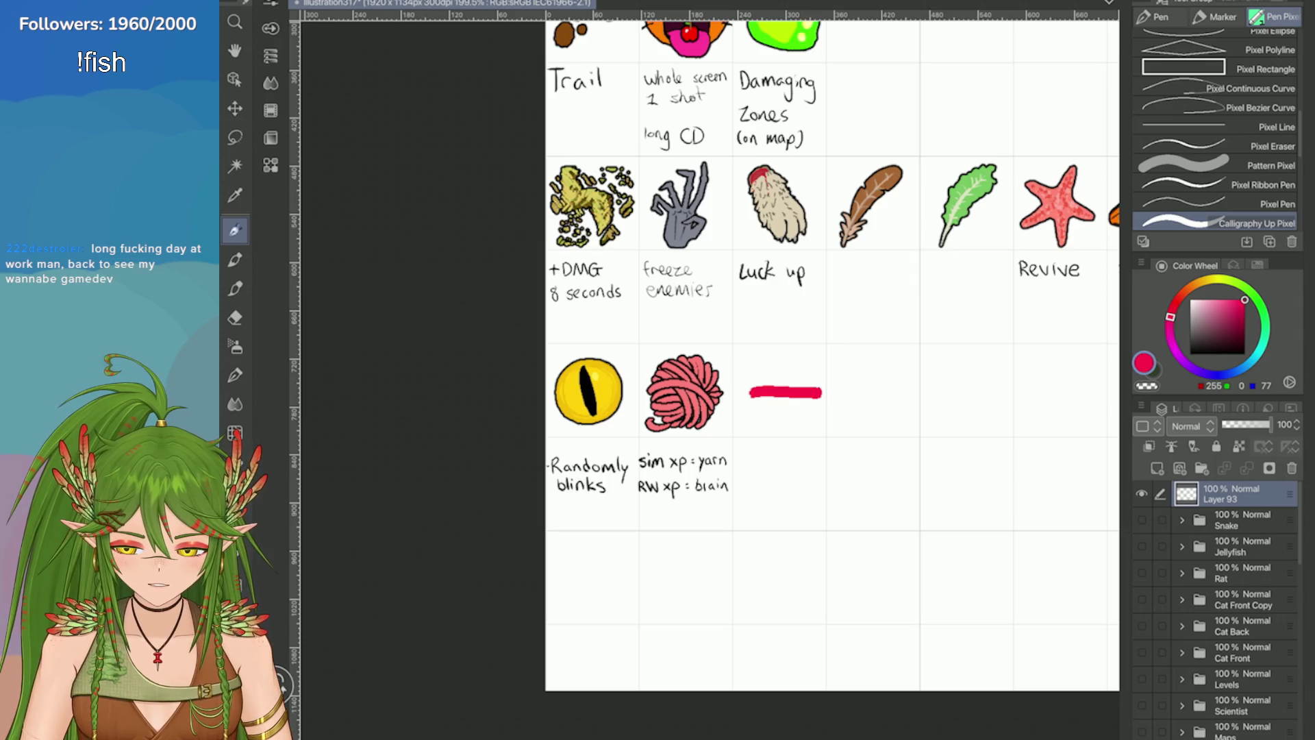
{"action": "key", "text": "ctrl+z"}
Step: Look over the cleaned icon sheet and collapse the Items folder in the layer list
{"action": "scroll", "coordinate": [833, 357], "scroll_direction": "up", "scroll_amount": 2}
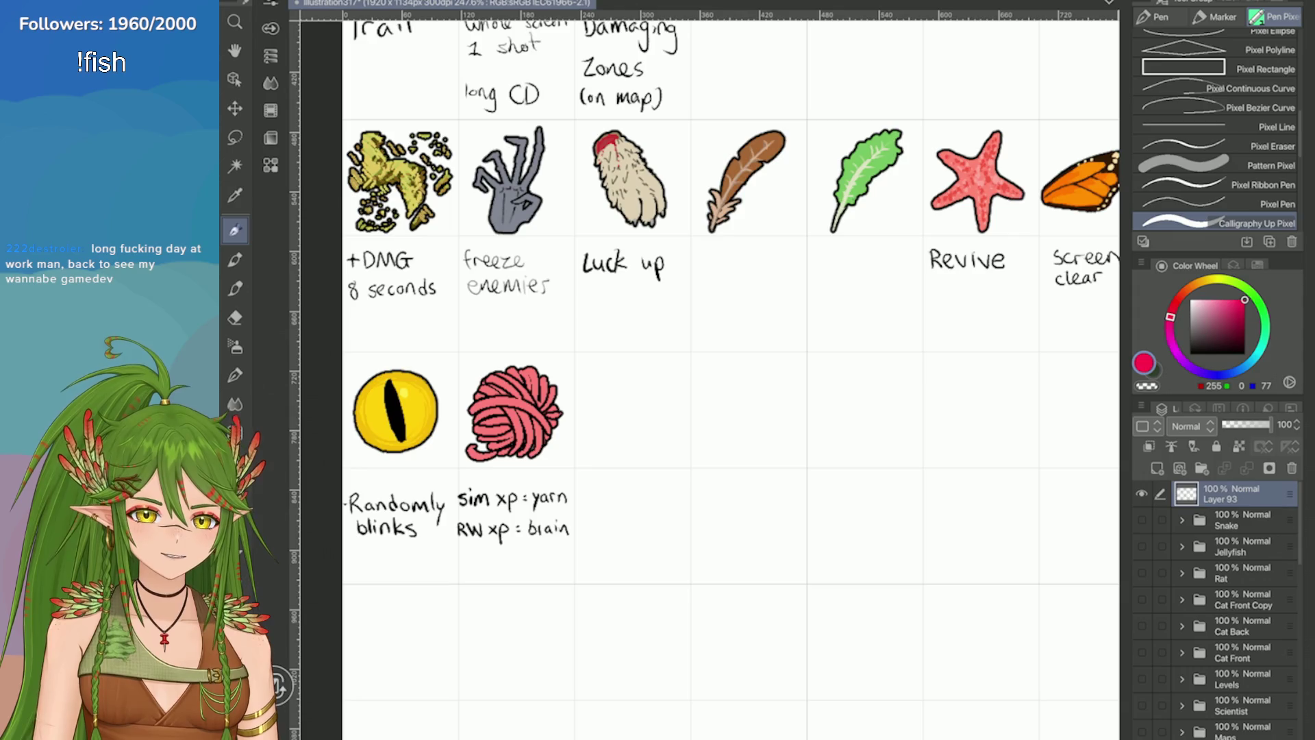
{"action": "scroll", "coordinate": [949, 473], "scroll_direction": "down", "scroll_amount": 5}
{"action": "scroll", "coordinate": [949, 473], "scroll_direction": "up", "scroll_amount": 6}
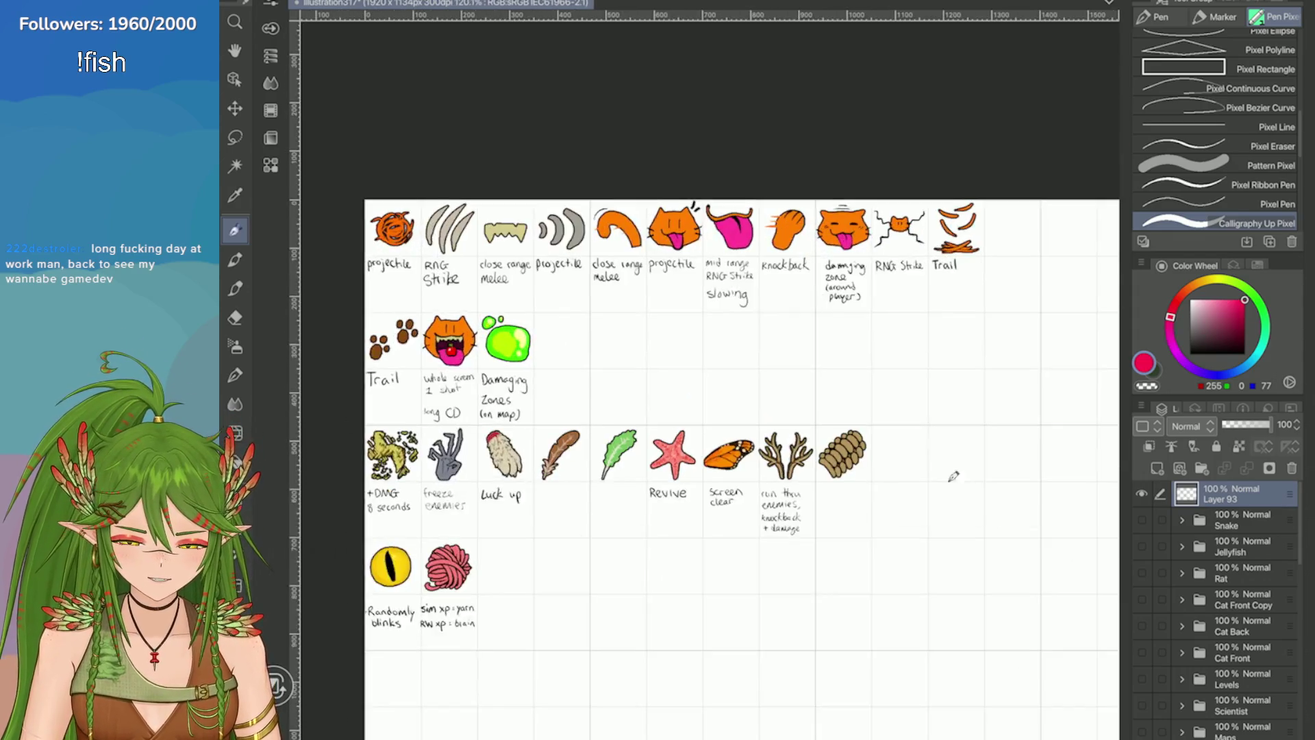
{"action": "scroll", "coordinate": [948, 472], "scroll_direction": "down", "scroll_amount": 3}
{"action": "scroll", "coordinate": [1017, 381], "scroll_direction": "down", "scroll_amount": 3}
{"action": "scroll", "coordinate": [1017, 382], "scroll_direction": "up", "scroll_amount": 3}
{"action": "scroll", "coordinate": [1017, 381], "scroll_direction": "down", "scroll_amount": 3}
{"action": "scroll", "coordinate": [1017, 381], "scroll_direction": "up", "scroll_amount": 2}
{"action": "scroll", "coordinate": [919, 411], "scroll_direction": "up", "scroll_amount": 3}
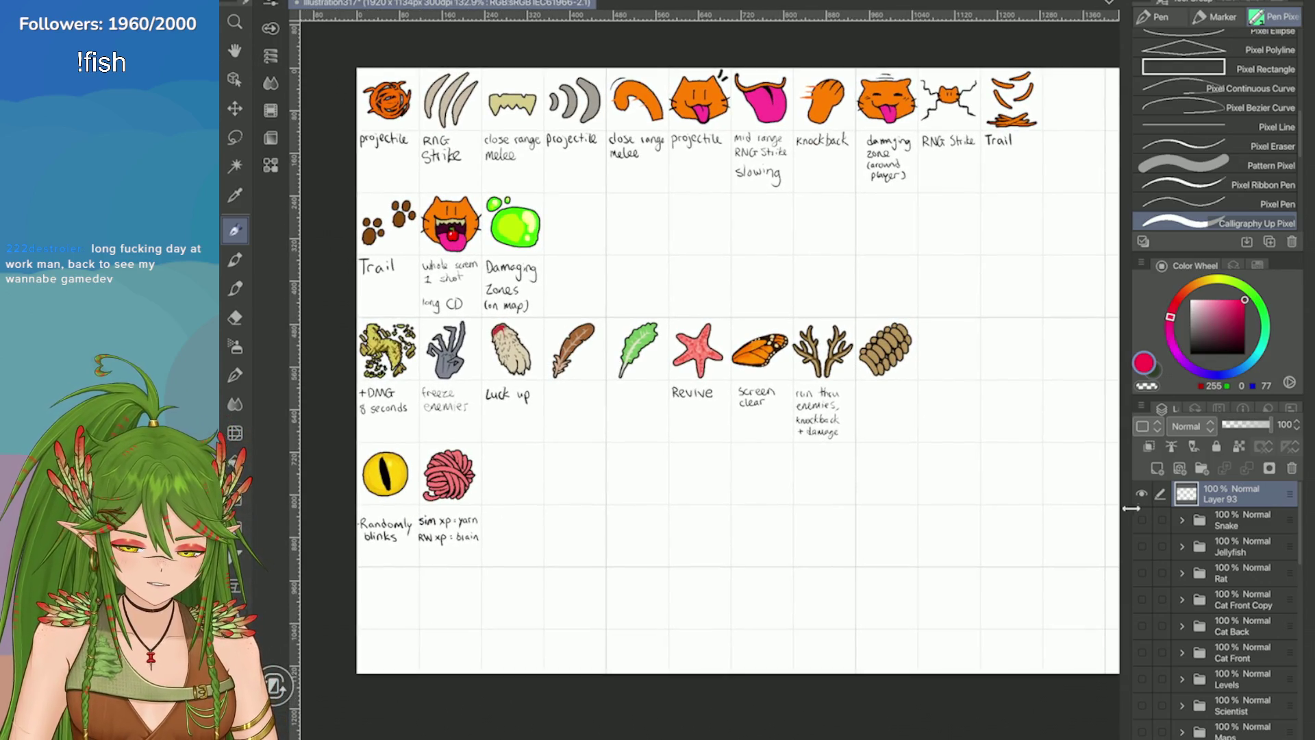
{"action": "scroll", "coordinate": [1130, 507], "scroll_direction": "down", "scroll_amount": 5}
{"action": "left_click", "coordinate": [1181, 559]}
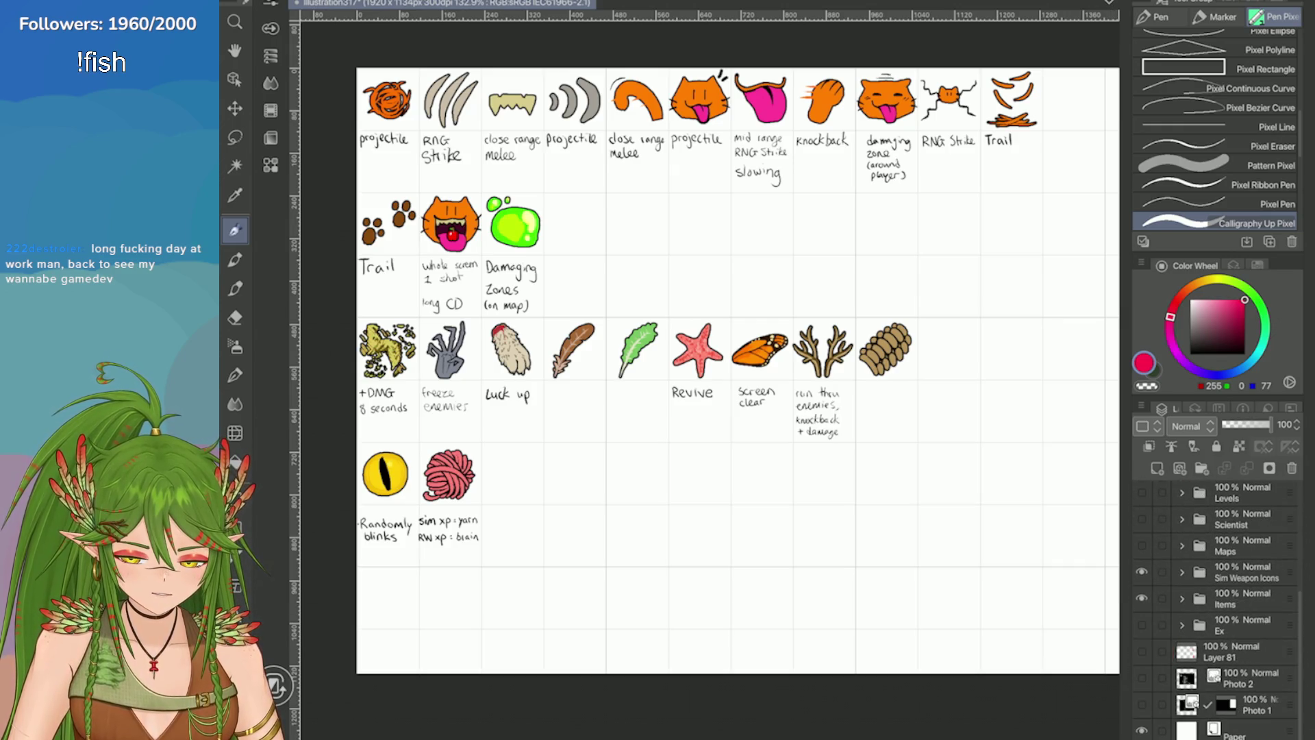
{"action": "left_click", "coordinate": [1141, 598]}
{"action": "left_click", "coordinate": [1141, 544]}
{"action": "left_click", "coordinate": [1141, 545]}
{"action": "left_click", "coordinate": [1141, 572]}
{"action": "left_click", "coordinate": [1142, 544]}
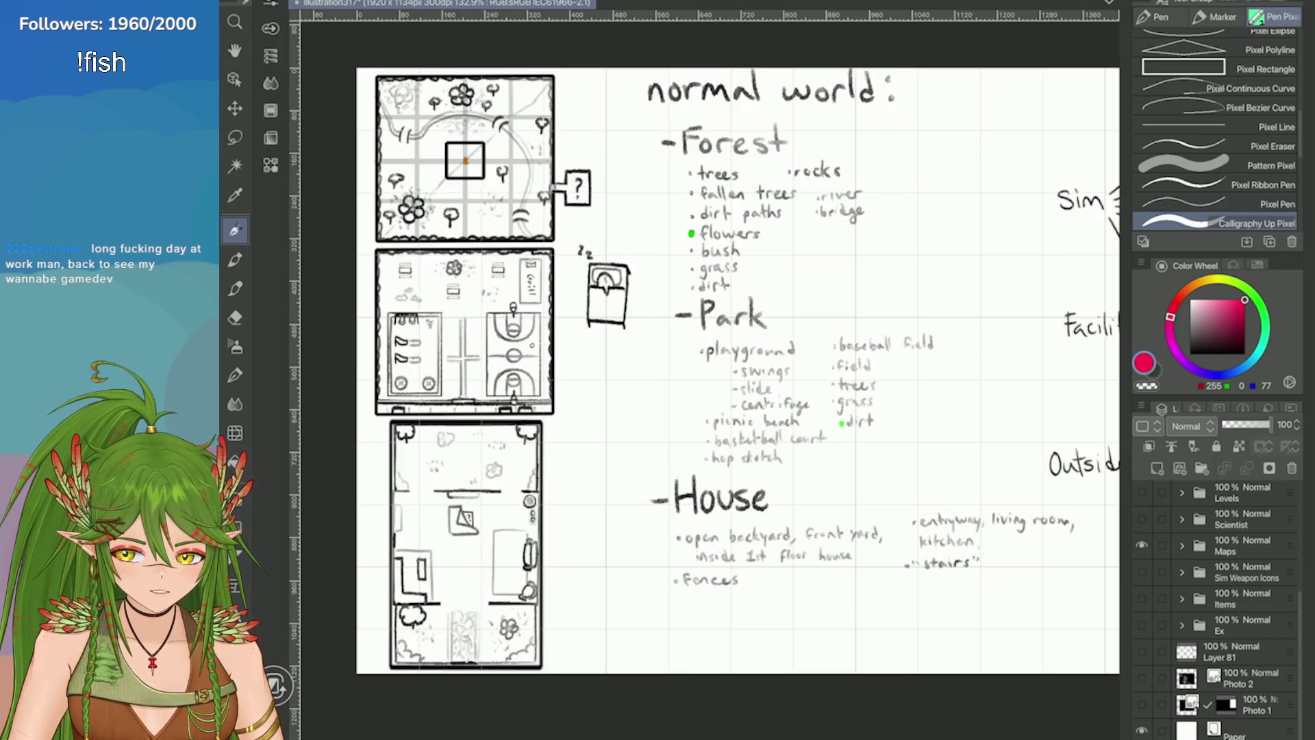
{"action": "mouse_move", "coordinate": [685, 370]}
{"action": "left_mouse_down"}
{"action": "mouse_move", "coordinate": [754, 326]}
{"action": "mouse_move", "coordinate": [870, 363]}
{"action": "mouse_move", "coordinate": [953, 421]}
{"action": "left_mouse_up"}
{"action": "scroll", "coordinate": [811, 170], "scroll_direction": "up", "scroll_amount": 5}
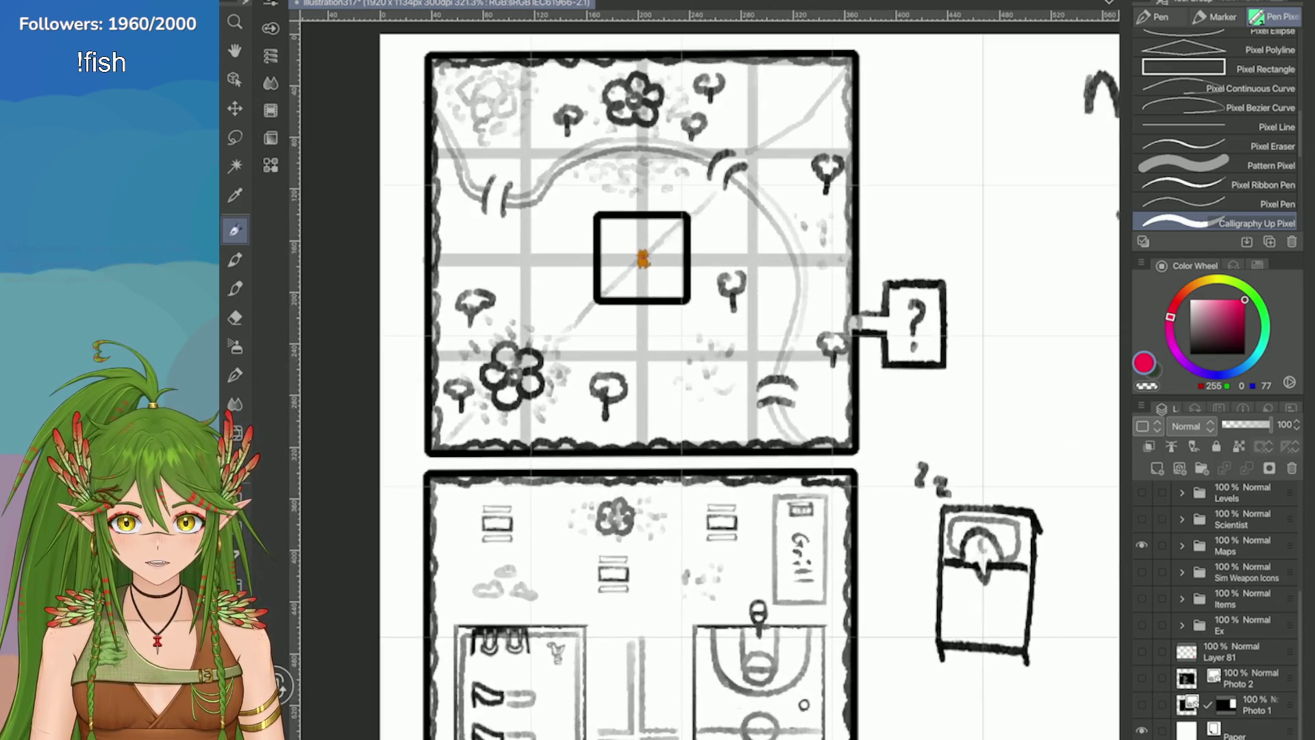
{"action": "scroll", "coordinate": [749, 374], "scroll_direction": "down", "scroll_amount": 5}
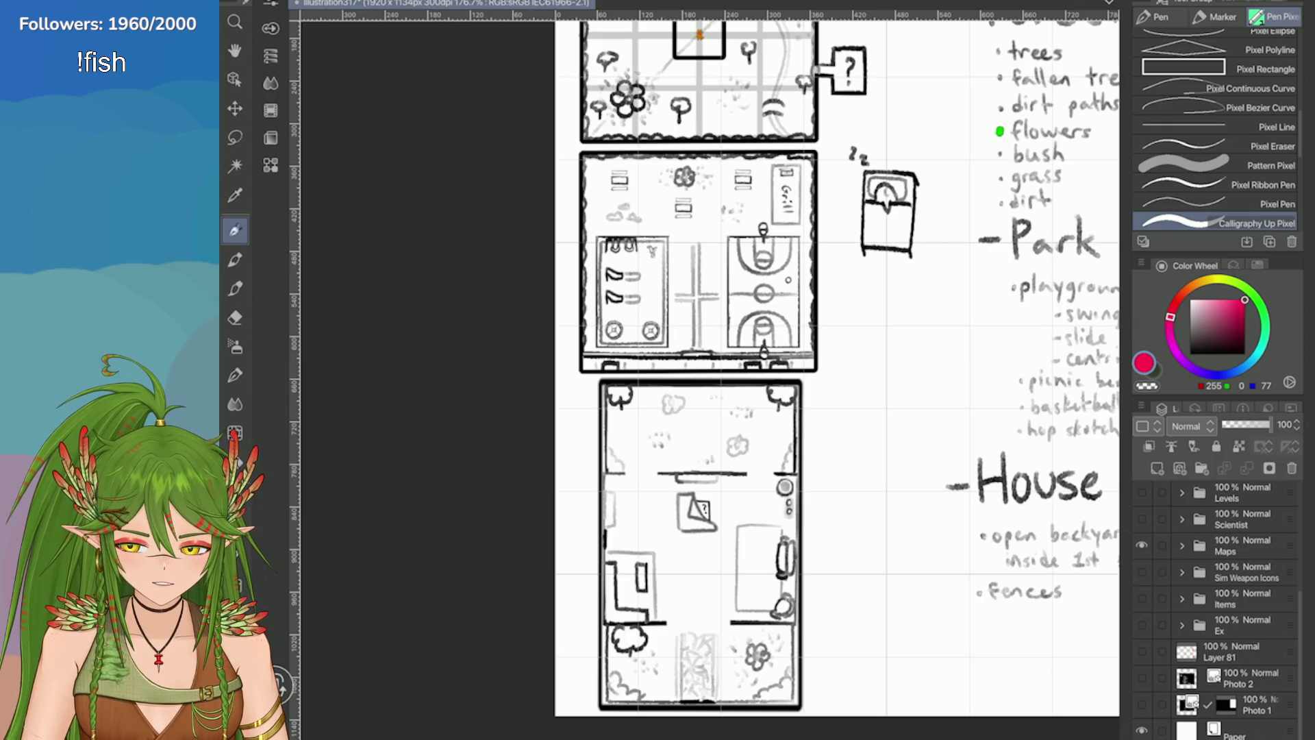
{"action": "scroll", "coordinate": [697, 200], "scroll_direction": "up", "scroll_amount": 5}
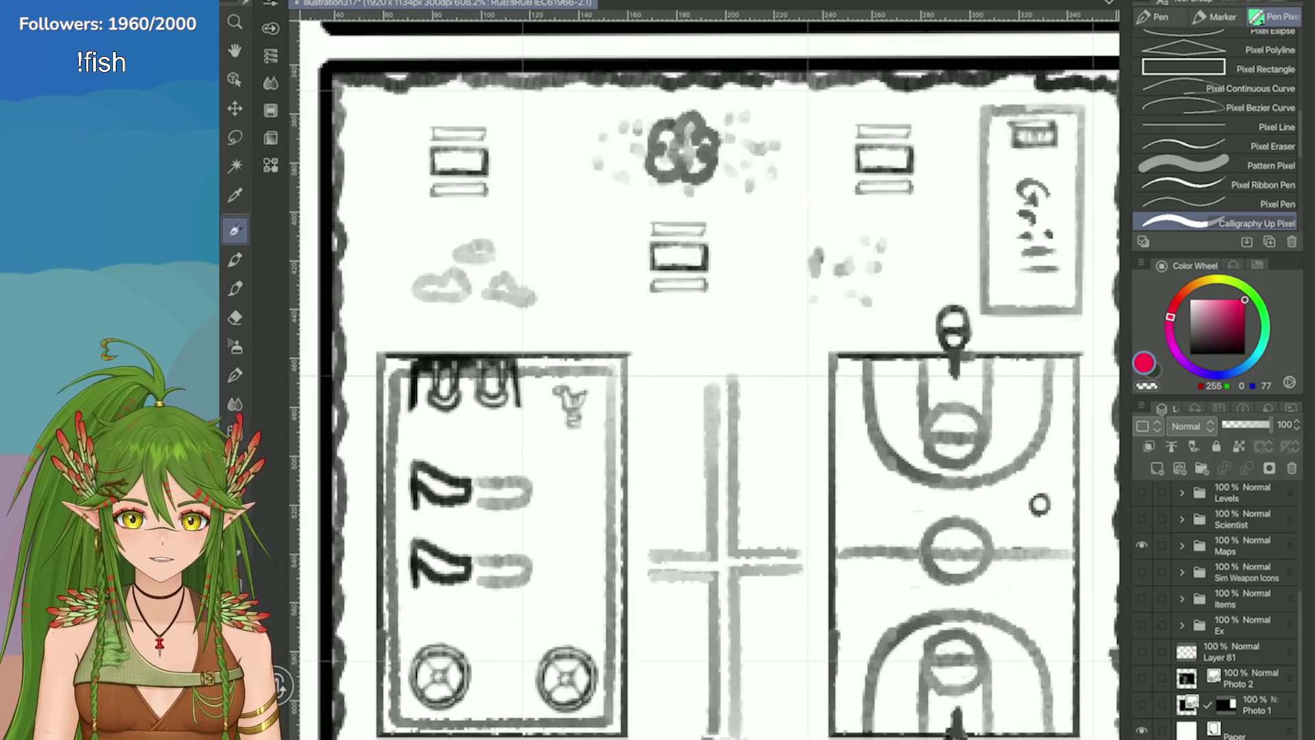
{"action": "scroll", "coordinate": [706, 377], "scroll_direction": "down", "scroll_amount": 1}
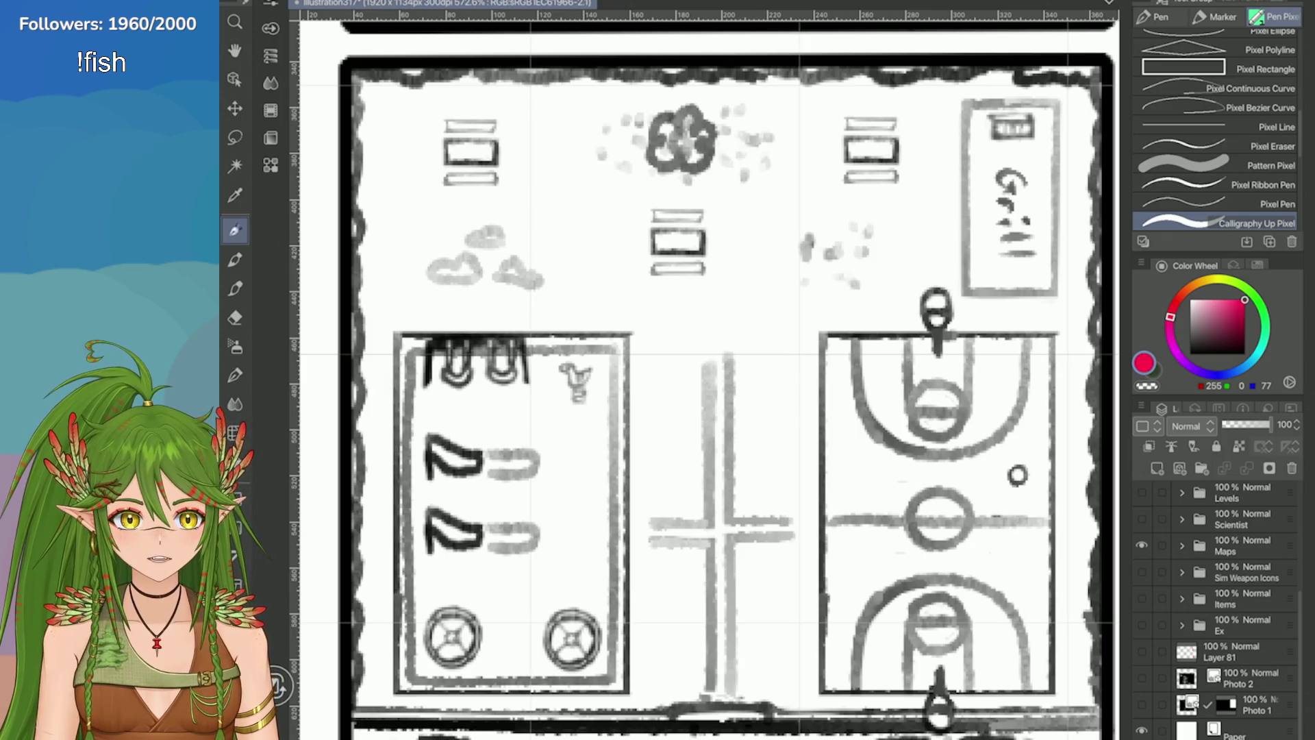
{"action": "scroll", "coordinate": [939, 517], "scroll_direction": "up", "scroll_amount": 3}
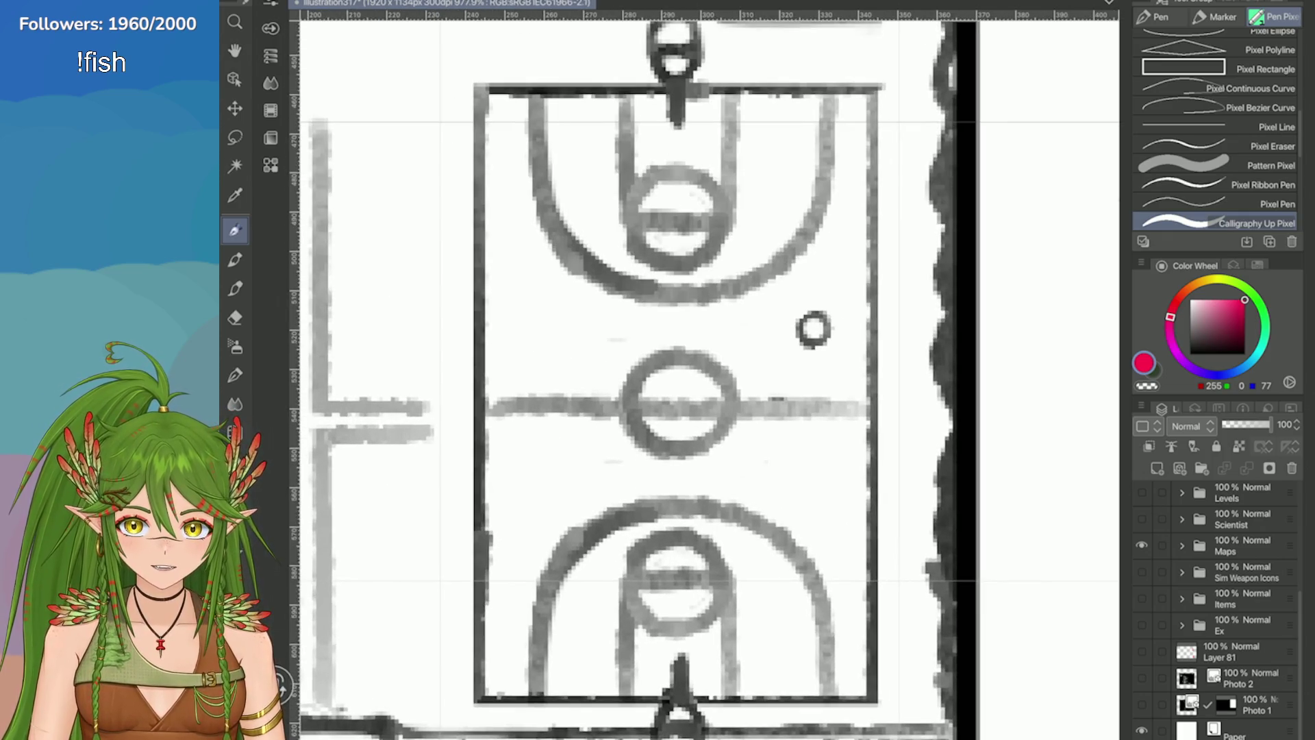
{"action": "scroll", "coordinate": [814, 329], "scroll_direction": "down", "scroll_amount": 3}
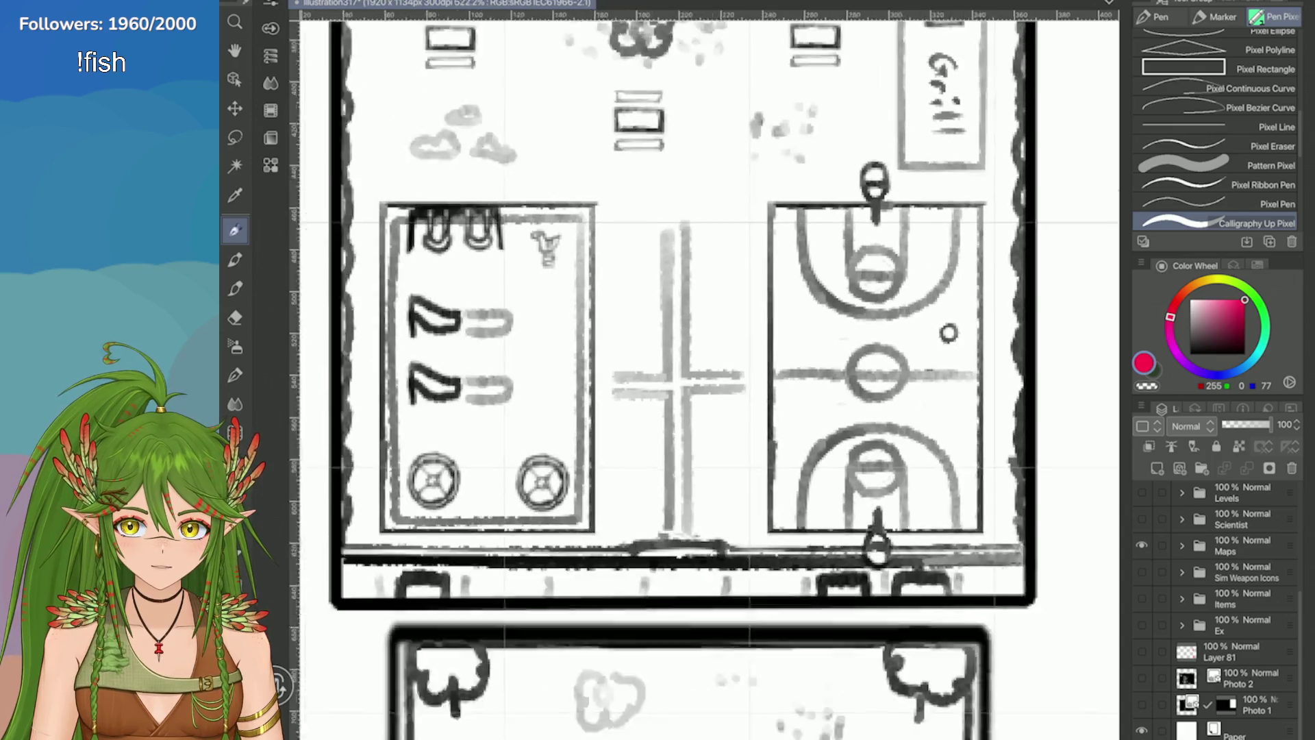
{"action": "scroll", "coordinate": [617, 377], "scroll_direction": "up", "scroll_amount": 3}
{"action": "scroll", "coordinate": [706, 377], "scroll_direction": "down", "scroll_amount": 3}
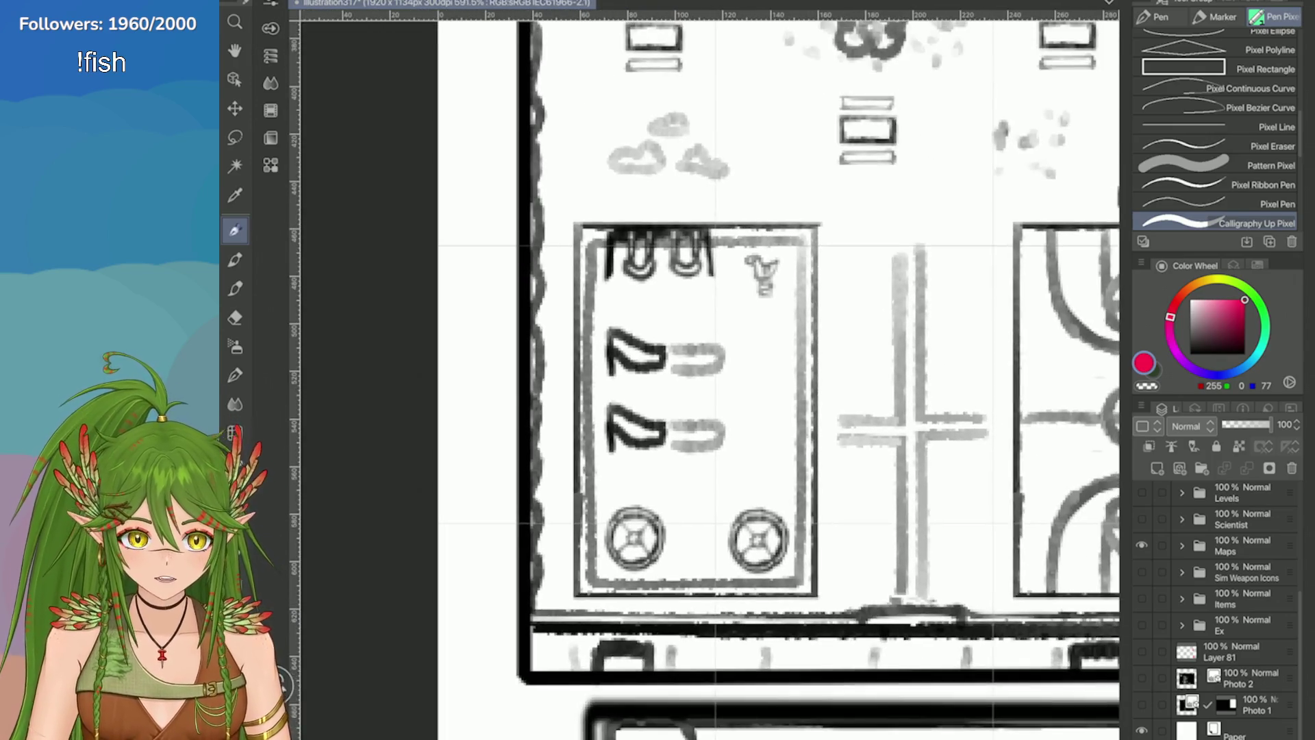
{"action": "scroll", "coordinate": [1016, 212], "scroll_direction": "up", "scroll_amount": 2}
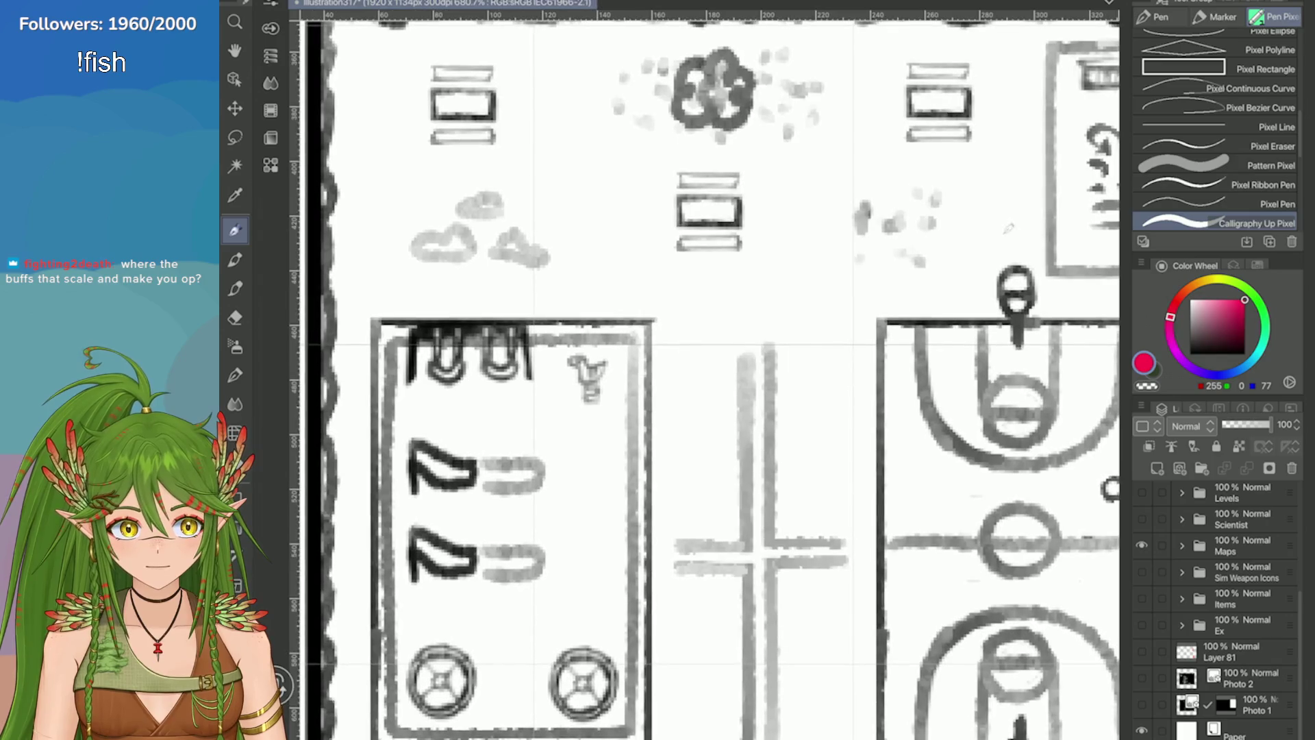
{"action": "scroll", "coordinate": [1016, 213], "scroll_direction": "down", "scroll_amount": 2}
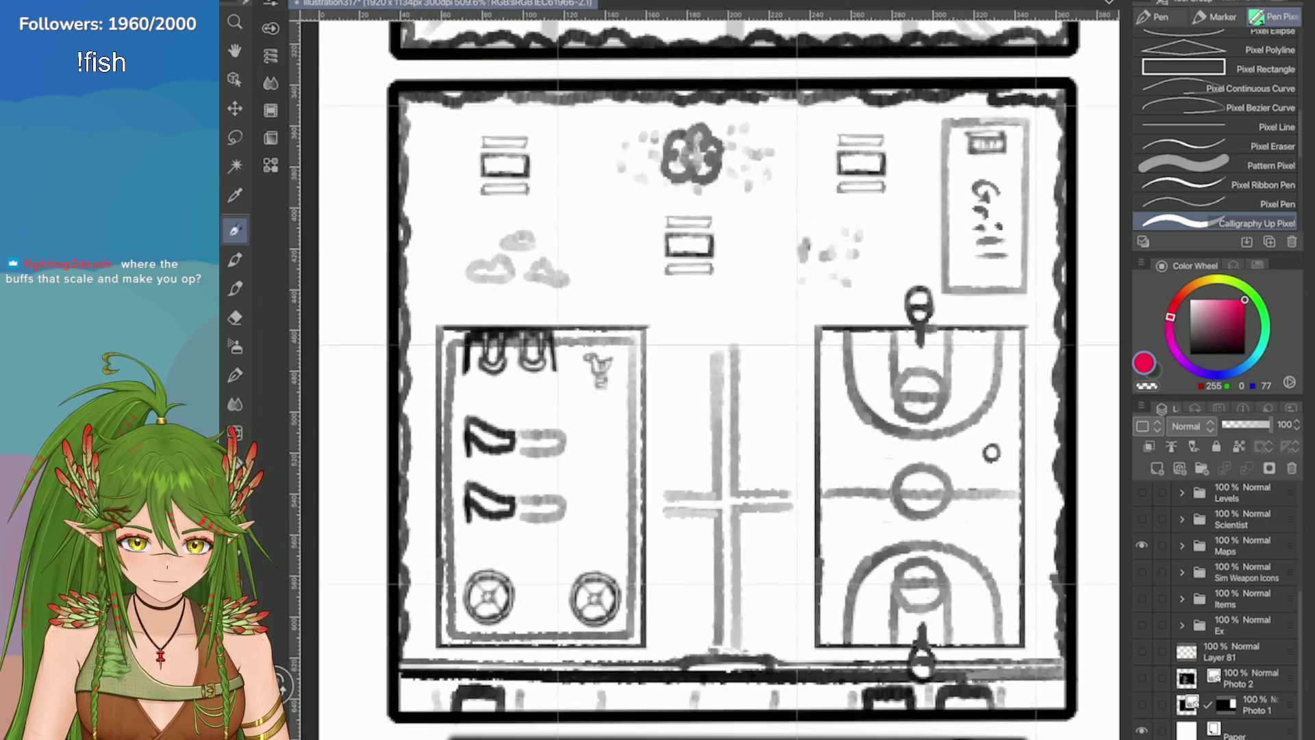
{"action": "scroll", "coordinate": [720, 377], "scroll_direction": "down", "scroll_amount": 3}
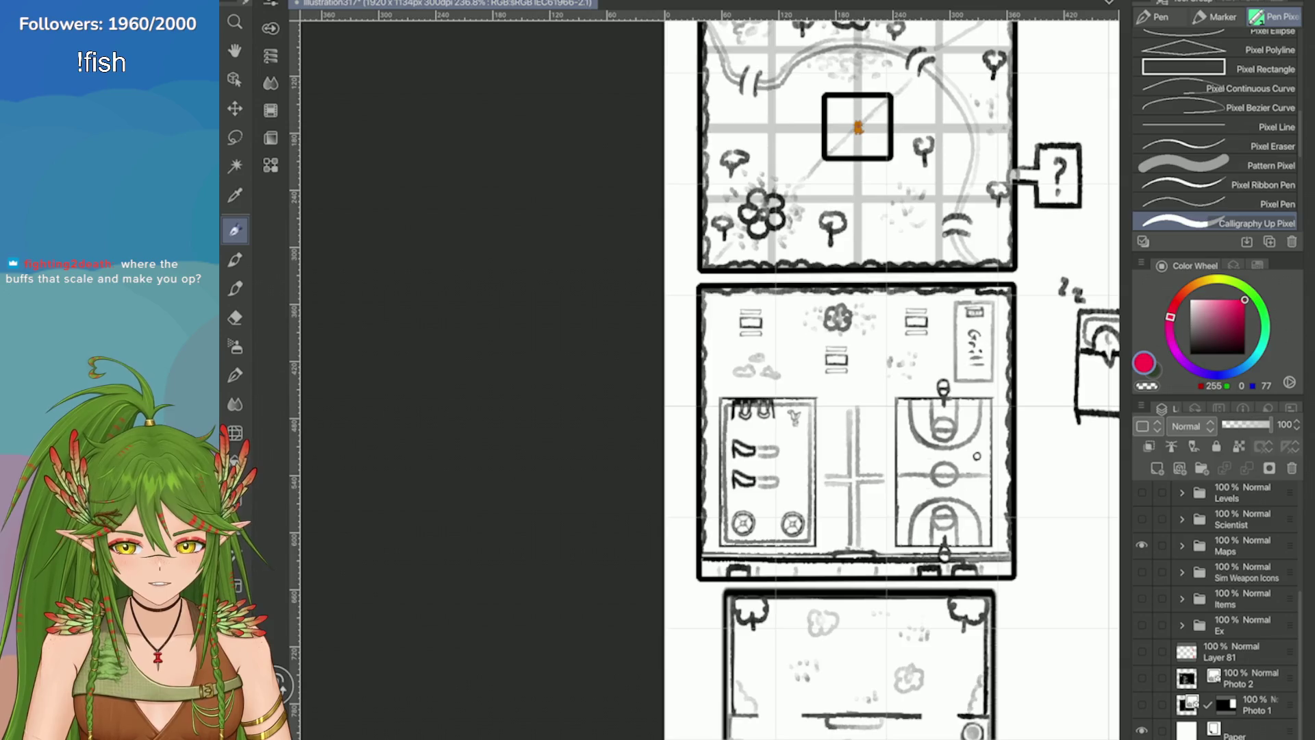
{"action": "scroll", "coordinate": [856, 206], "scroll_direction": "up", "scroll_amount": 4}
{"action": "scroll", "coordinate": [713, 301], "scroll_direction": "down", "scroll_amount": 1}
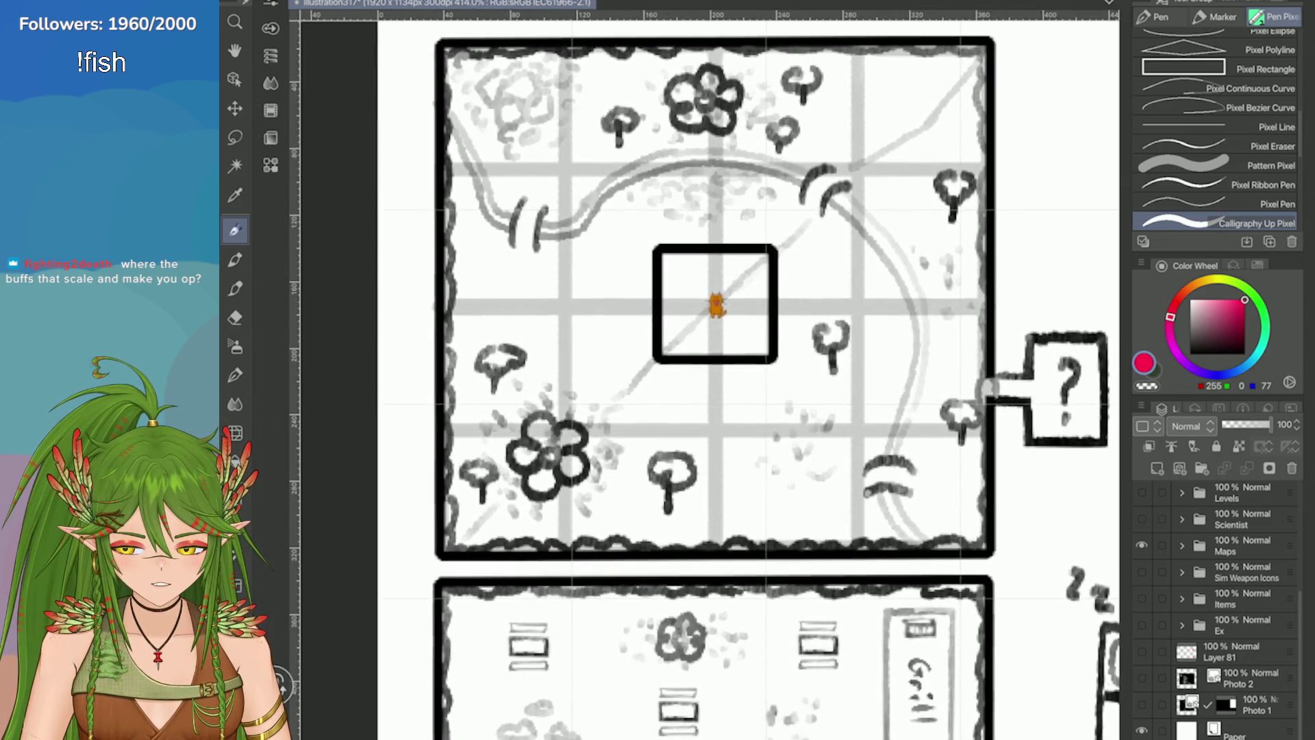
{"action": "scroll", "coordinate": [747, 377], "scroll_direction": "down", "scroll_amount": 4}
{"action": "scroll", "coordinate": [857, 412], "scroll_direction": "up", "scroll_amount": 3}
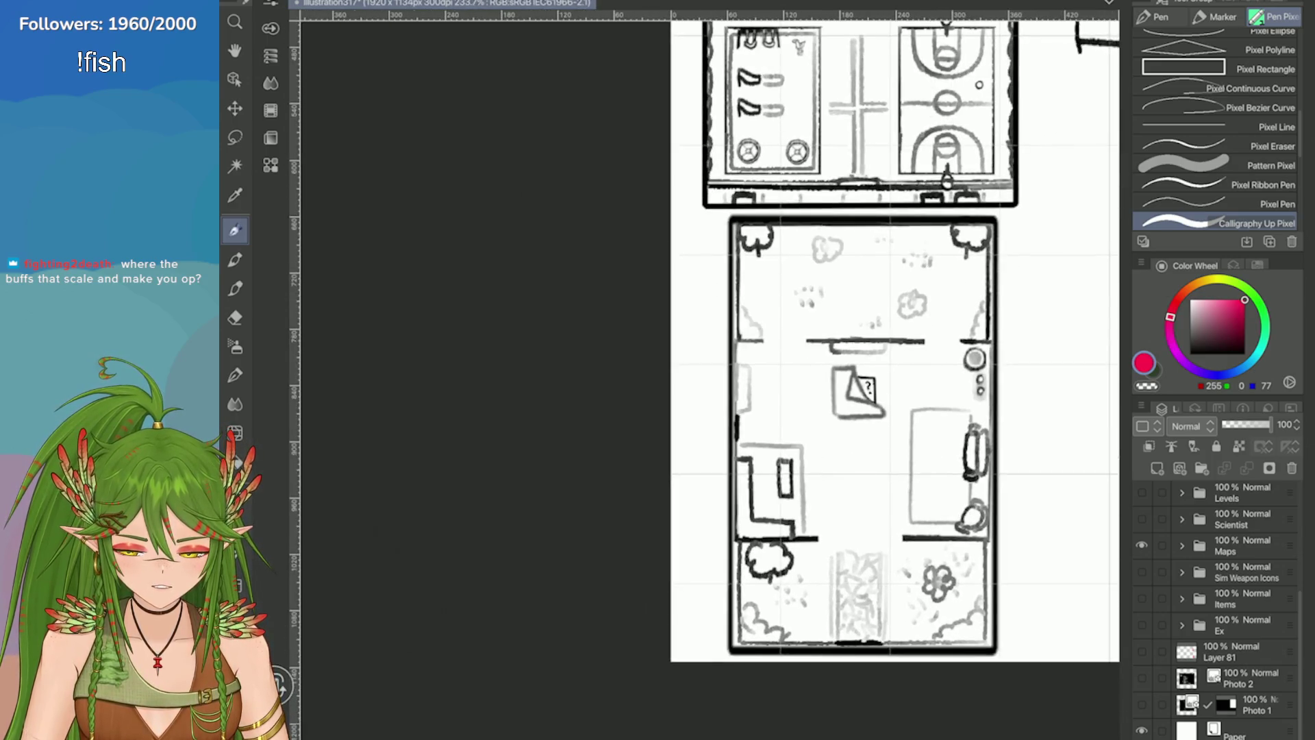
{"action": "scroll", "coordinate": [857, 411], "scroll_direction": "up", "scroll_amount": 2}
{"action": "scroll", "coordinate": [857, 411], "scroll_direction": "down", "scroll_amount": 3}
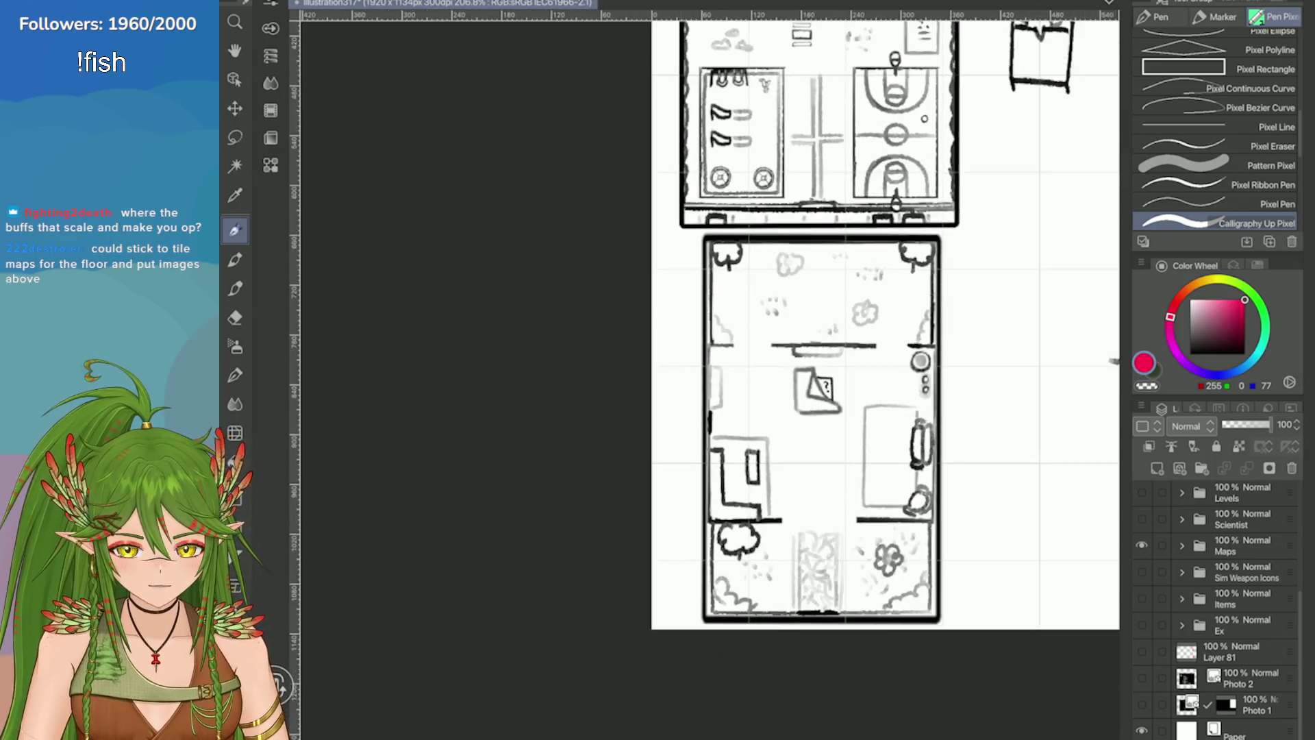
{"action": "scroll", "coordinate": [856, 411], "scroll_direction": "down", "scroll_amount": 1}
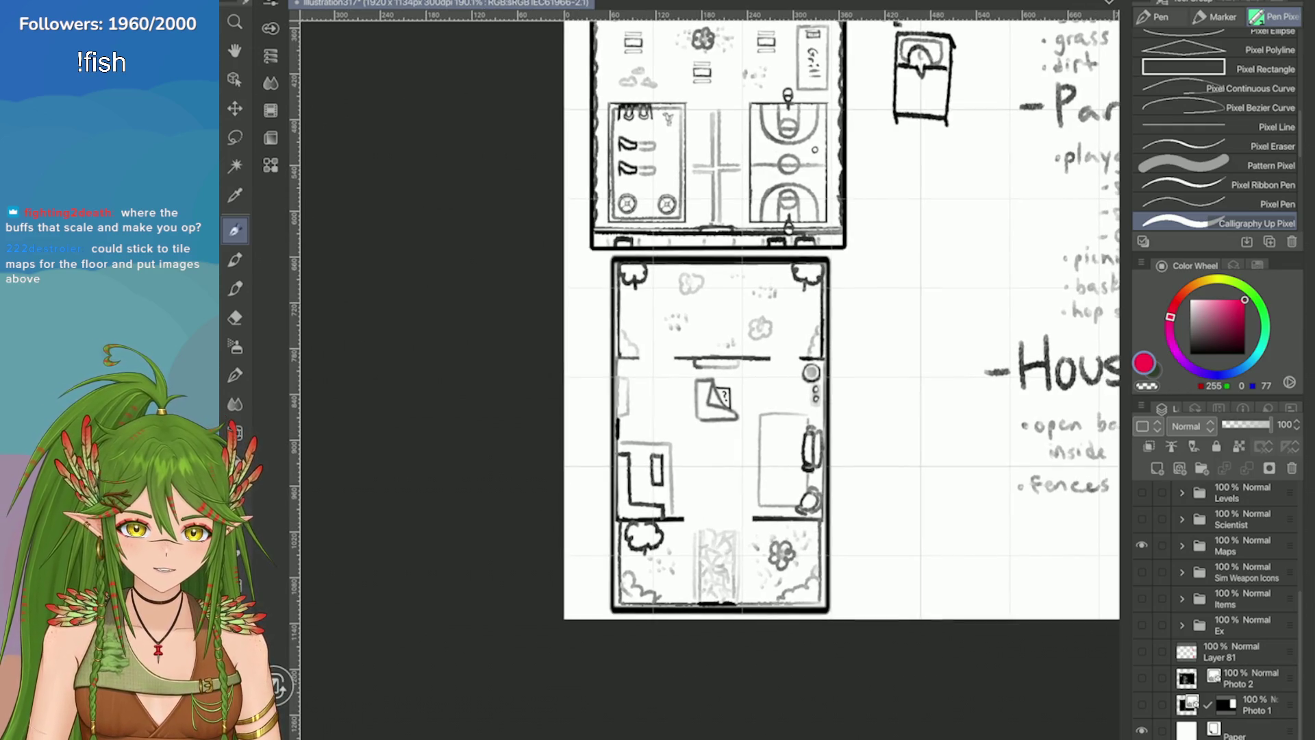
{"action": "scroll", "coordinate": [856, 411], "scroll_direction": "up", "scroll_amount": 2}
{"action": "scroll", "coordinate": [856, 411], "scroll_direction": "down", "scroll_amount": 4}
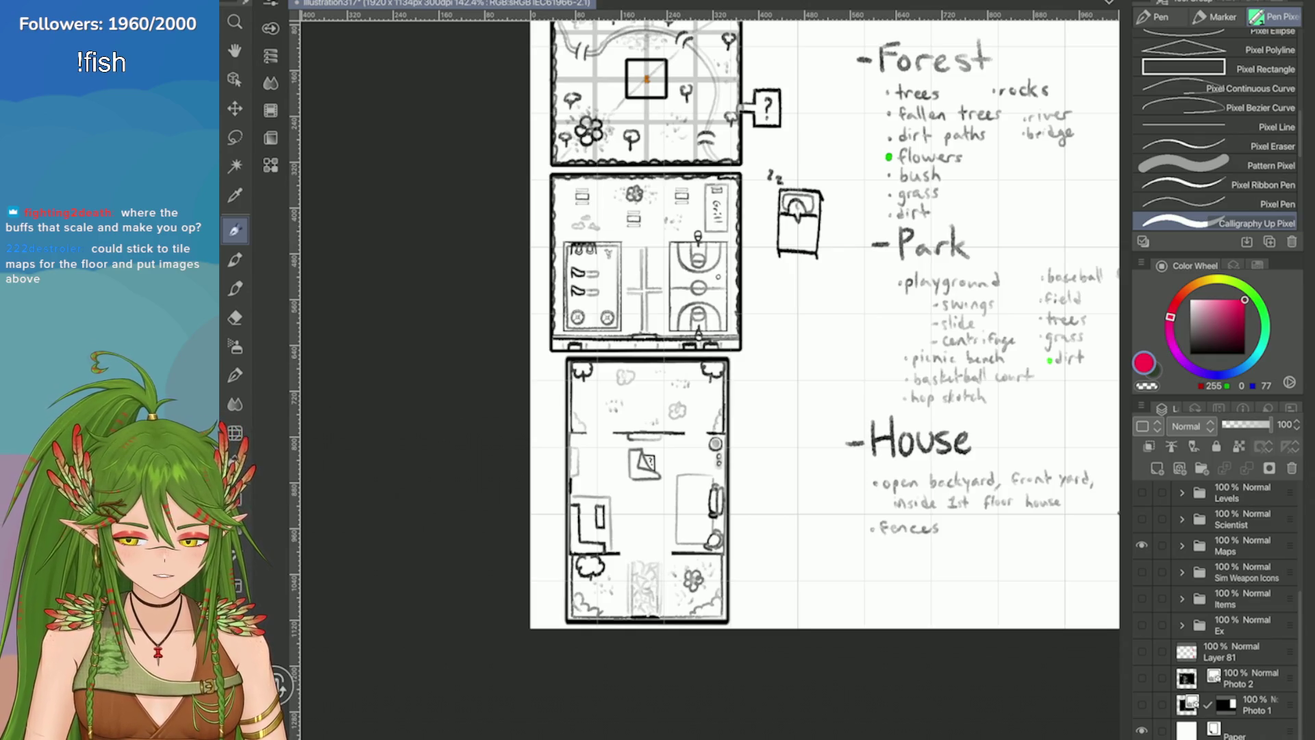
{"action": "scroll", "coordinate": [610, 212], "scroll_direction": "up", "scroll_amount": 5}
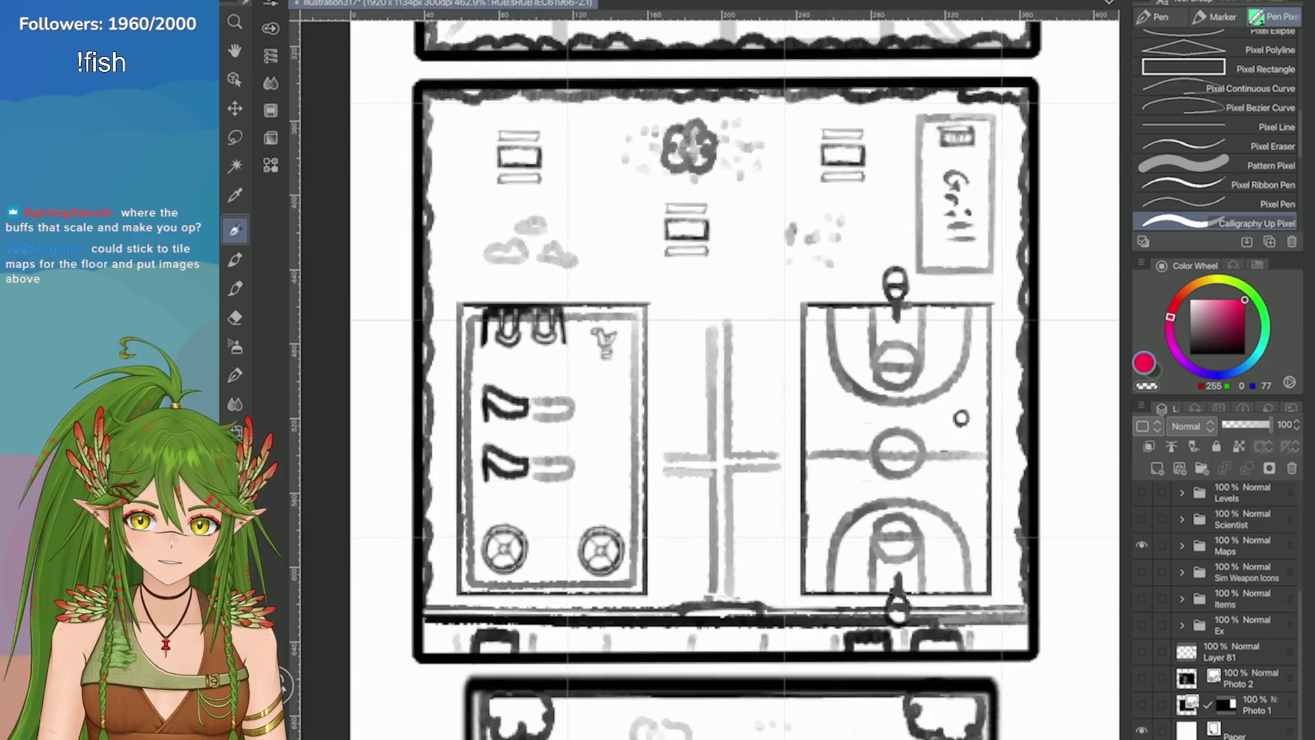
{"action": "scroll", "coordinate": [788, 411], "scroll_direction": "down", "scroll_amount": 2}
{"action": "scroll", "coordinate": [788, 411], "scroll_direction": "up", "scroll_amount": 4}
{"action": "scroll", "coordinate": [788, 342], "scroll_direction": "down", "scroll_amount": 6}
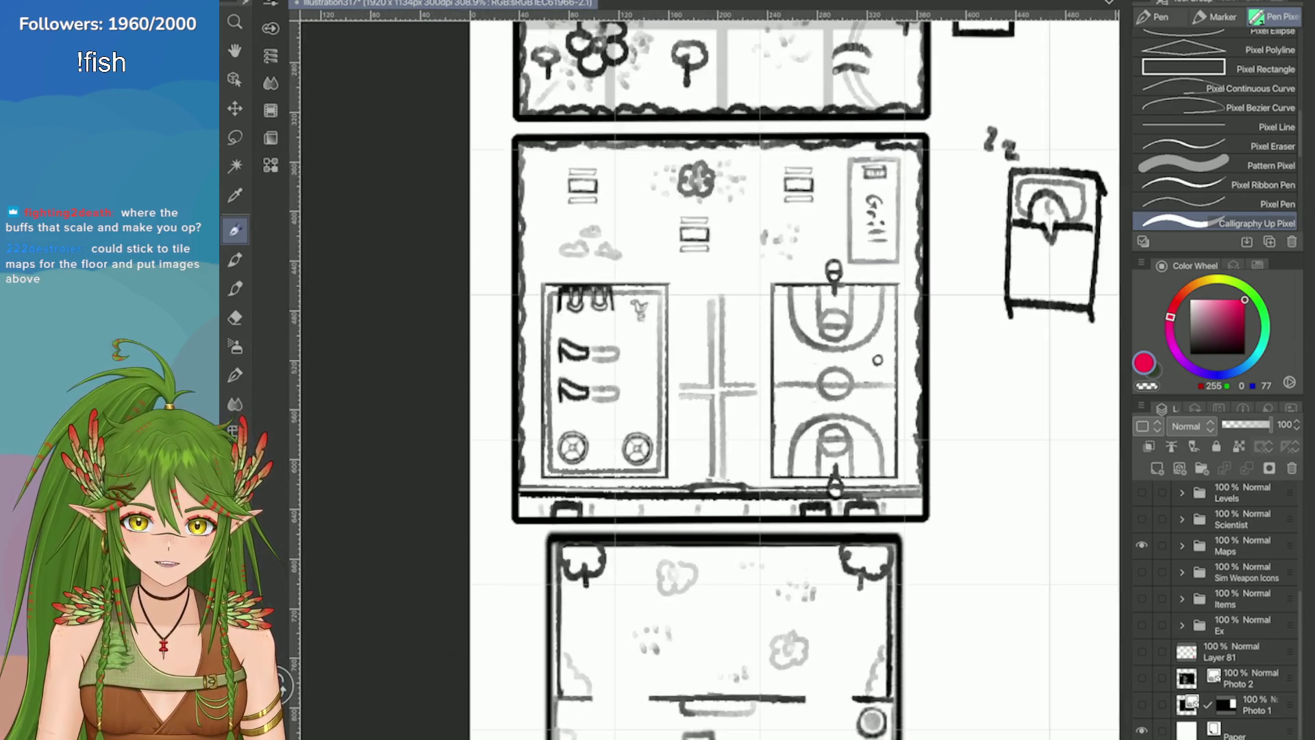
{"action": "scroll", "coordinate": [585, 279], "scroll_direction": "down", "scroll_amount": 3}
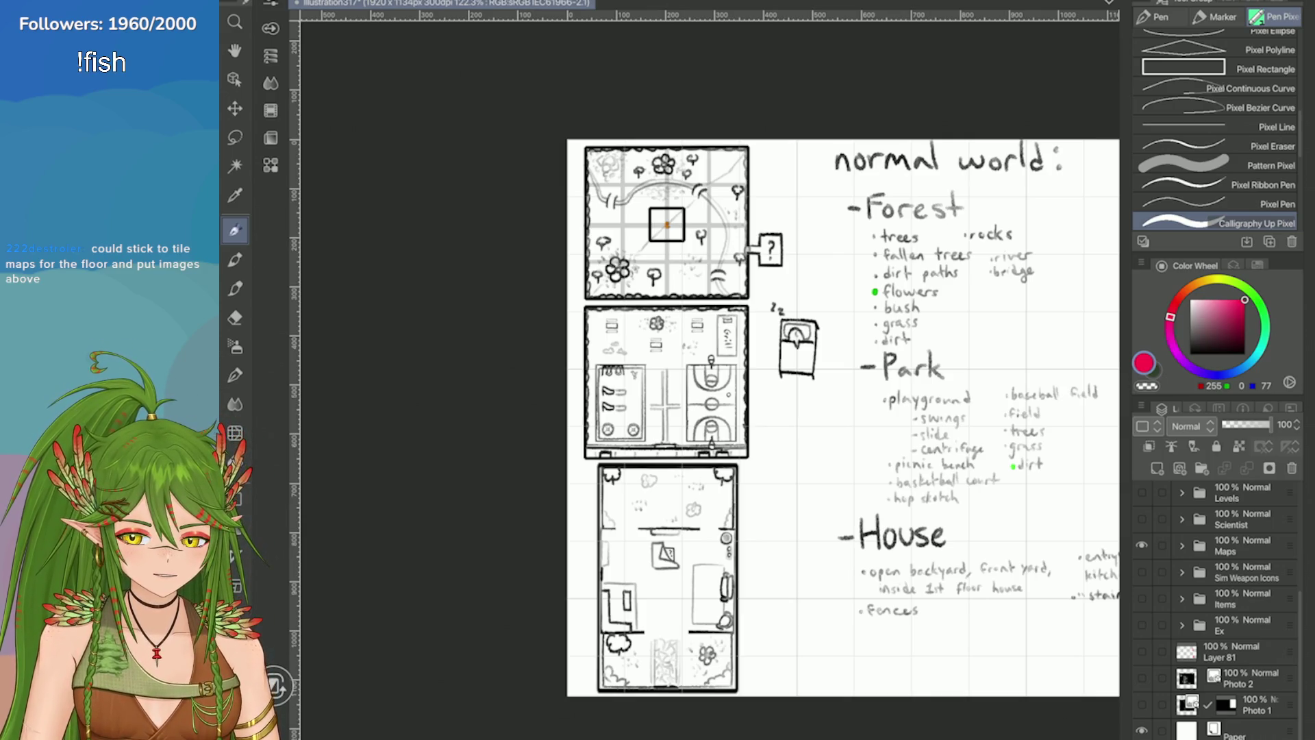
{"action": "scroll", "coordinate": [685, 411], "scroll_direction": "up", "scroll_amount": 7}
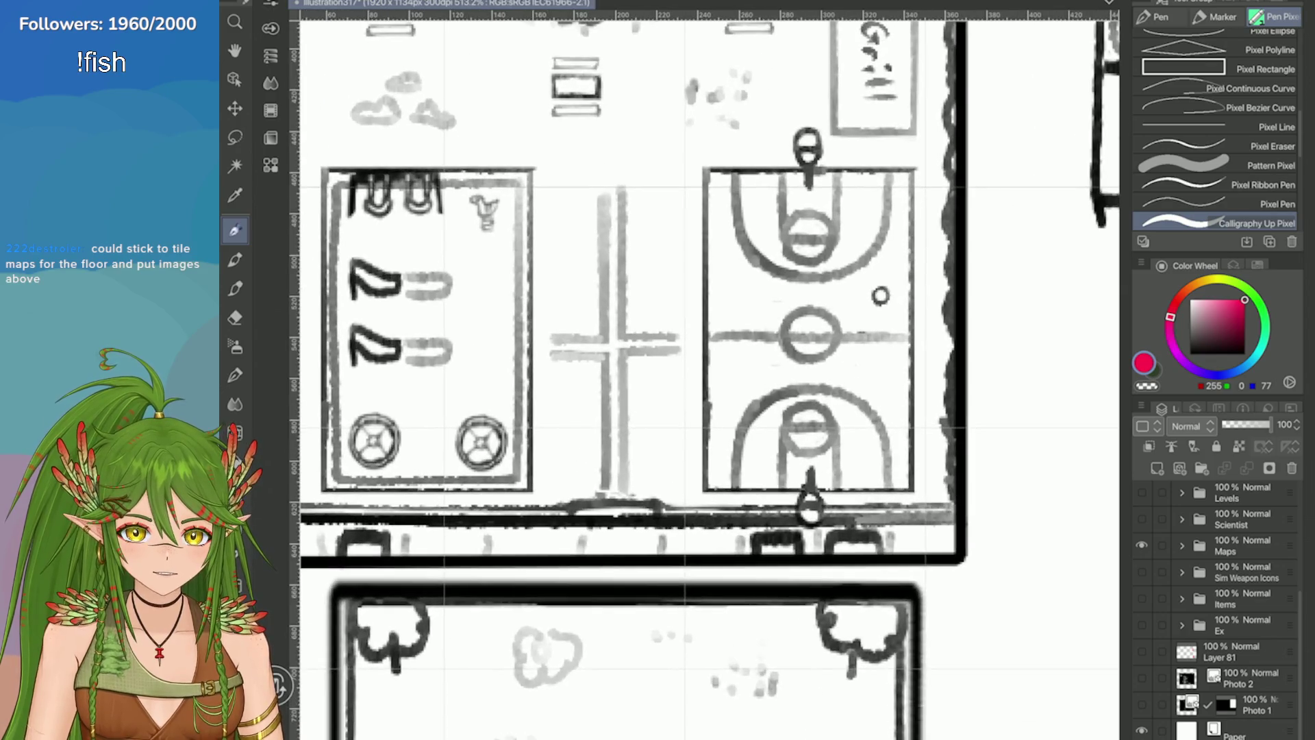
{"action": "scroll", "coordinate": [881, 295], "scroll_direction": "up", "scroll_amount": 3}
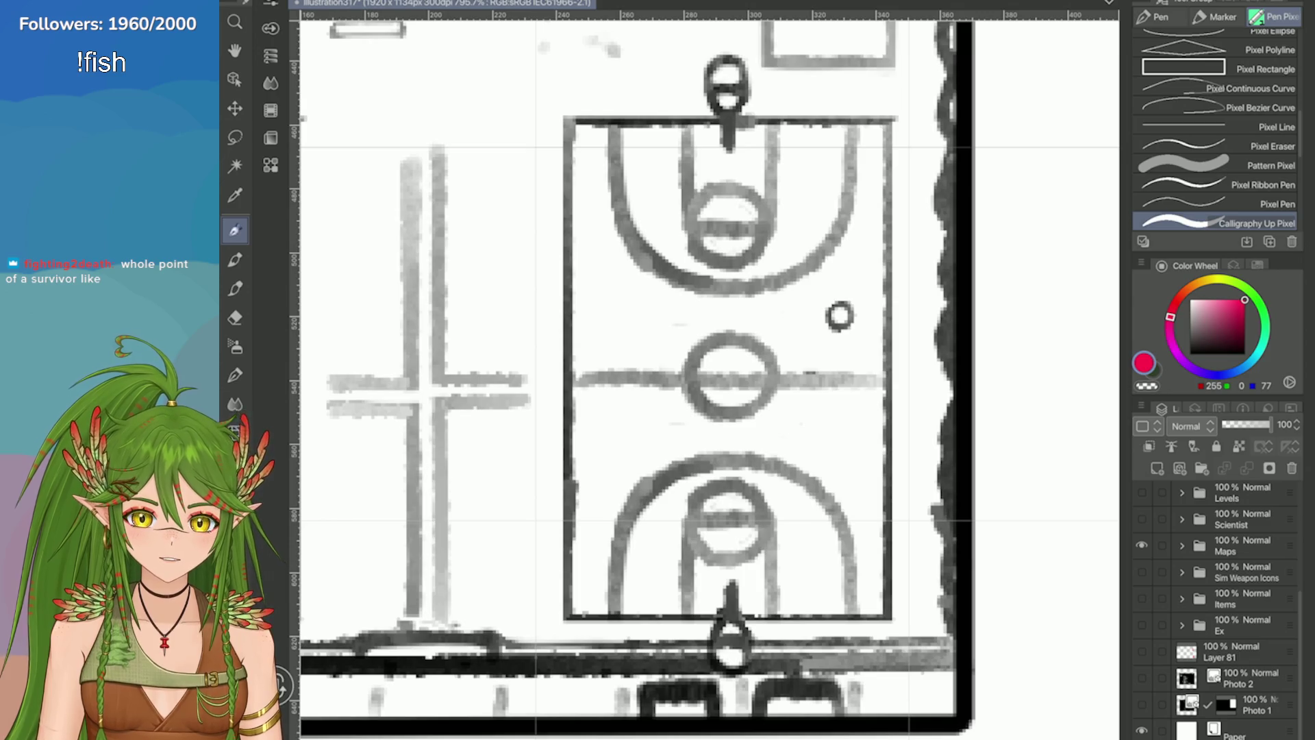
{"action": "scroll", "coordinate": [980, 366], "scroll_direction": "down", "scroll_amount": 5}
{"action": "scroll", "coordinate": [979, 366], "scroll_direction": "up", "scroll_amount": 2}
{"action": "scroll", "coordinate": [578, 228], "scroll_direction": "down", "scroll_amount": 2}
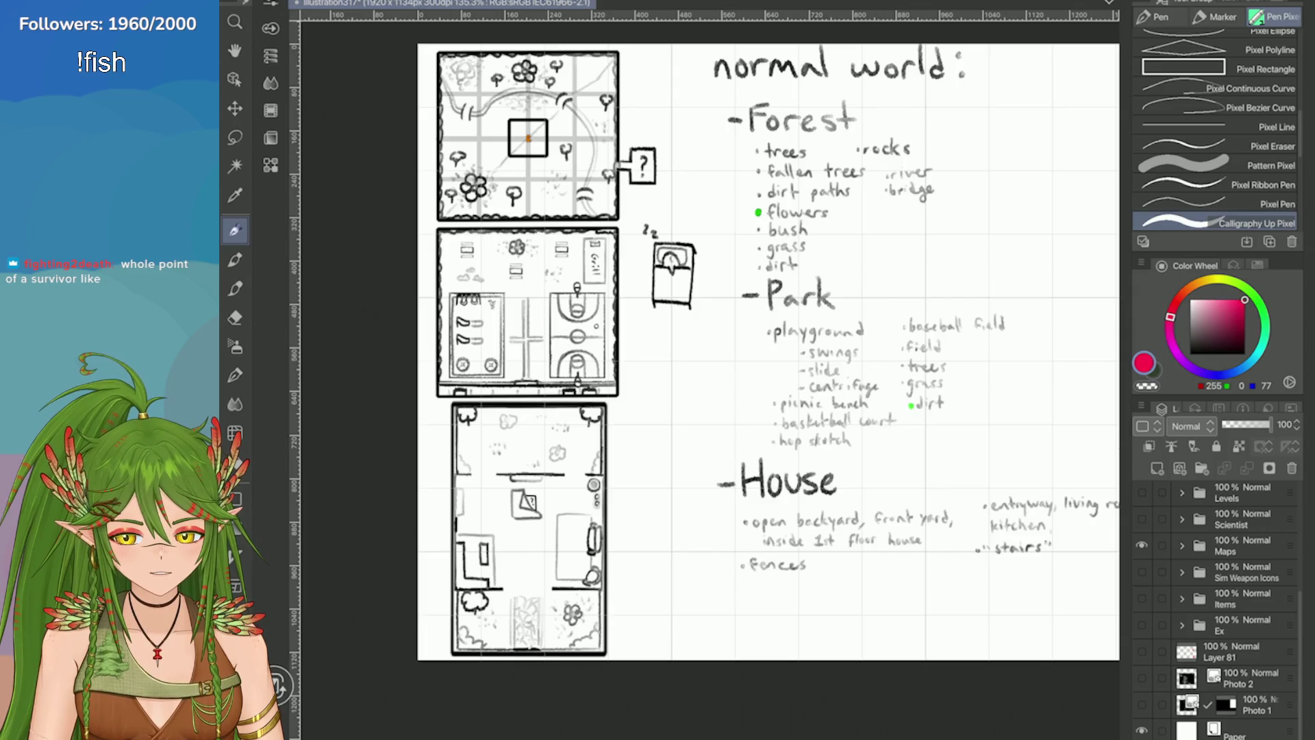
{"action": "scroll", "coordinate": [768, 349], "scroll_direction": "right", "scroll_amount": 3}
{"action": "scroll", "coordinate": [767, 349], "scroll_direction": "down", "scroll_amount": 1}
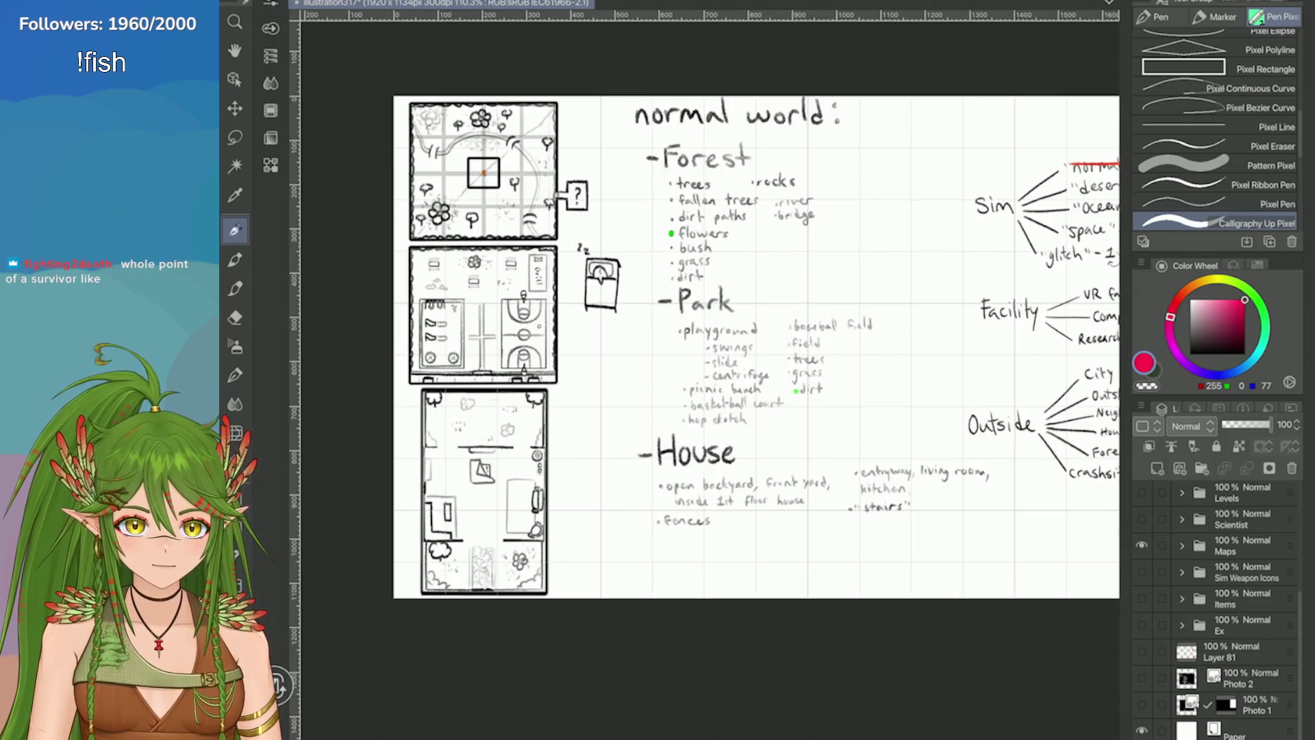
{"action": "scroll", "coordinate": [753, 342], "scroll_direction": "up", "scroll_amount": 1}
{"action": "scroll", "coordinate": [754, 343], "scroll_direction": "down", "scroll_amount": 4}
{"action": "scroll", "coordinate": [754, 343], "scroll_direction": "up", "scroll_amount": 5}
{"action": "scroll", "coordinate": [923, 249], "scroll_direction": "down", "scroll_amount": 1}
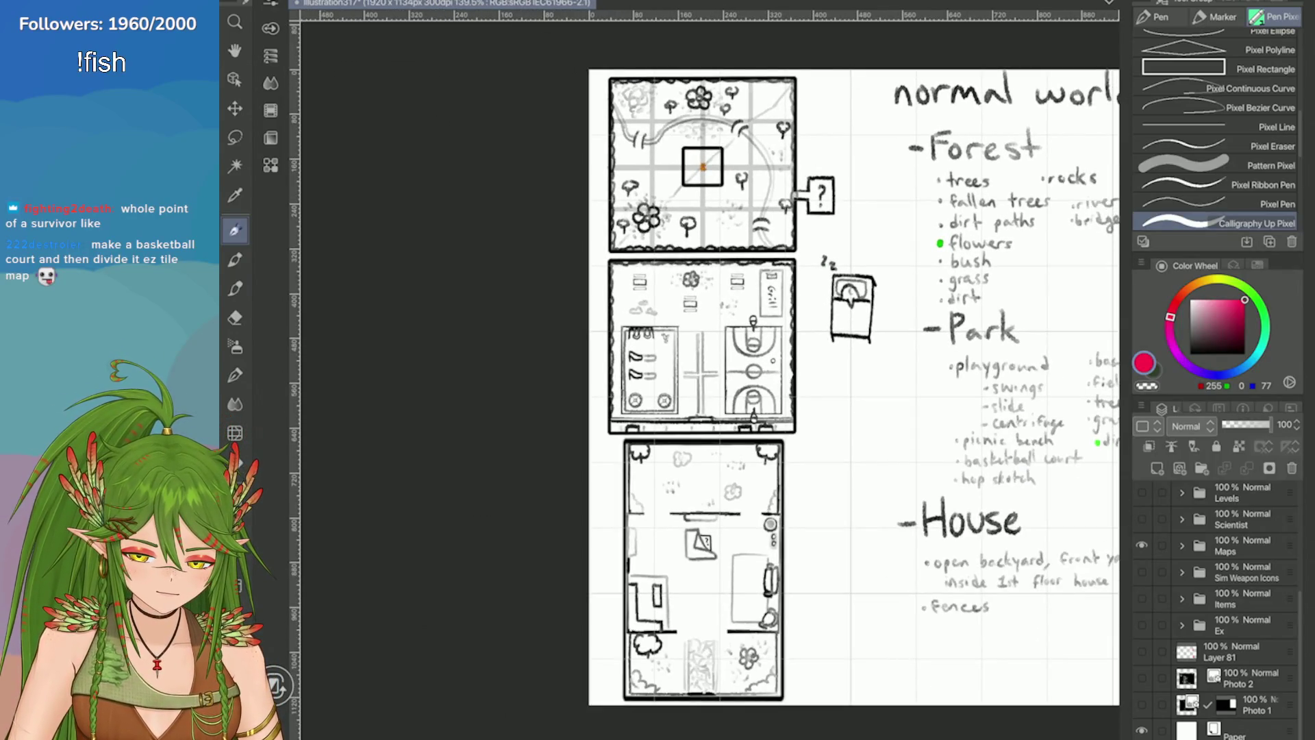
{"action": "left_click", "coordinate": [1141, 545]}
{"action": "left_click", "coordinate": [1141, 519]}
{"action": "scroll", "coordinate": [754, 376], "scroll_direction": "down", "scroll_amount": 2}
{"action": "scroll", "coordinate": [753, 377], "scroll_direction": "up", "scroll_amount": 2}
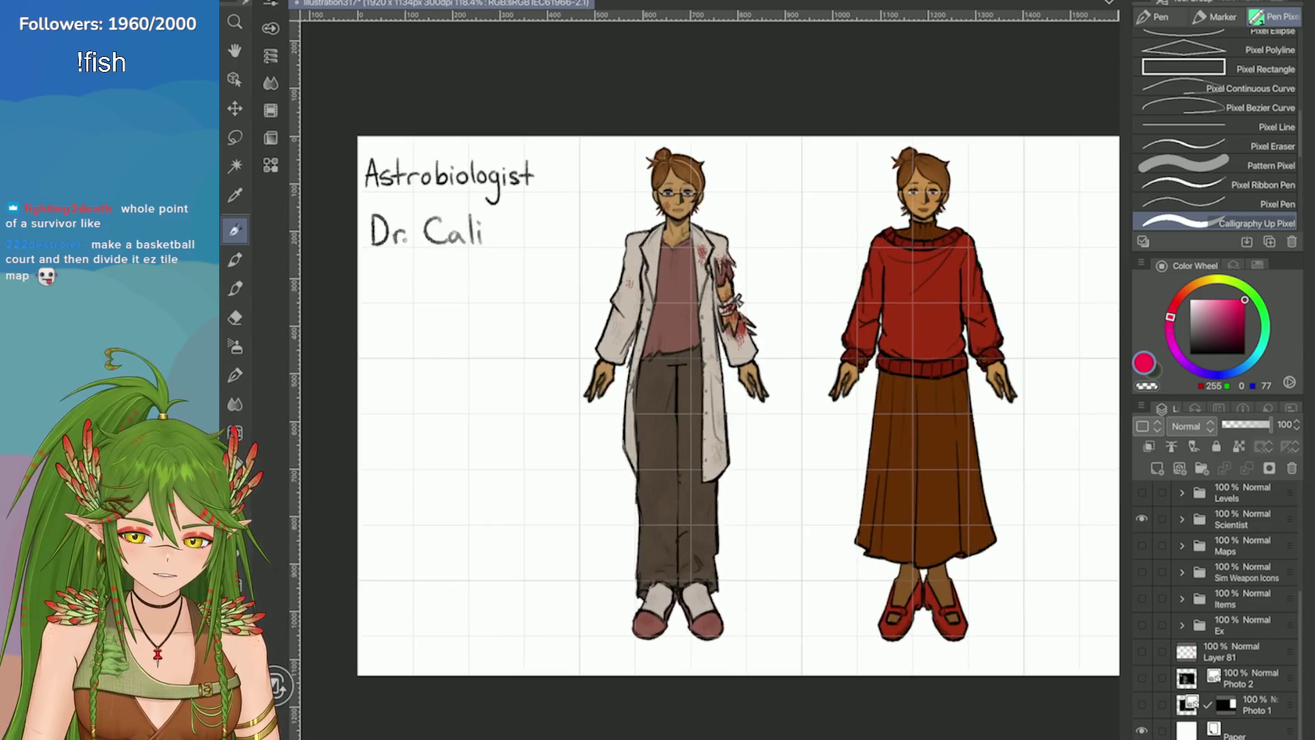
{"action": "scroll", "coordinate": [992, 456], "scroll_direction": "up", "scroll_amount": 2}
{"action": "scroll", "coordinate": [992, 457], "scroll_direction": "up", "scroll_amount": 1}
{"action": "scroll", "coordinate": [992, 457], "scroll_direction": "down", "scroll_amount": 1}
{"action": "scroll", "coordinate": [992, 457], "scroll_direction": "down", "scroll_amount": 1}
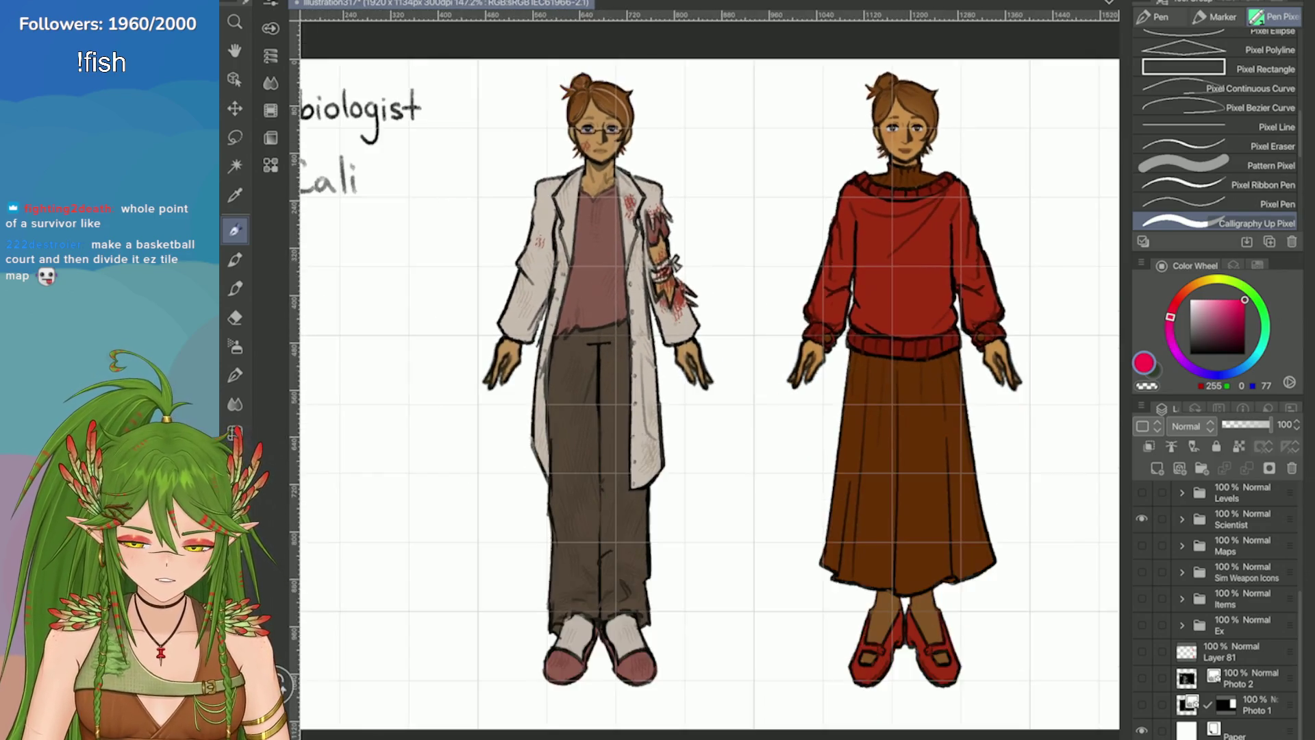
{"action": "scroll", "coordinate": [706, 377], "scroll_direction": "up", "scroll_amount": 2}
{"action": "scroll", "coordinate": [705, 377], "scroll_direction": "down", "scroll_amount": 2}
{"action": "scroll", "coordinate": [706, 377], "scroll_direction": "up", "scroll_amount": 1}
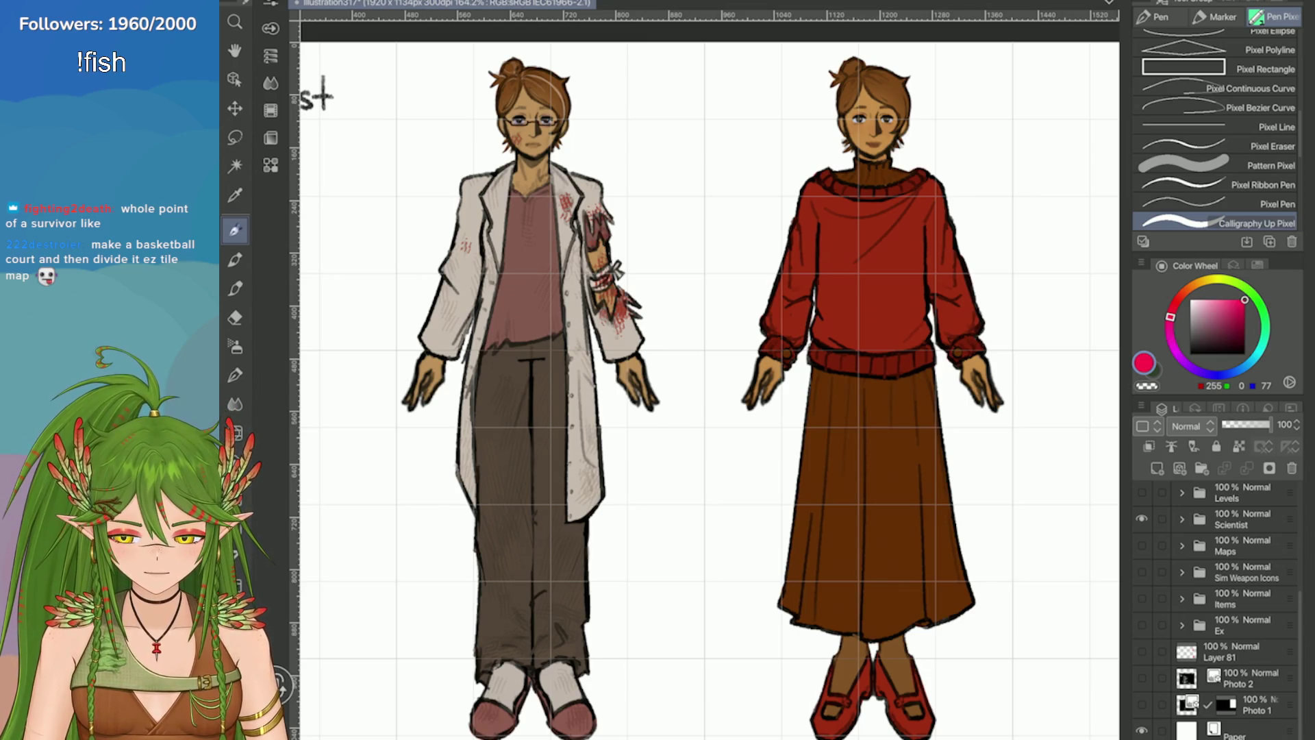
{"action": "scroll", "coordinate": [987, 69], "scroll_direction": "up", "scroll_amount": 4}
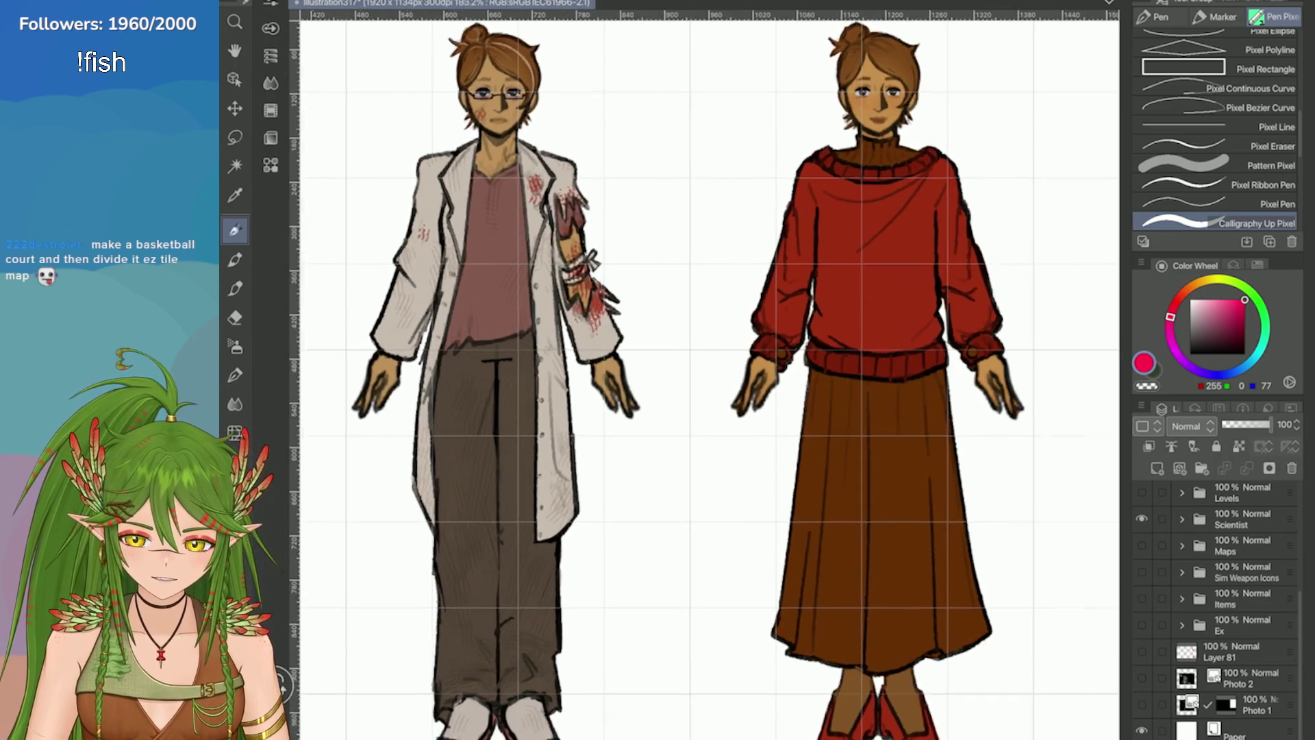
{"action": "scroll", "coordinate": [1107, 280], "scroll_direction": "down", "scroll_amount": 6}
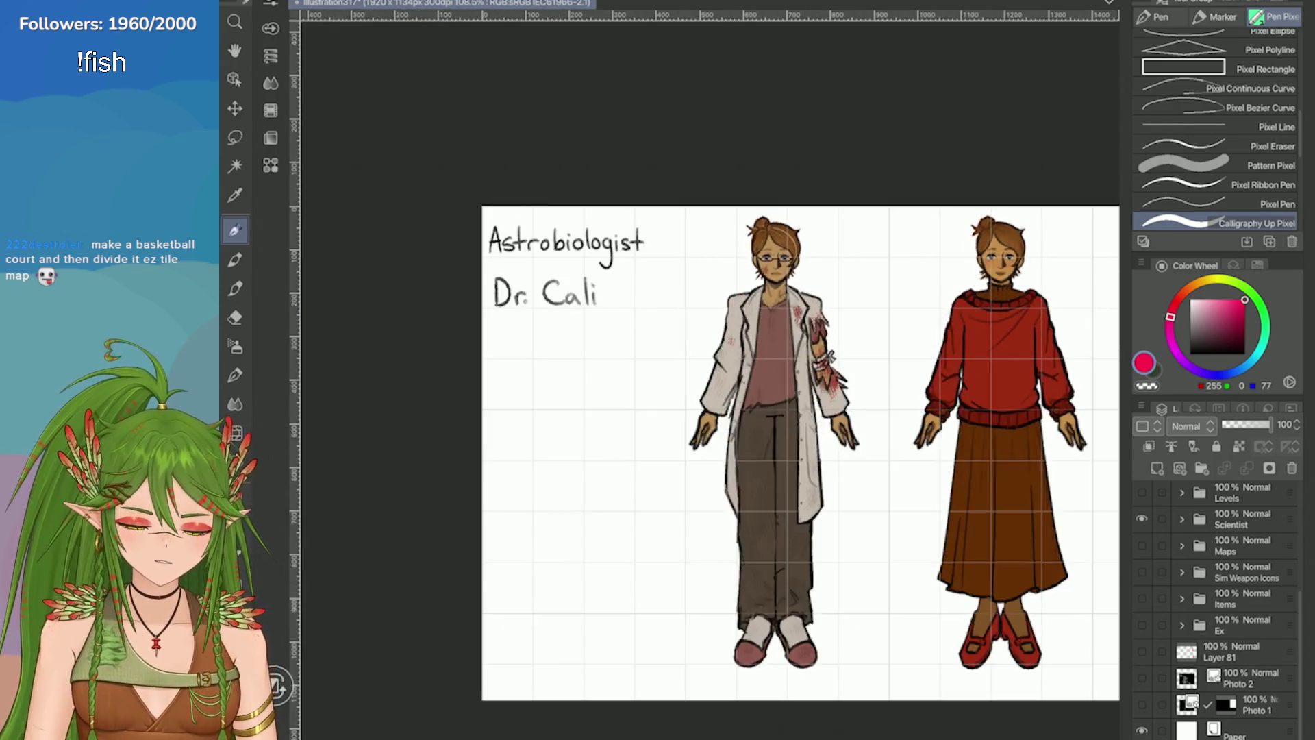
{"action": "left_click", "coordinate": [1141, 519]}
{"action": "left_click", "coordinate": [1141, 545]}
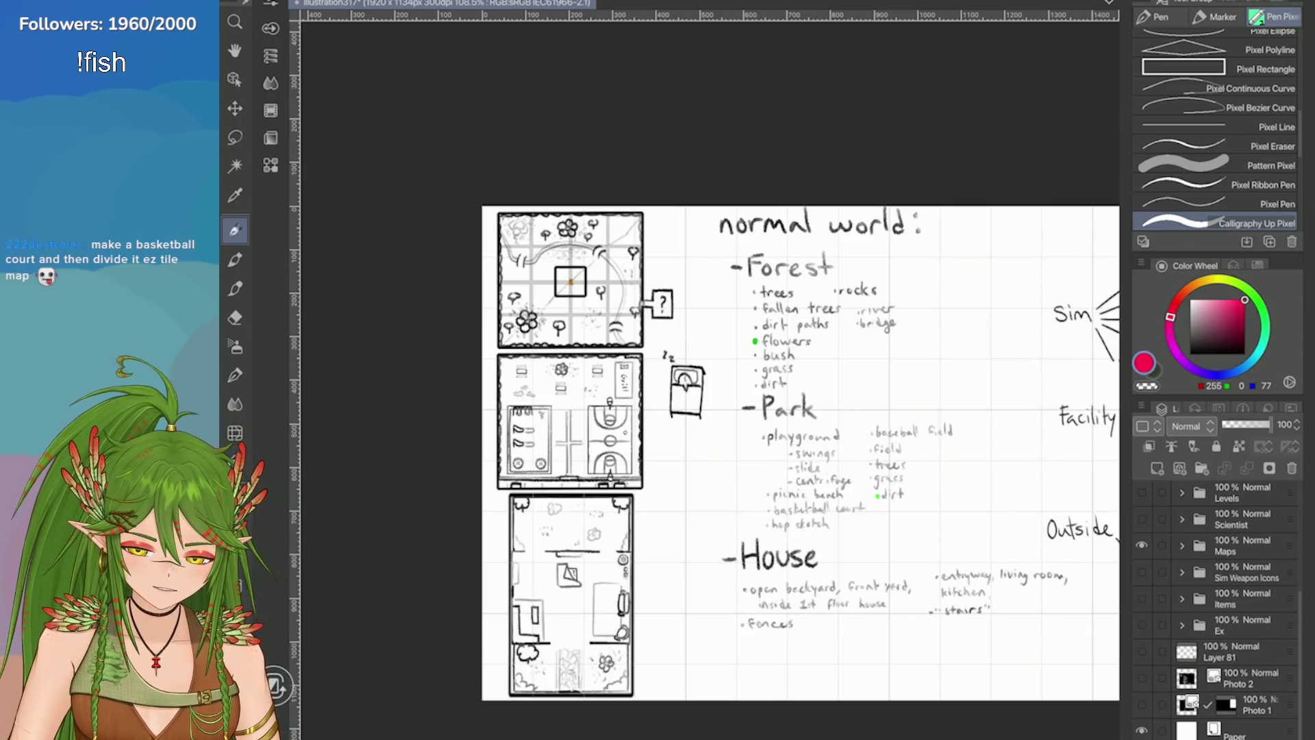
{"action": "scroll", "coordinate": [712, 308], "scroll_direction": "up", "scroll_amount": 5}
{"action": "scroll", "coordinate": [645, 226], "scroll_direction": "up", "scroll_amount": 2}
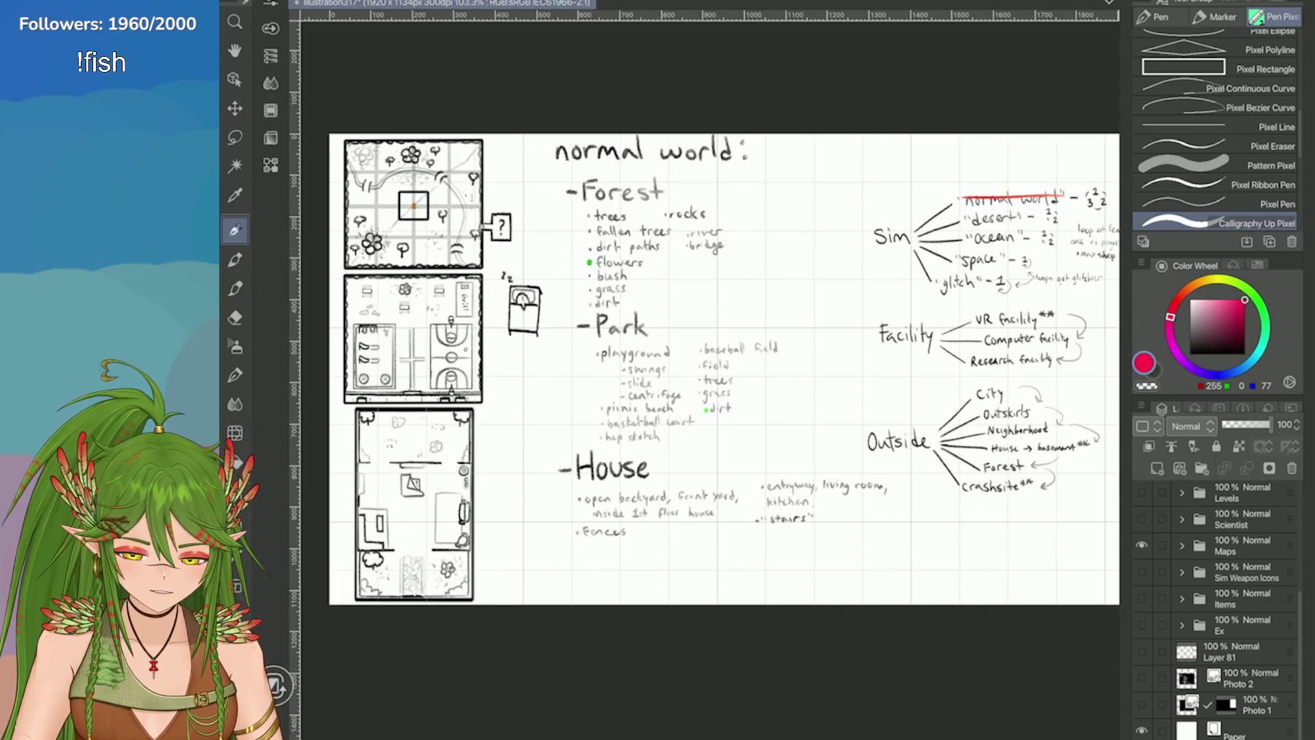
{"action": "left_click", "coordinate": [1141, 546]}
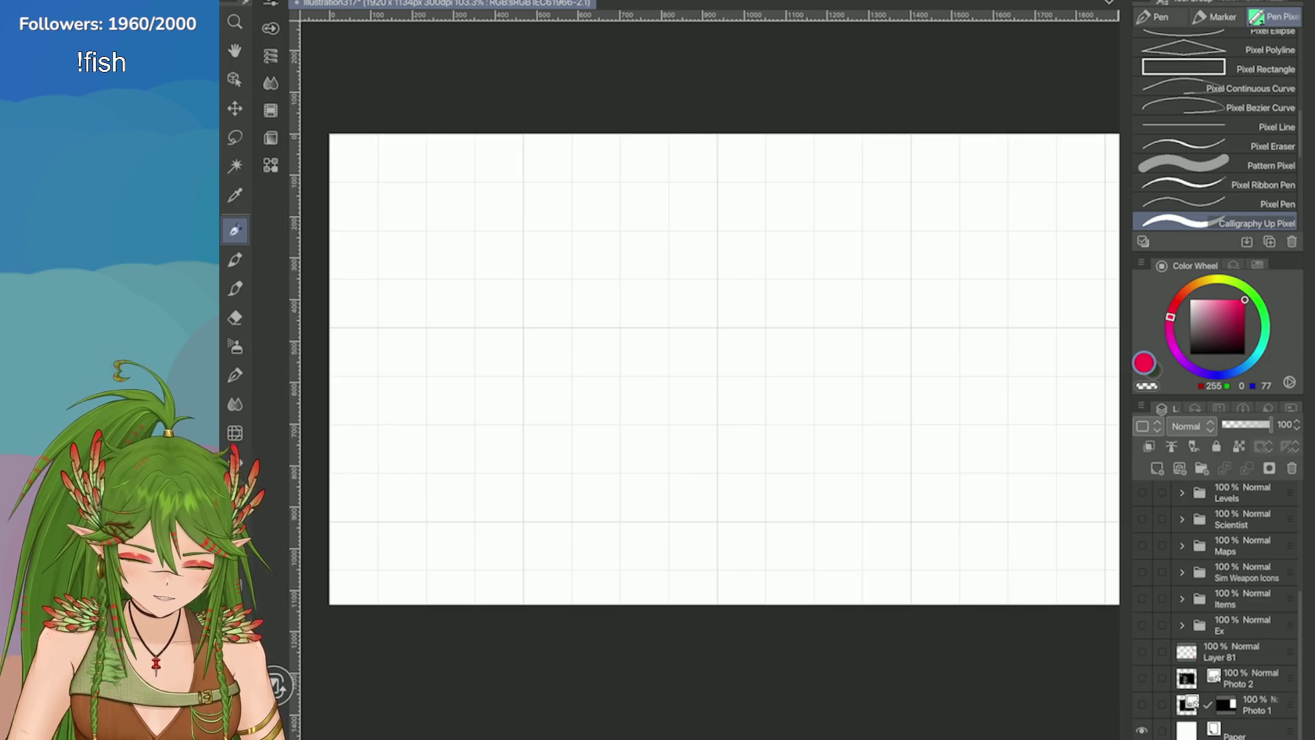
{"action": "left_click", "coordinate": [1141, 493]}
{"action": "left_click", "coordinate": [1141, 492]}
{"action": "left_click", "coordinate": [1141, 518]}
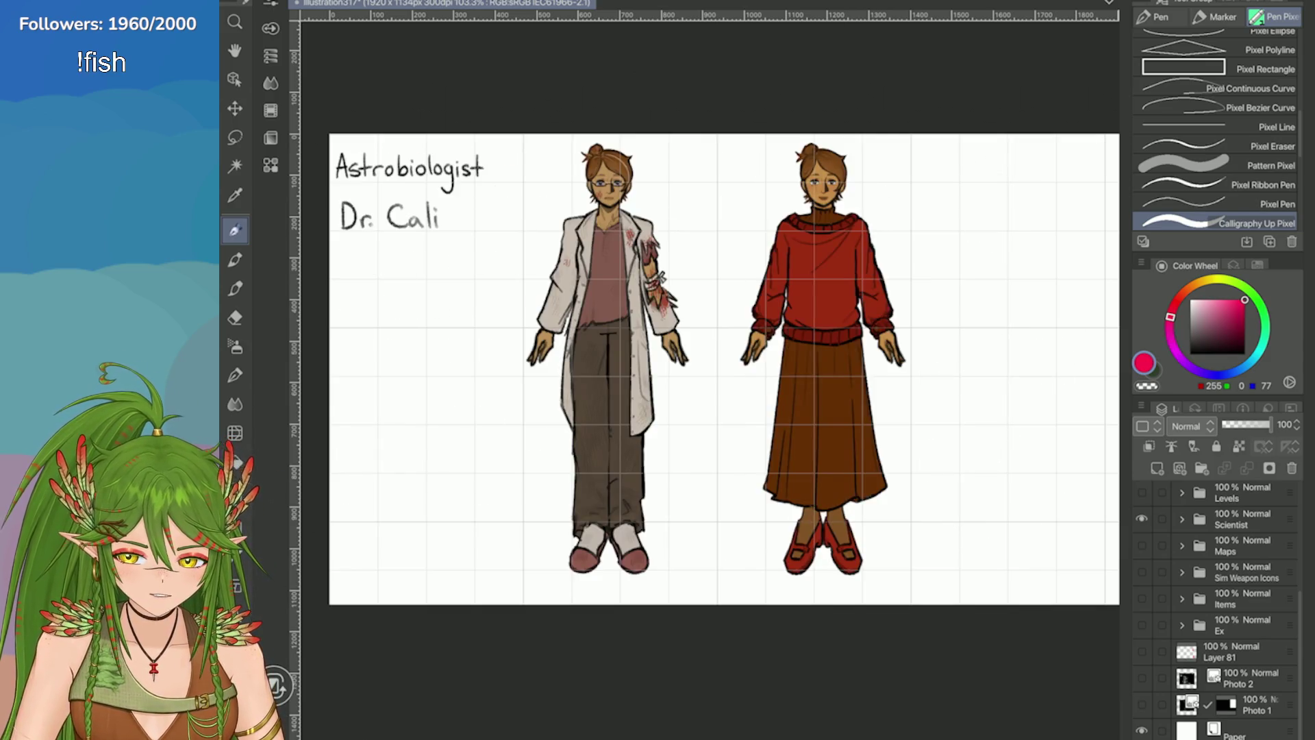
{"action": "scroll", "coordinate": [1219, 602], "scroll_direction": "up", "scroll_amount": 2}
{"action": "left_click", "coordinate": [1141, 578]}
{"action": "left_click", "coordinate": [1141, 551]}
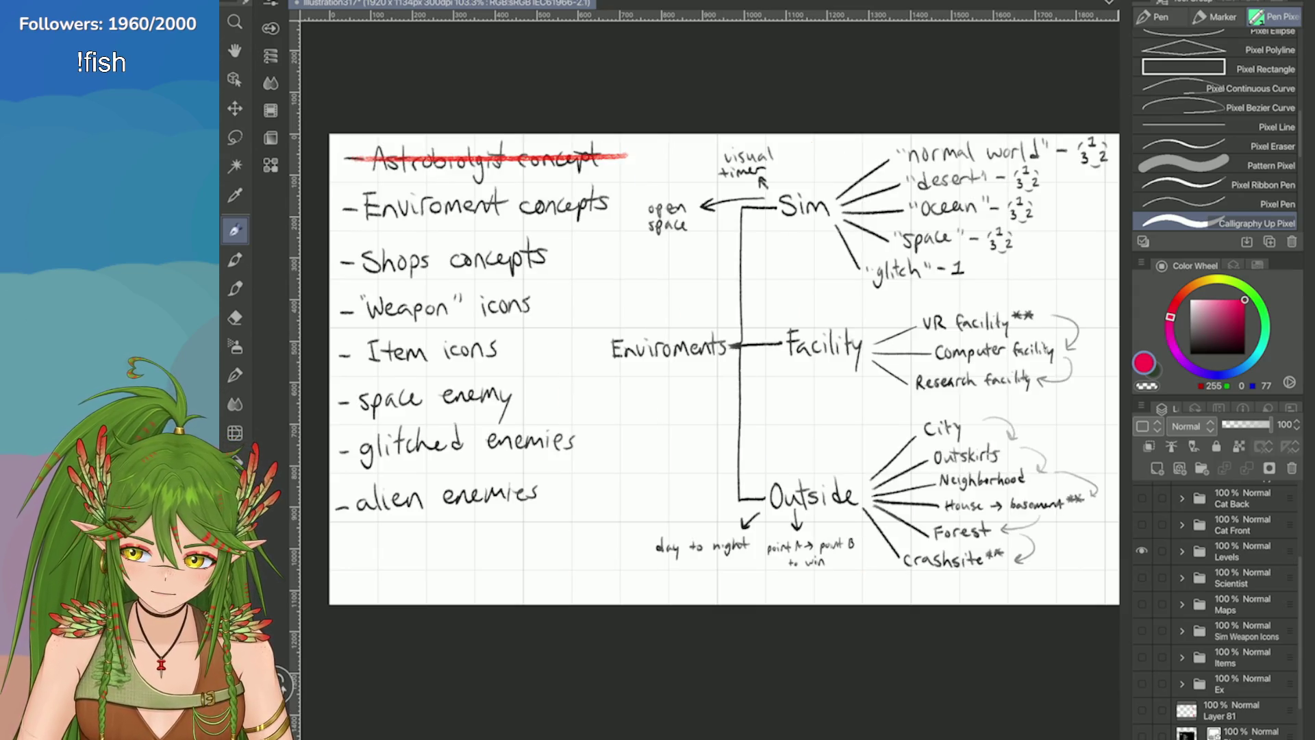
{"action": "left_click", "coordinate": [1182, 552]}
{"action": "left_click", "coordinate": [1141, 604]}
{"action": "left_click", "coordinate": [1141, 603]}
{"action": "left_click", "coordinate": [1176, 300]}
{"action": "left_click", "coordinate": [235, 287]}
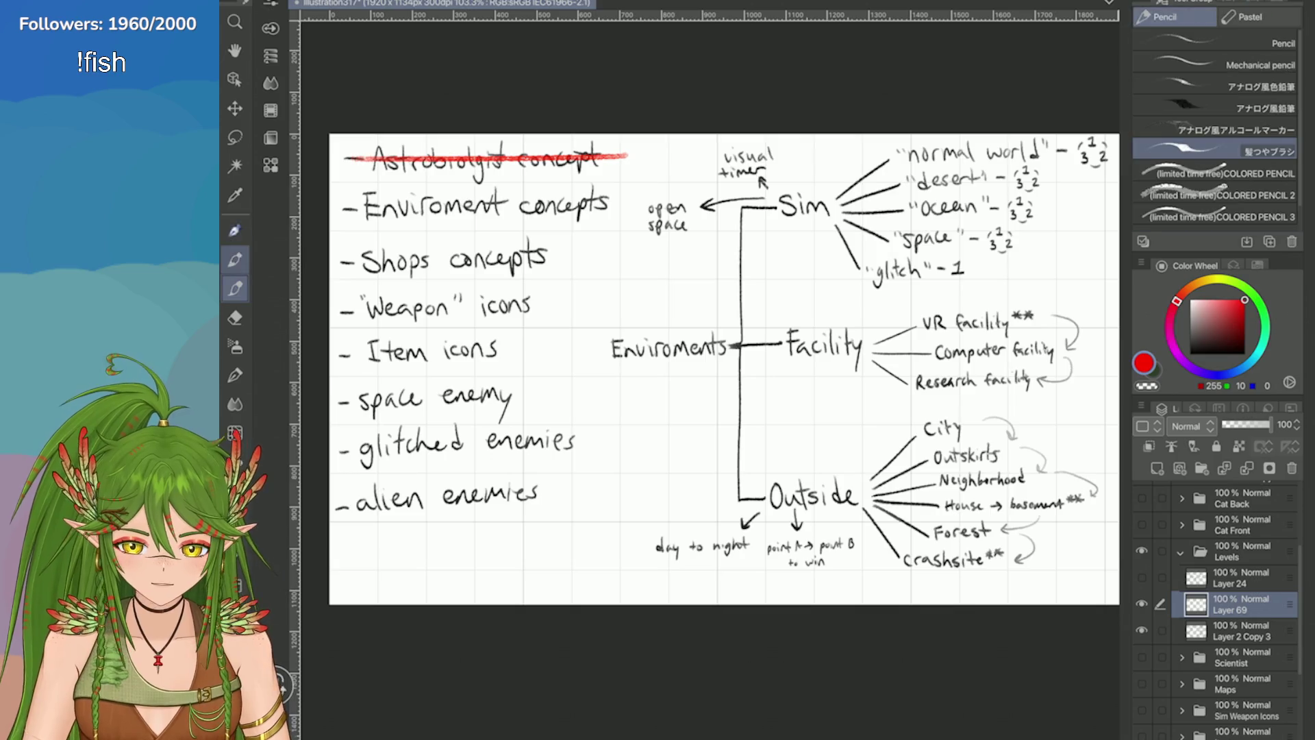
{"action": "left_click", "coordinate": [1219, 196]}
{"action": "mouse_move", "coordinate": [616, 191]}
{"action": "left_mouse_down"}
{"action": "mouse_move", "coordinate": [363, 199]}
{"action": "mouse_move", "coordinate": [616, 193]}
{"action": "mouse_move", "coordinate": [586, 207]}
{"action": "mouse_move", "coordinate": [339, 204]}
{"action": "left_mouse_up"}
{"action": "key", "text": "ctrl+z"}
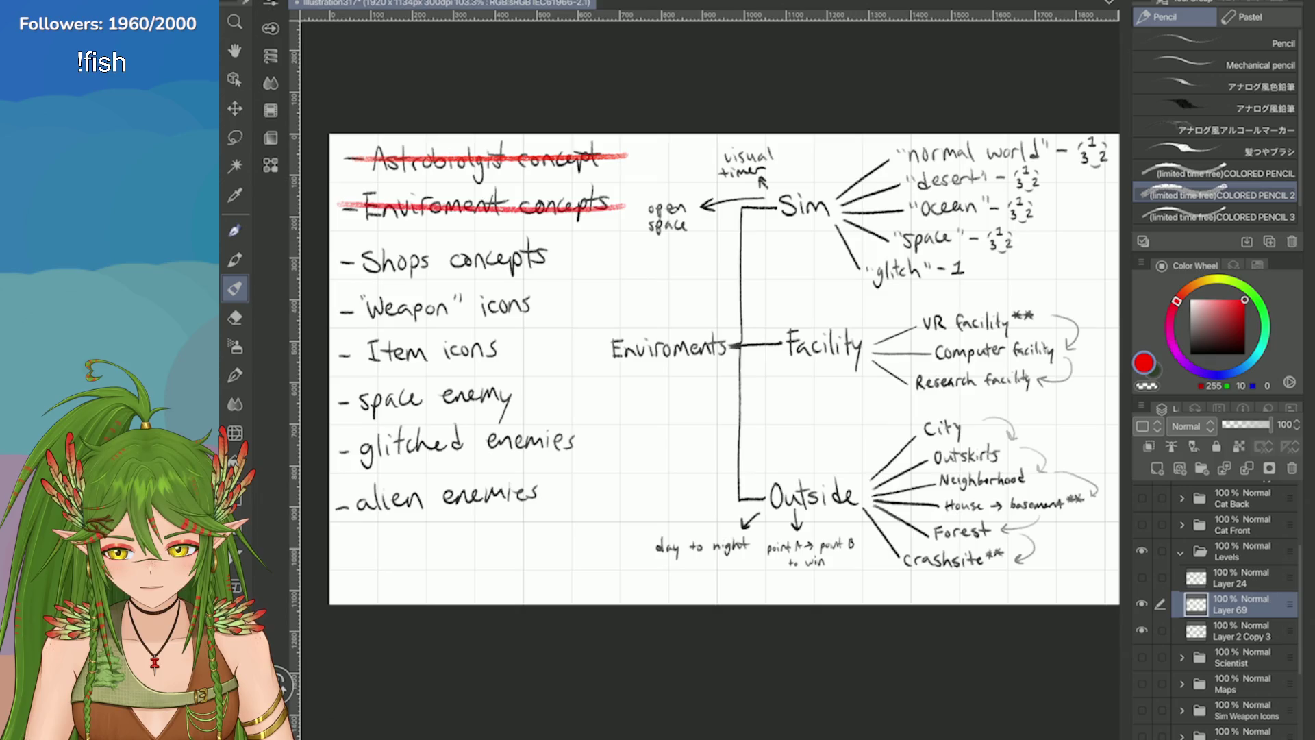
{"action": "left_click_drag", "start_coordinate": [545, 301], "coordinate": [340, 309]}
{"action": "left_click_drag", "start_coordinate": [520, 342], "coordinate": [349, 346]}
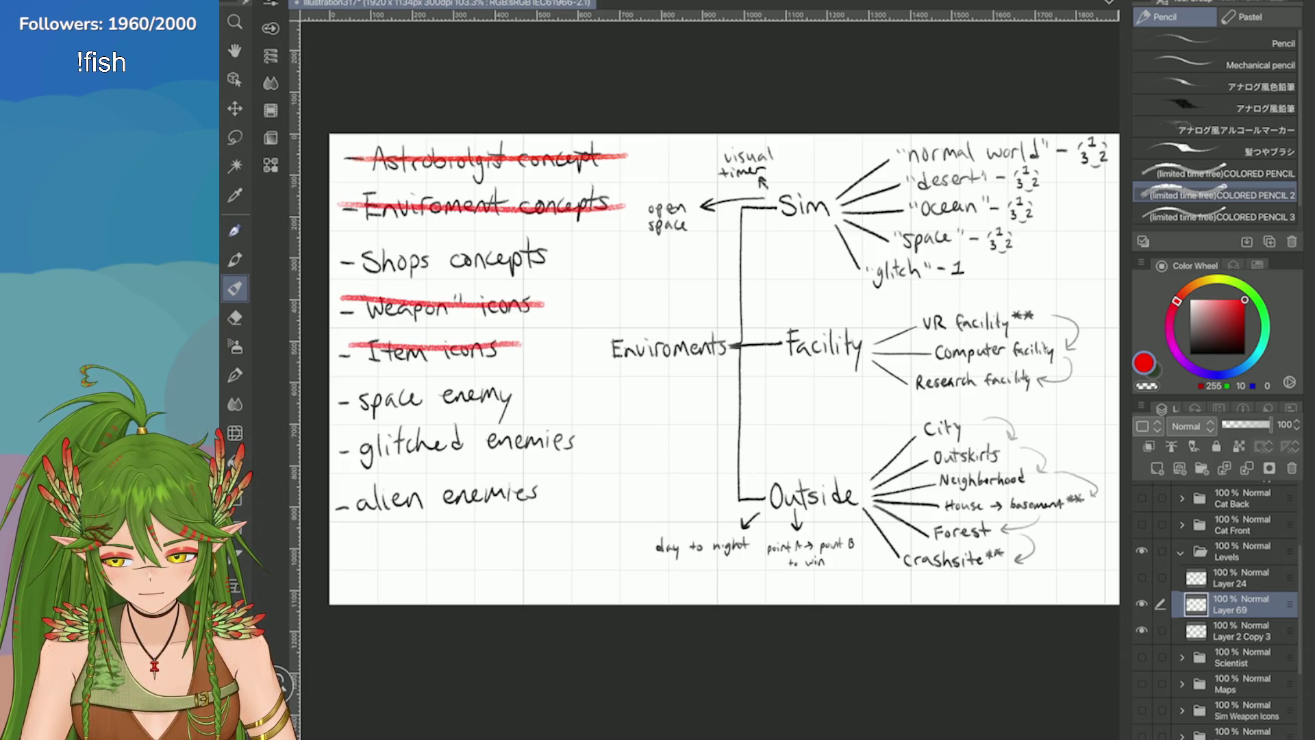
{"action": "mouse_move", "coordinate": [524, 377]}
{"action": "left_mouse_down"}
{"action": "mouse_move", "coordinate": [613, 411]}
{"action": "mouse_move", "coordinate": [551, 533]}
{"action": "left_mouse_up"}
{"action": "key", "text": "ctrl+z"}
{"action": "mouse_move", "coordinate": [552, 377]}
{"action": "left_mouse_down"}
{"action": "mouse_move", "coordinate": [613, 452]}
{"action": "mouse_move", "coordinate": [569, 518]}
{"action": "mouse_move", "coordinate": [608, 418]}
{"action": "mouse_move", "coordinate": [526, 524]}
{"action": "left_mouse_up"}
{"action": "key", "text": "ctrl+z"}
{"action": "key", "text": "ctrl+z"}
{"action": "mouse_move", "coordinate": [545, 383]}
{"action": "left_mouse_down"}
{"action": "mouse_move", "coordinate": [608, 479]}
{"action": "mouse_move", "coordinate": [528, 510]}
{"action": "left_mouse_up"}
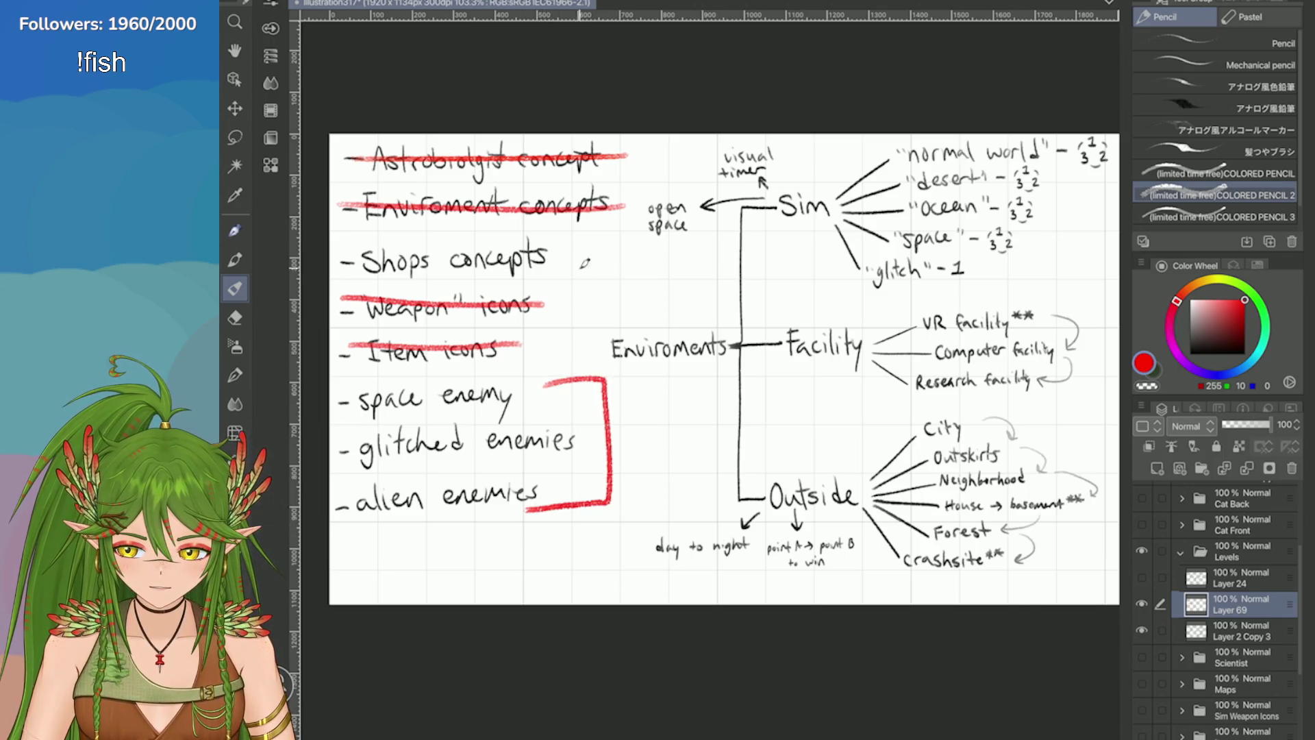
{"action": "left_click_drag", "start_coordinate": [571, 254], "coordinate": [595, 258]}
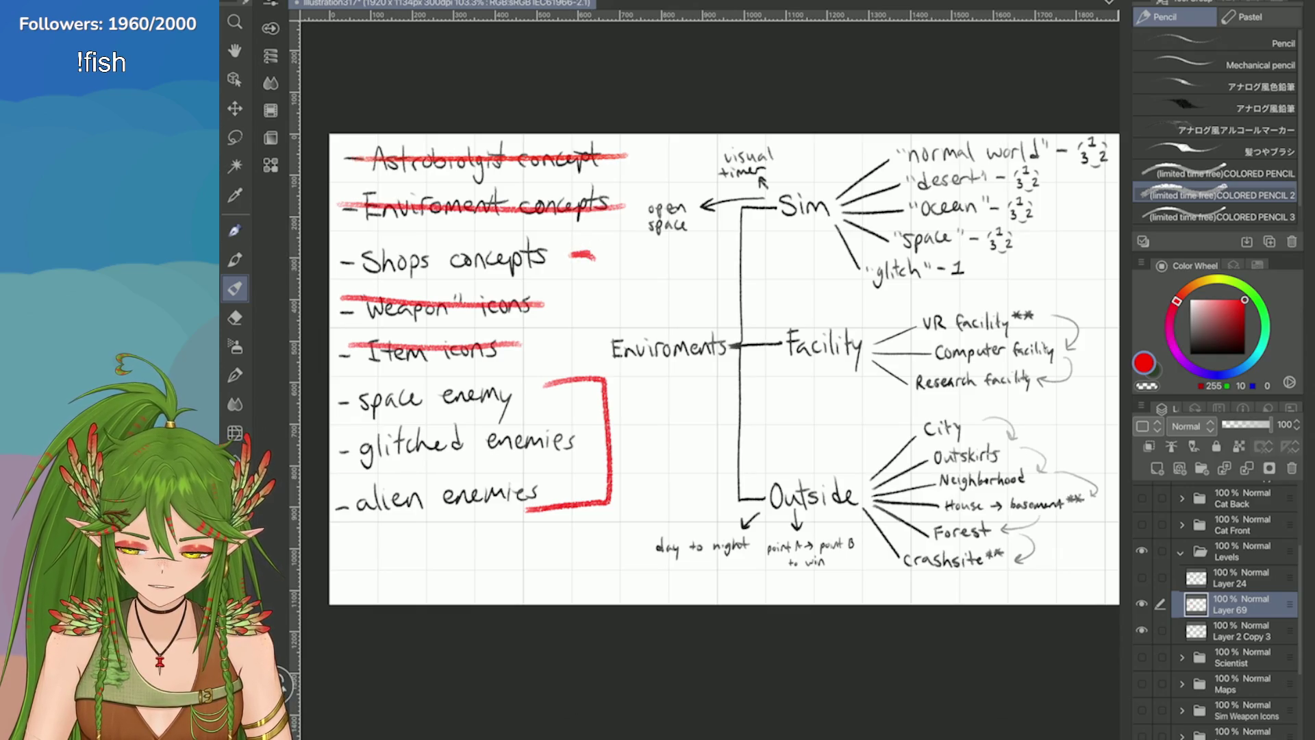
{"action": "key", "text": "ctrl+minus"}
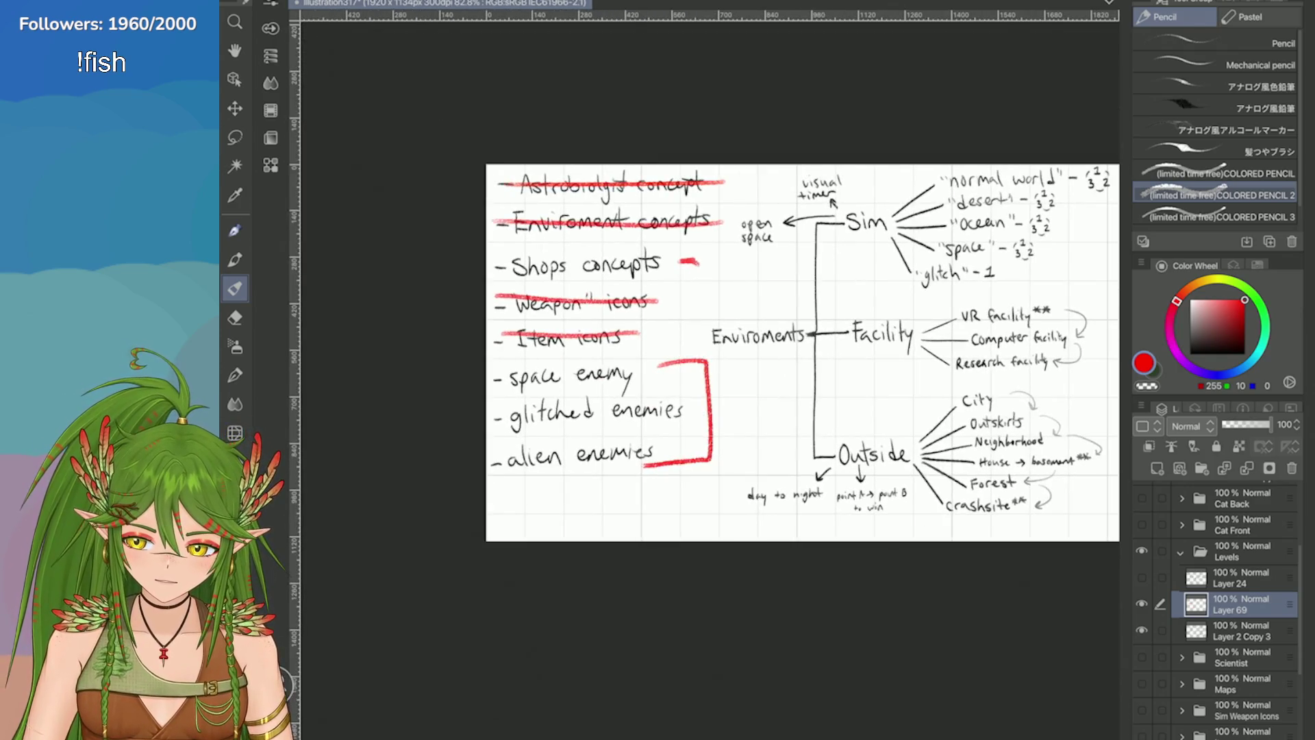
{"action": "key", "text": "ctrl+minus"}
{"action": "key", "text": "ctrl+plus"}
{"action": "key", "text": "ctrl+z"}
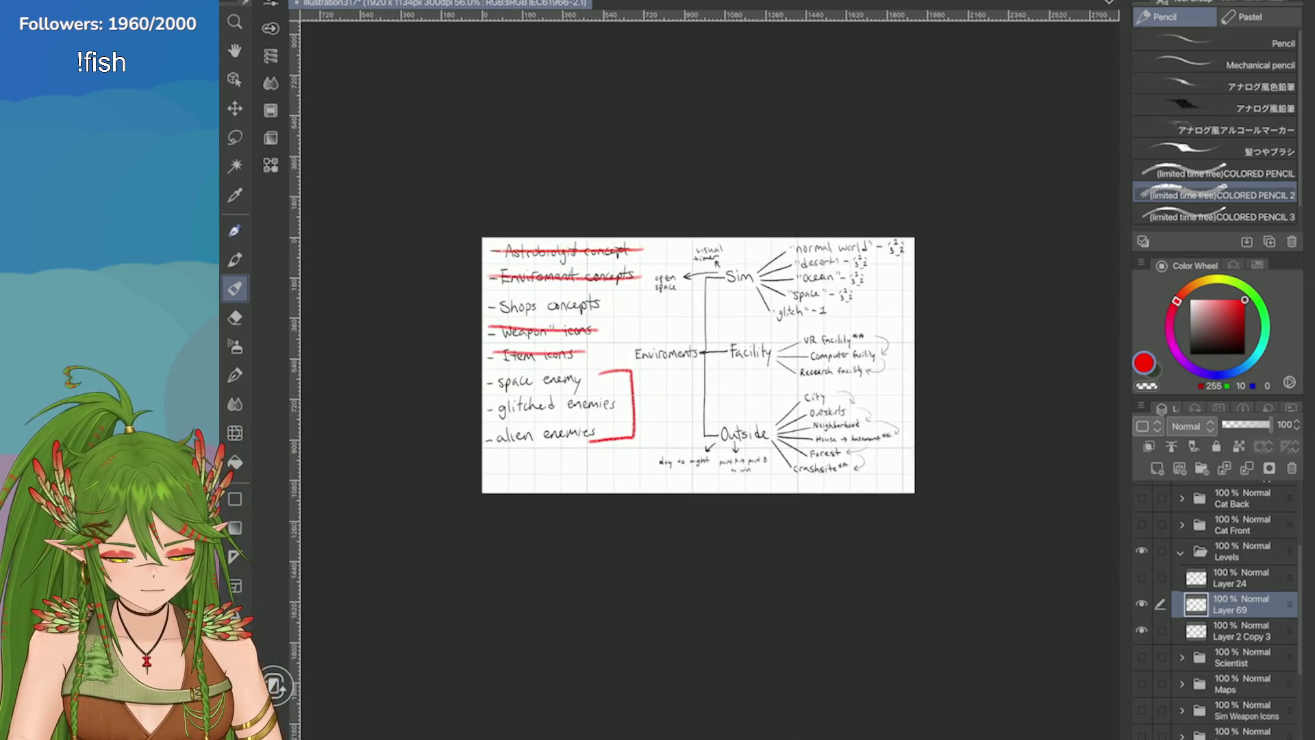
Step: Collapse and hide the Levels notes folder, then show and zoom into the front-facing cat
{"action": "left_click", "coordinate": [1233, 551]}
{"action": "left_click", "coordinate": [1142, 551]}
{"action": "left_click", "coordinate": [1182, 551]}
{"action": "left_click", "coordinate": [1142, 525]}
{"action": "key", "text": "ctrl+plus"}
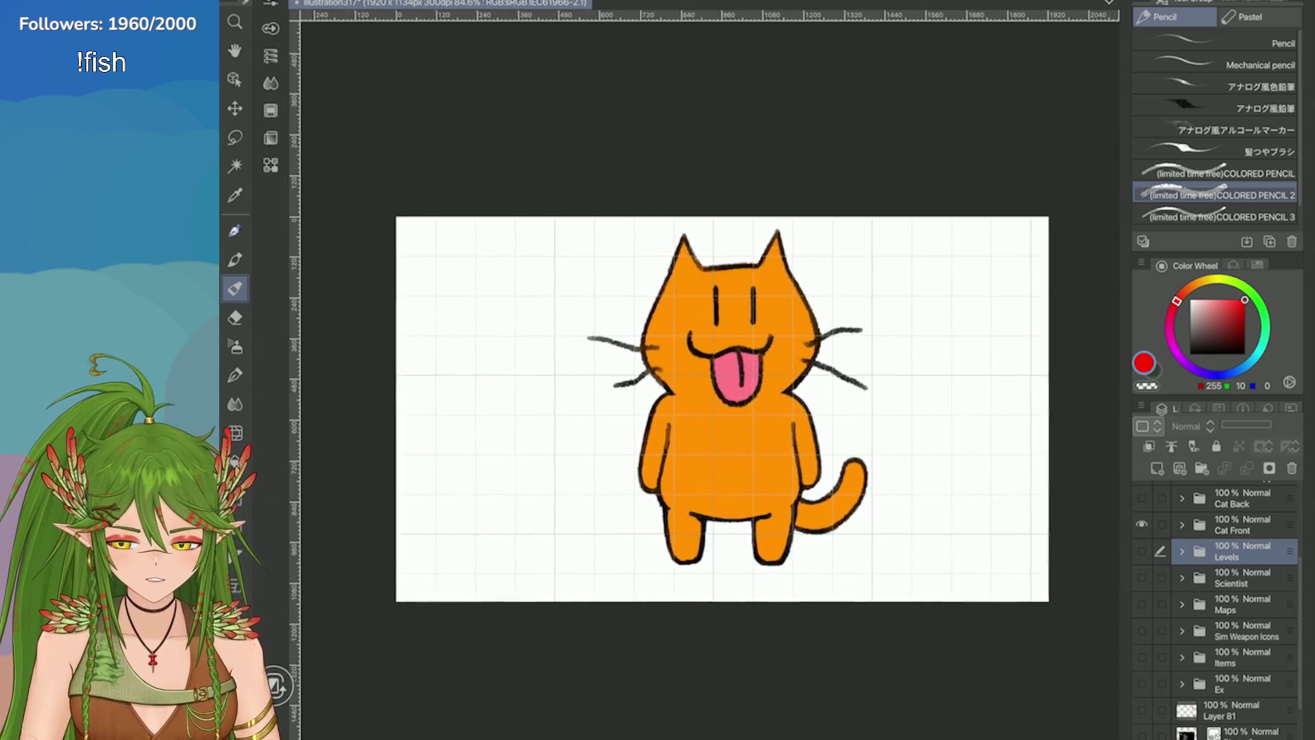
{"action": "key", "text": "ctrl+plus"}
{"action": "scroll", "coordinate": [1219, 609], "scroll_direction": "up", "scroll_amount": 2}
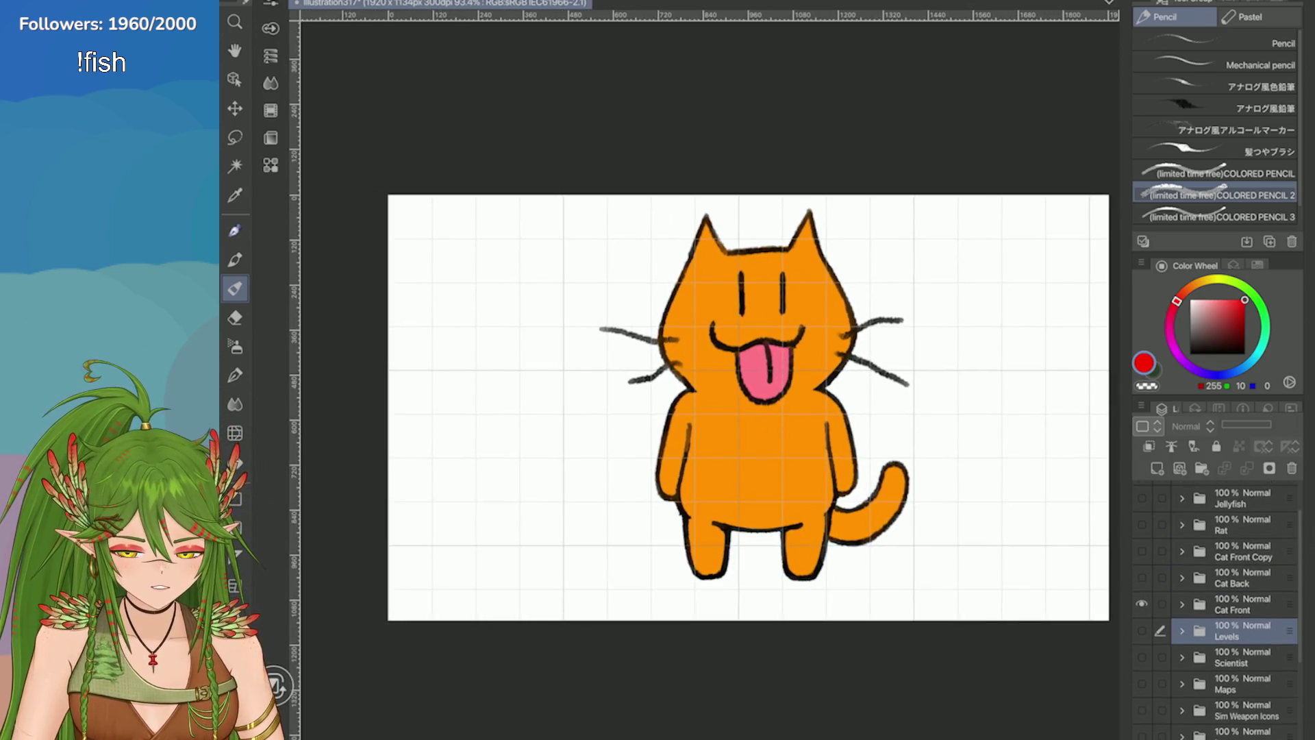
Step: Preview the front, back and tongue-out cat drawings one at a time, hiding each
{"action": "left_click", "coordinate": [1142, 604]}
{"action": "left_click", "coordinate": [1143, 578]}
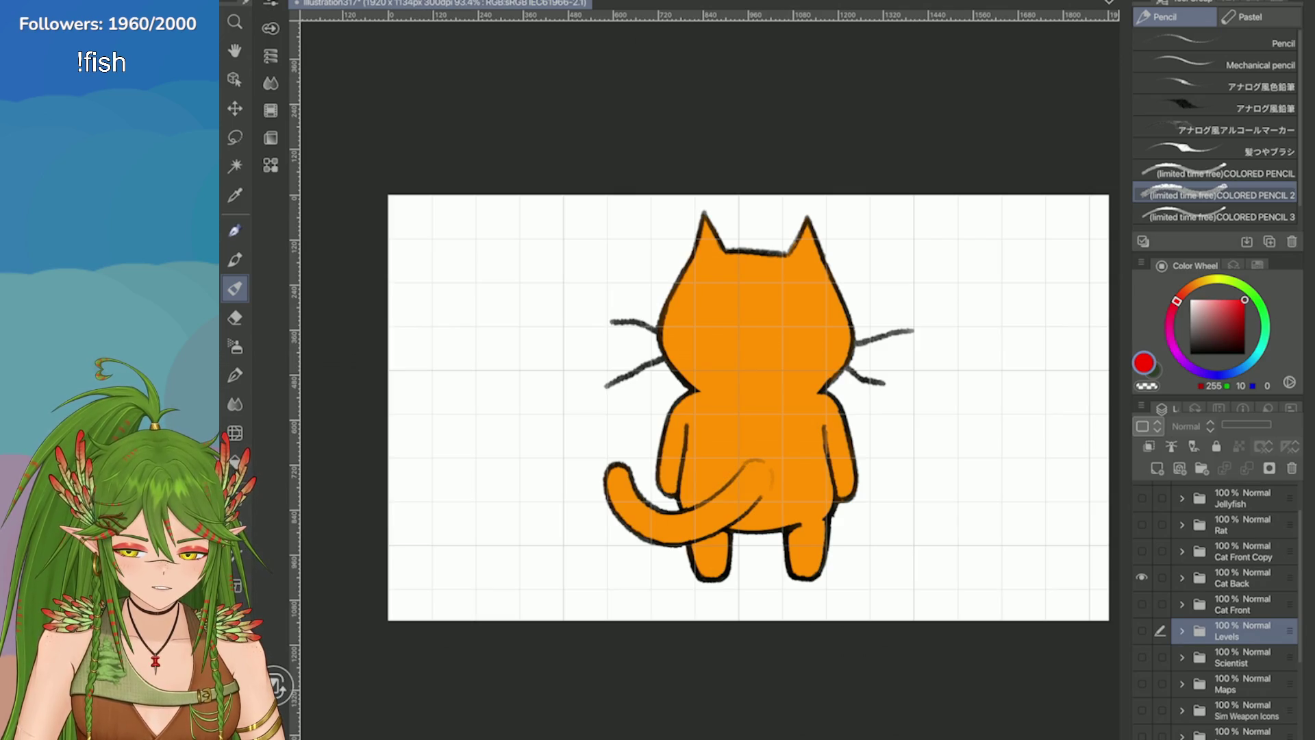
{"action": "left_click", "coordinate": [1142, 578]}
{"action": "left_click", "coordinate": [1142, 551]}
{"action": "scroll", "coordinate": [1220, 609], "scroll_direction": "up", "scroll_amount": 2}
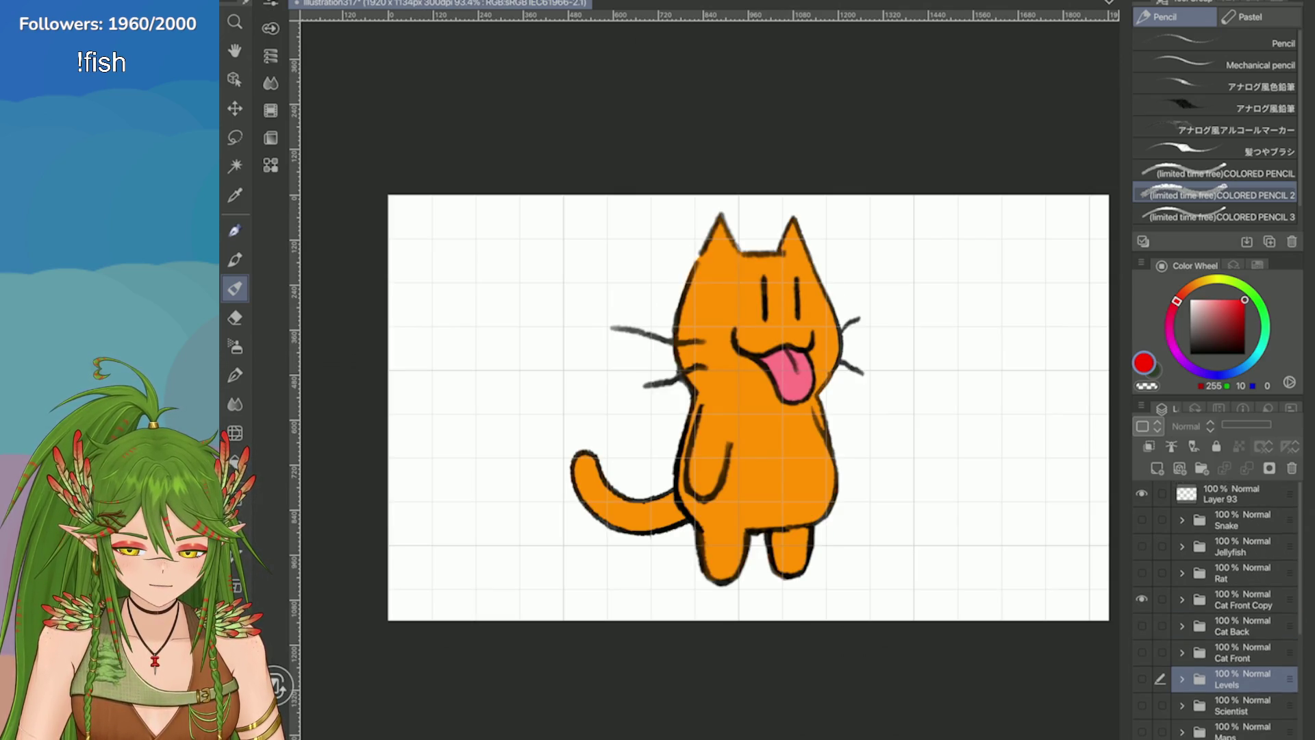
{"action": "left_click", "coordinate": [1142, 600]}
Step: Show the Rat drawing, briefly preview Snake and Jellyfish, and save
{"action": "left_click", "coordinate": [1142, 573]}
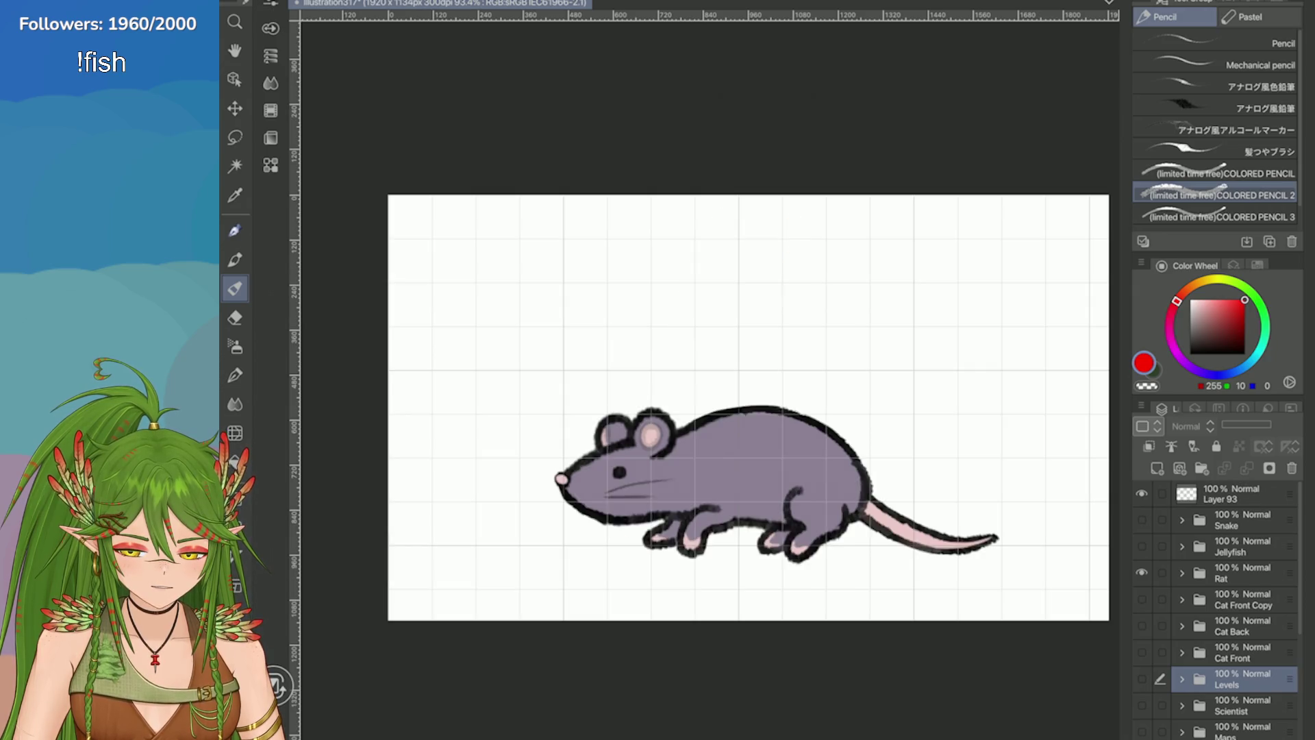
{"action": "left_click", "coordinate": [1142, 546]}
{"action": "left_click", "coordinate": [1142, 520]}
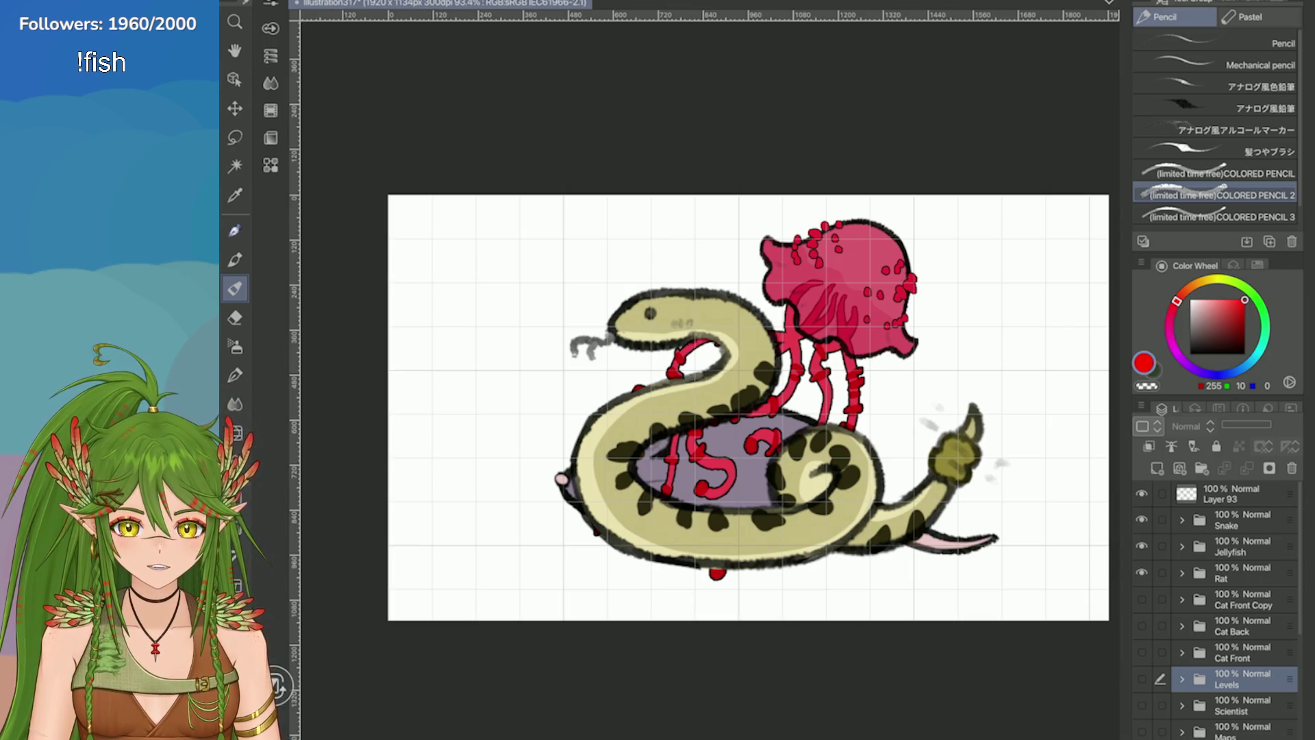
{"action": "left_click", "coordinate": [1143, 520]}
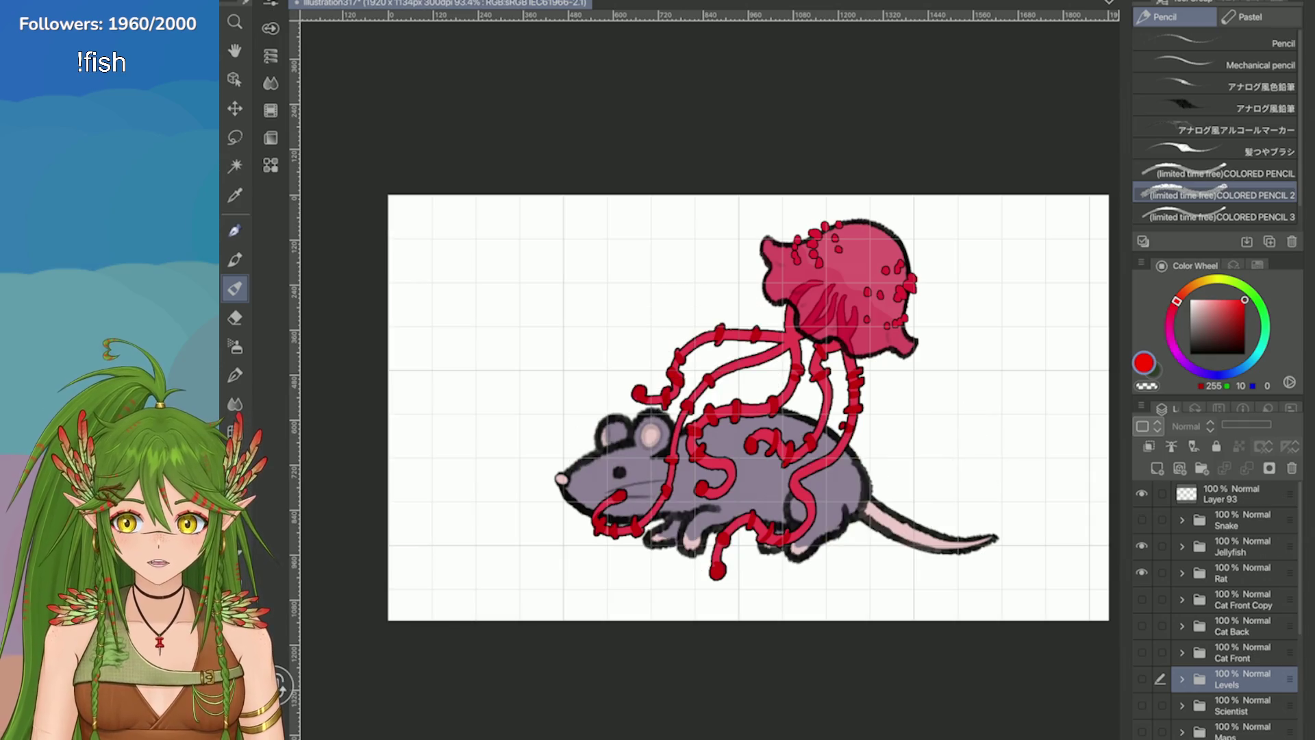
{"action": "left_click", "coordinate": [1142, 546]}
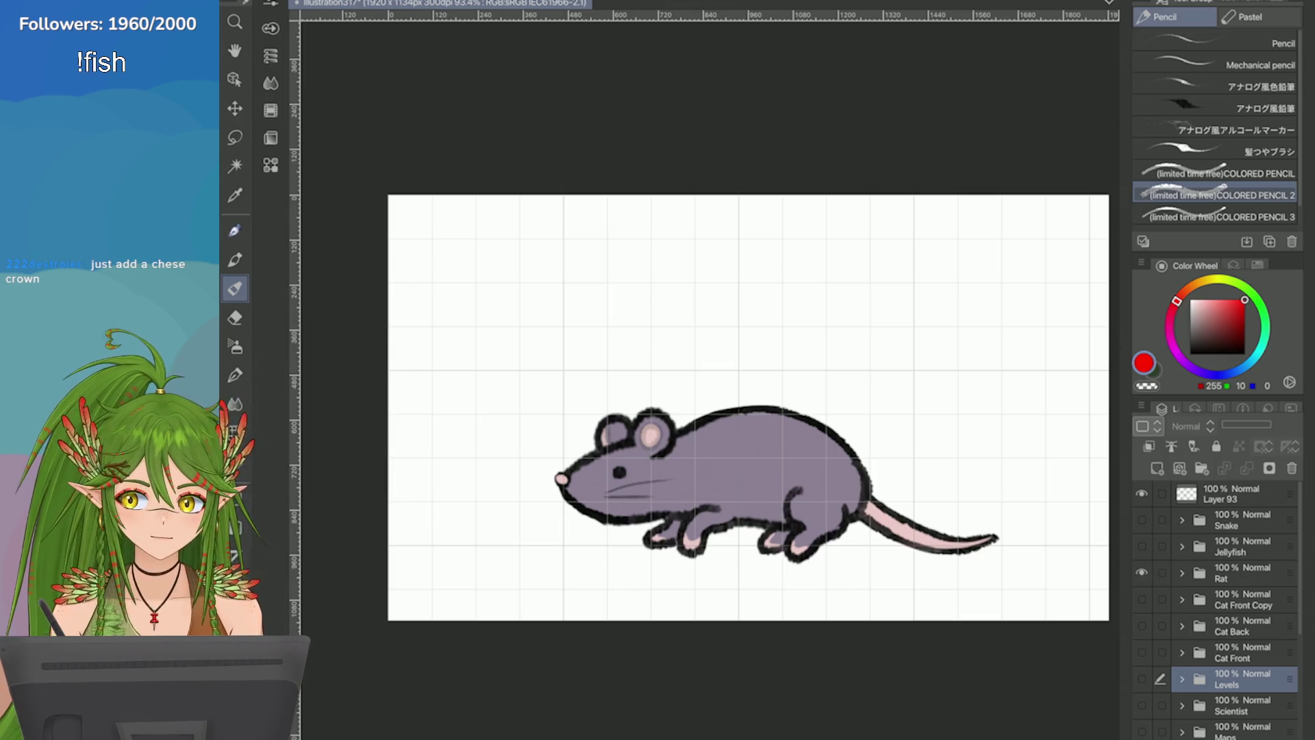
{"action": "key", "text": "ctrl+s"}
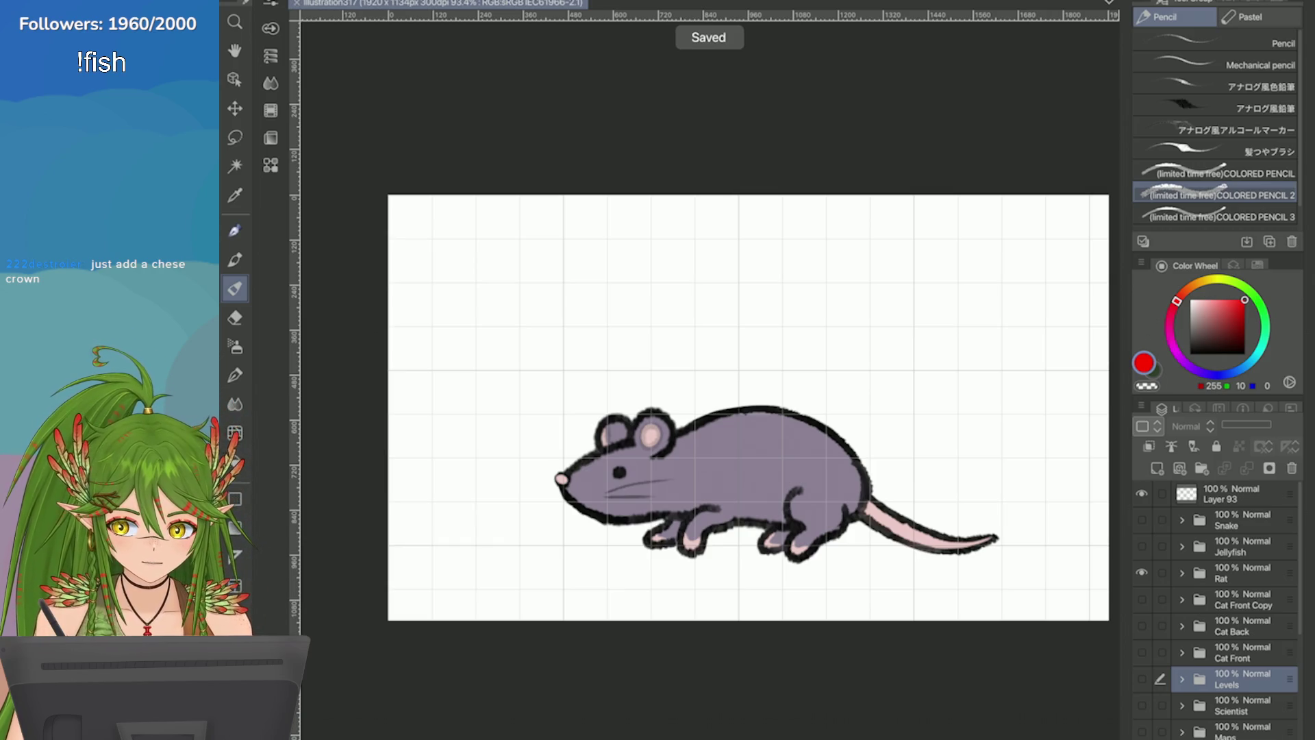
Step: Toggle the Rat drawing's visibility off and on to compare
{"action": "left_click", "coordinate": [1142, 573]}
{"action": "left_click", "coordinate": [1142, 572]}
{"action": "scroll", "coordinate": [1216, 610], "scroll_direction": "down", "scroll_amount": 5}
{"action": "scroll", "coordinate": [1216, 610], "scroll_direction": "up", "scroll_amount": 2}
{"action": "left_click", "coordinate": [1141, 538]}
{"action": "left_click", "coordinate": [1141, 538]}
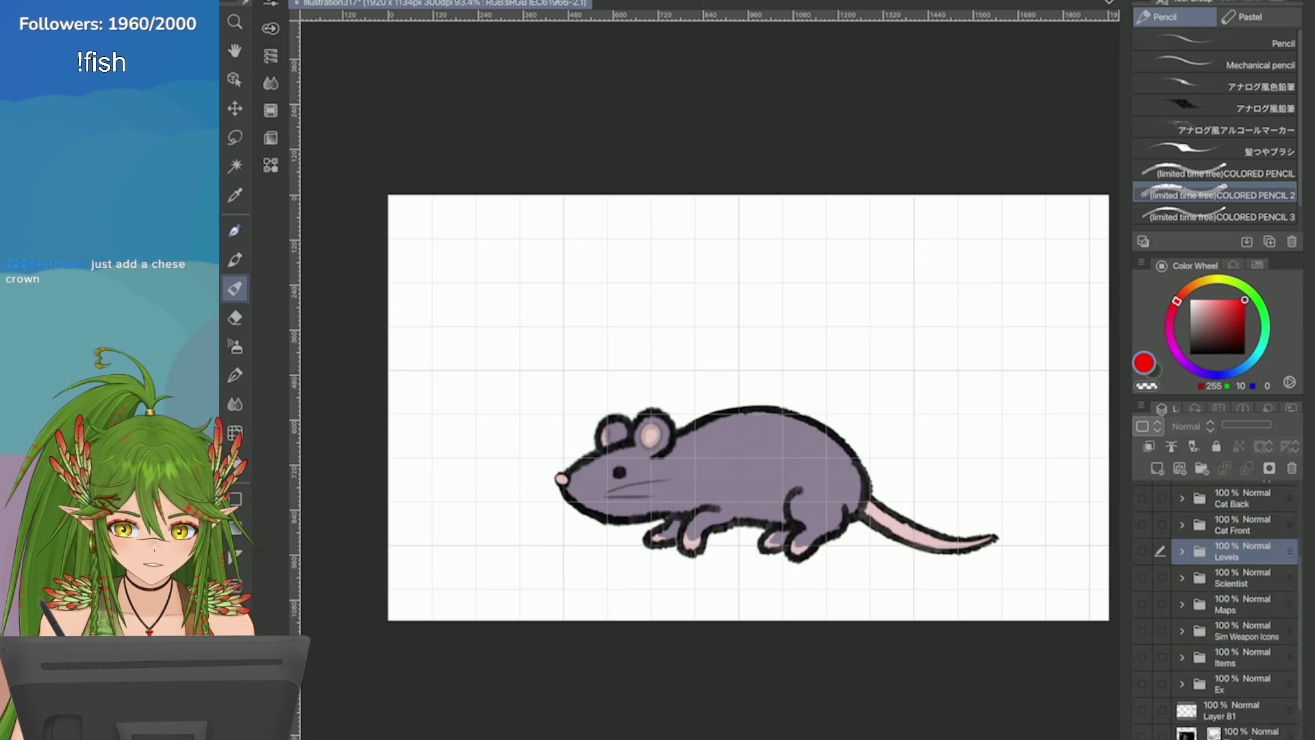
{"action": "scroll", "coordinate": [1216, 610], "scroll_direction": "down", "scroll_amount": 2}
Step: Show the Sim Weapon Icons and Items sheets, hide the Rat, and save
{"action": "left_click", "coordinate": [1142, 546]}
{"action": "left_click", "coordinate": [1142, 545]}
{"action": "left_click", "coordinate": [1142, 598]}
{"action": "left_click", "coordinate": [1142, 571]}
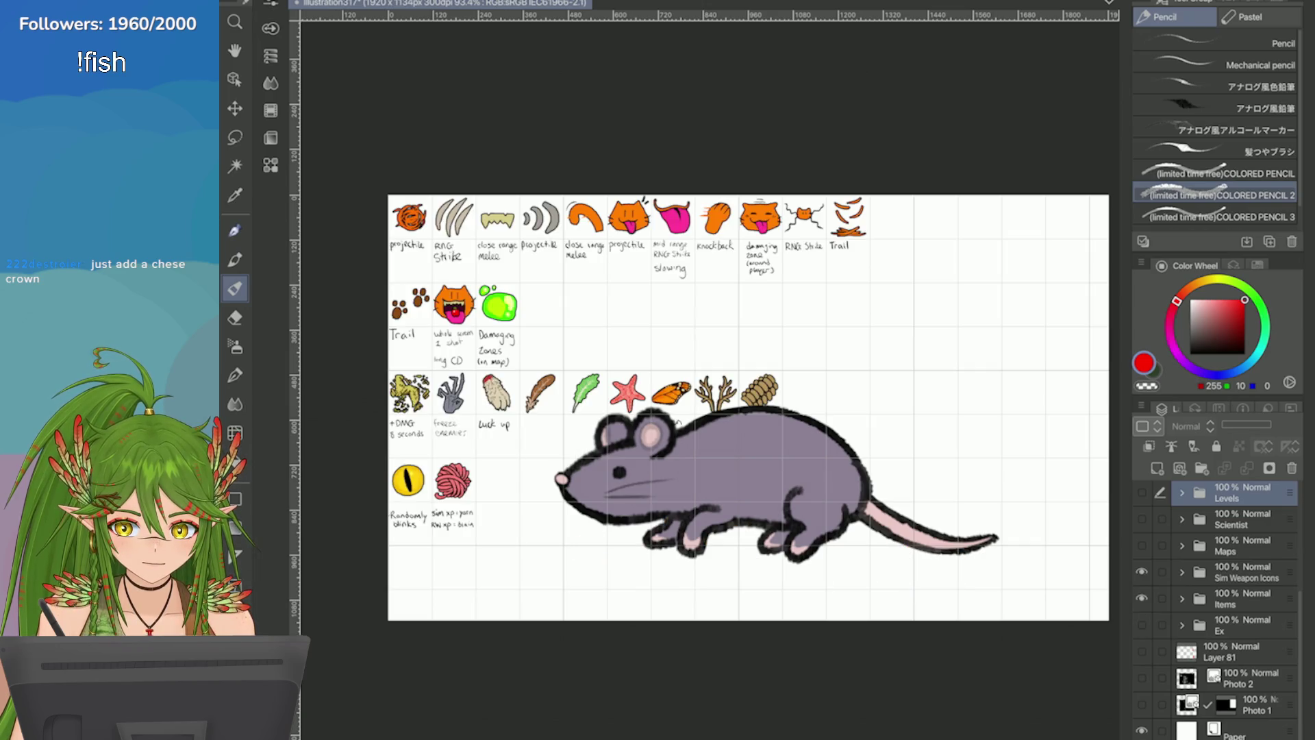
{"action": "scroll", "coordinate": [1216, 610], "scroll_direction": "up", "scroll_amount": 4}
{"action": "left_click", "coordinate": [1142, 554]}
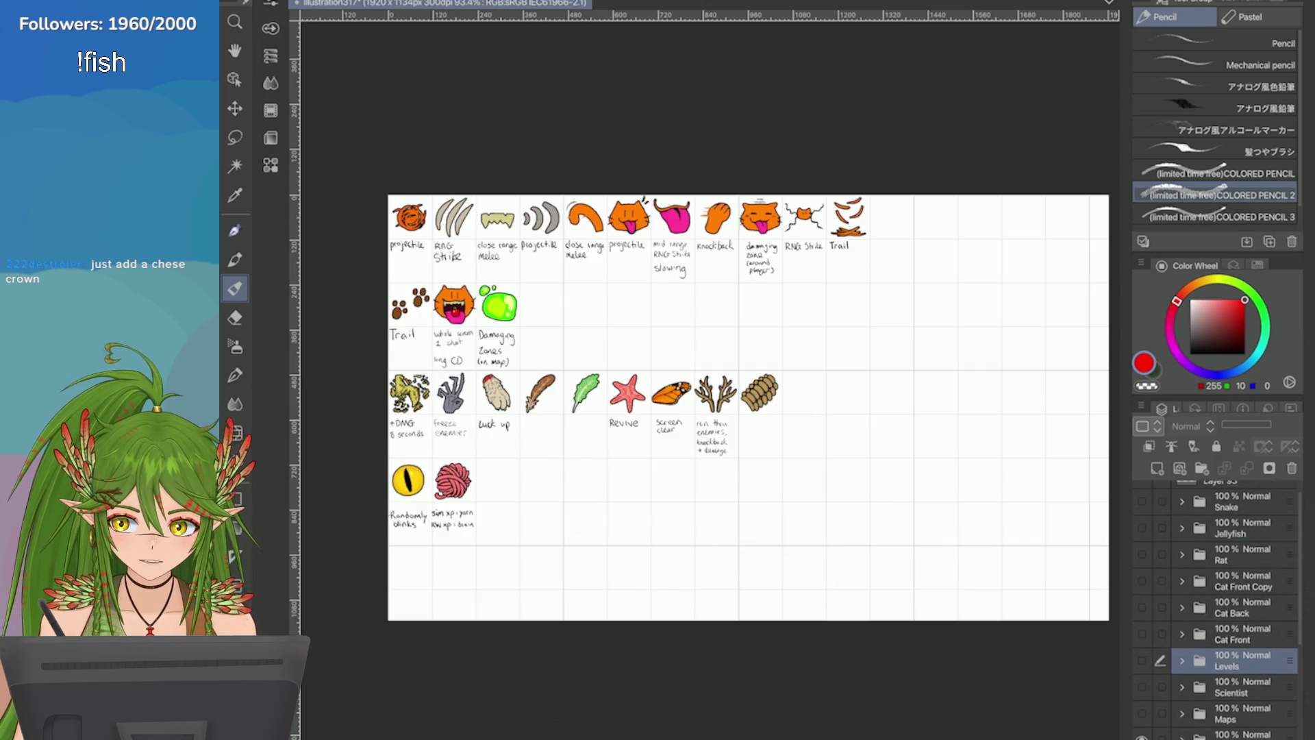
{"action": "key", "text": "ctrl+s"}
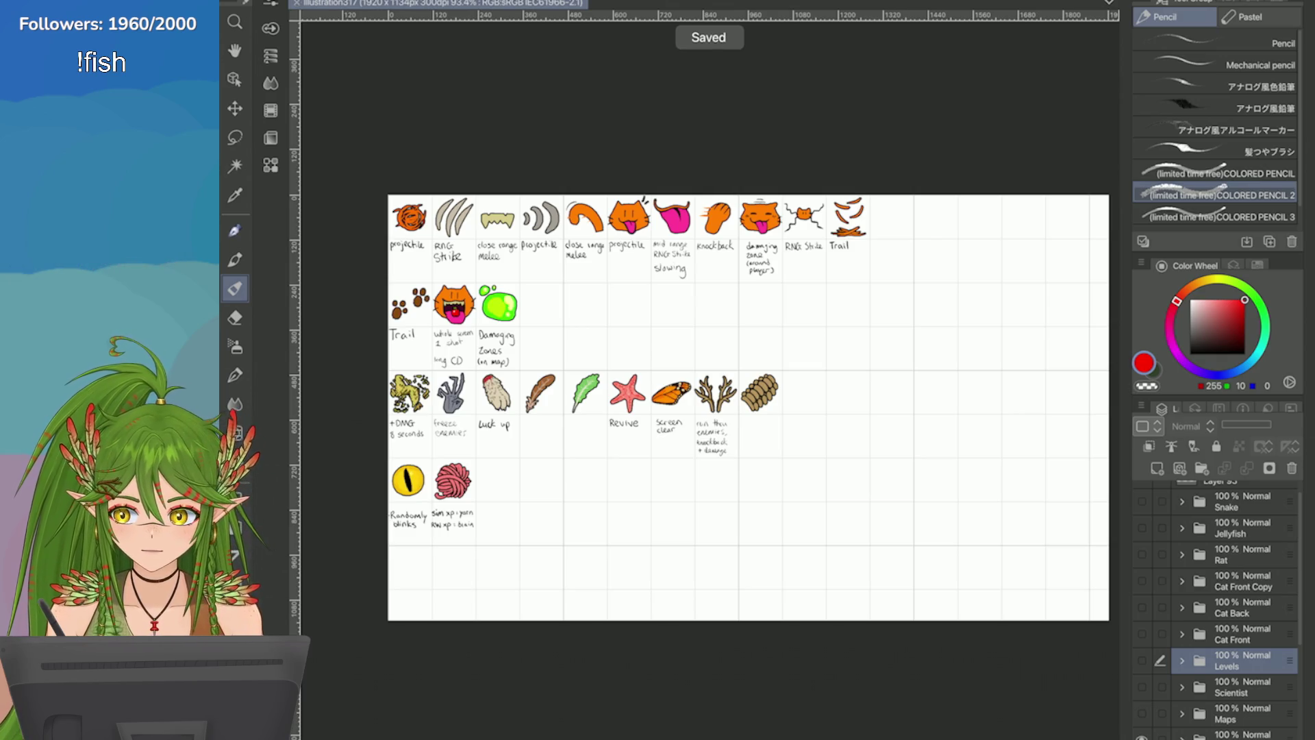
Step: Browse the File menu's recent files list
{"action": "left_click", "coordinate": [271, 0]}
{"action": "left_click", "coordinate": [302, 0]}
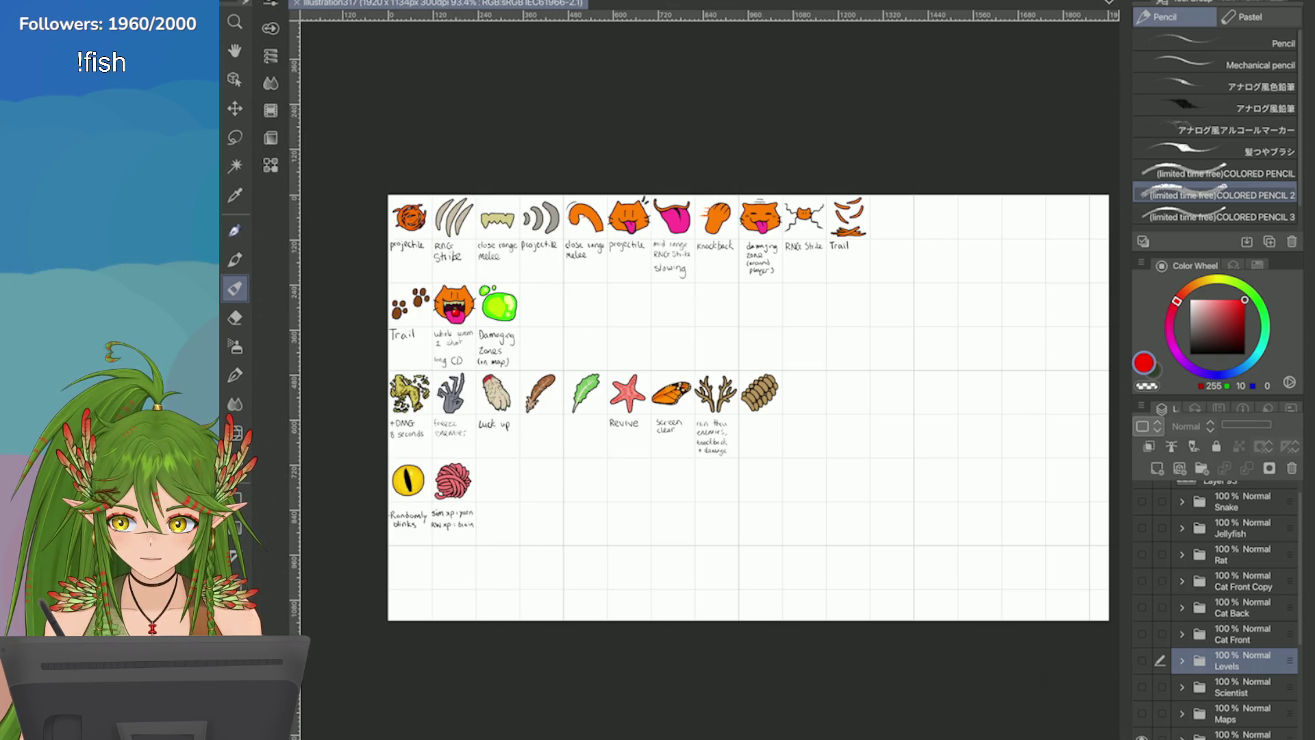
{"action": "left_click", "coordinate": [271, 0]}
{"action": "left_click", "coordinate": [305, 48]}
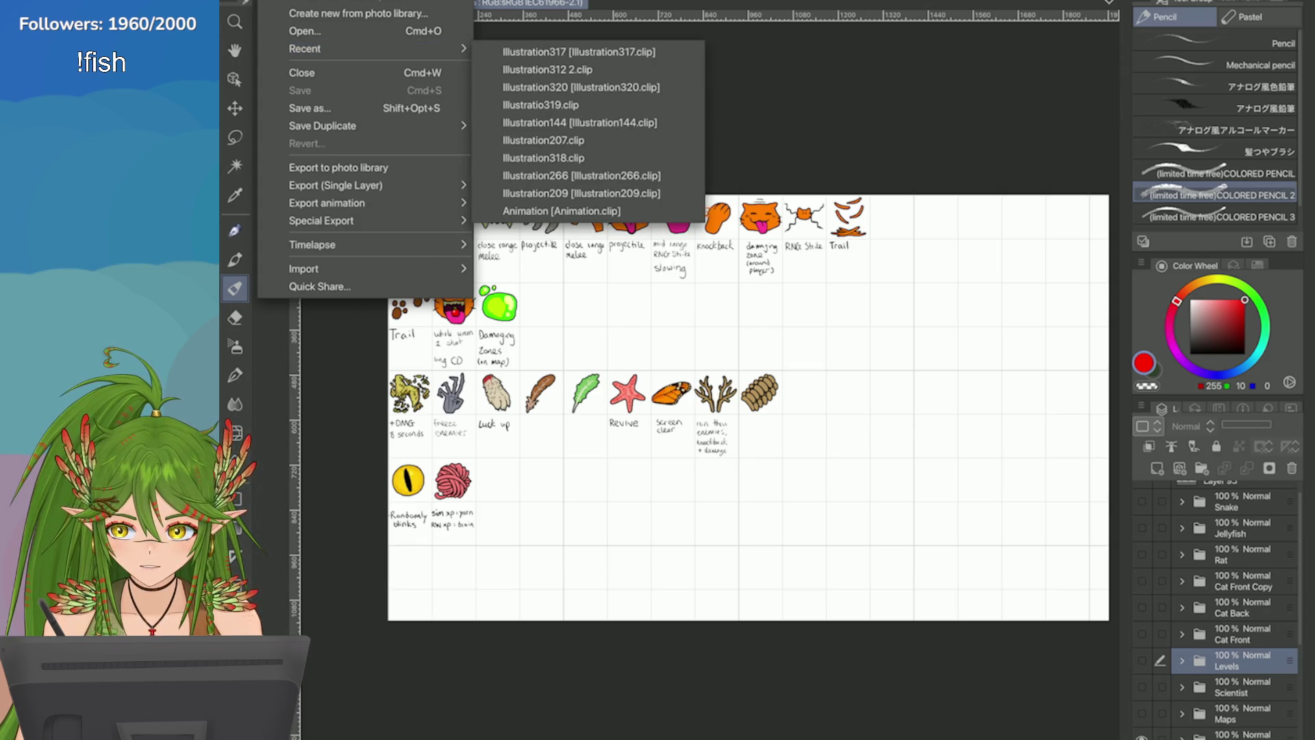
Step: Create a new 1000×1000 px canvas with the file name illustration321
{"action": "key", "text": "super+n"}
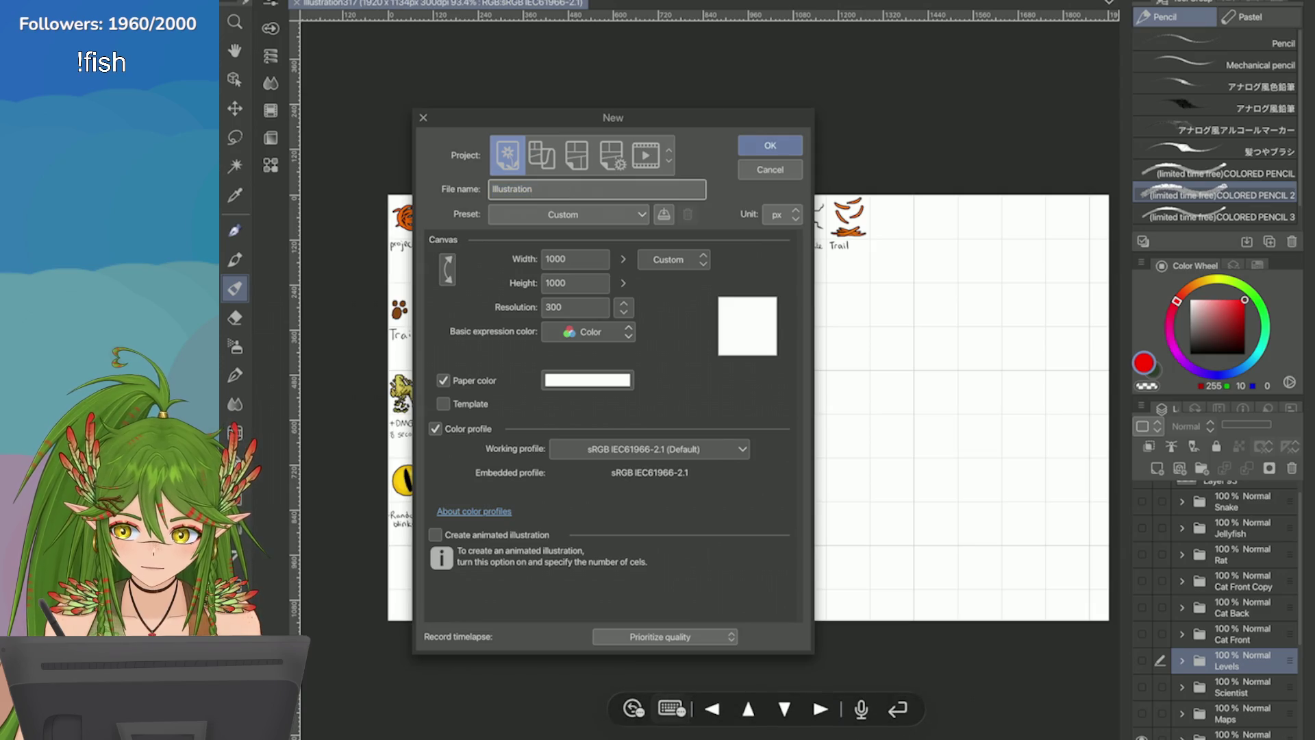
{"action": "left_click", "coordinate": [634, 709]}
{"action": "left_click", "coordinate": [599, 625]}
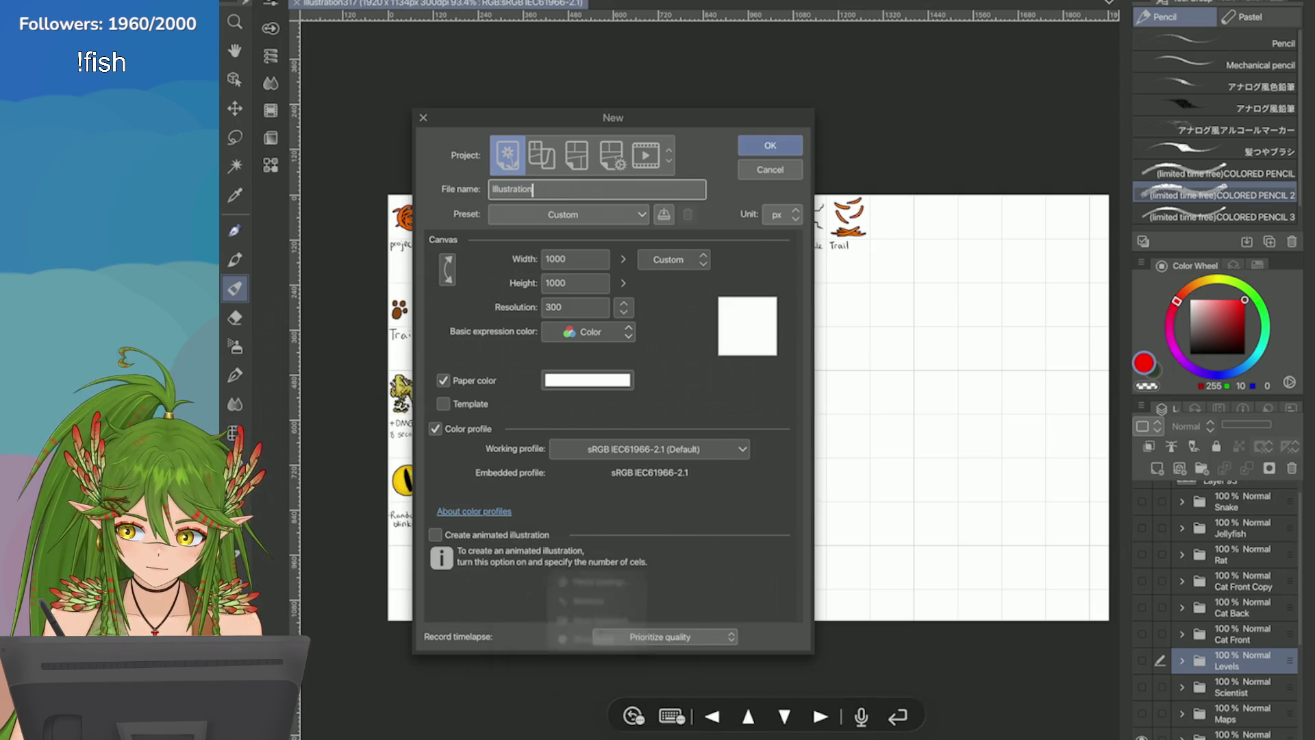
{"action": "left_click", "coordinate": [712, 560]}
{"action": "type", "text": "321"}
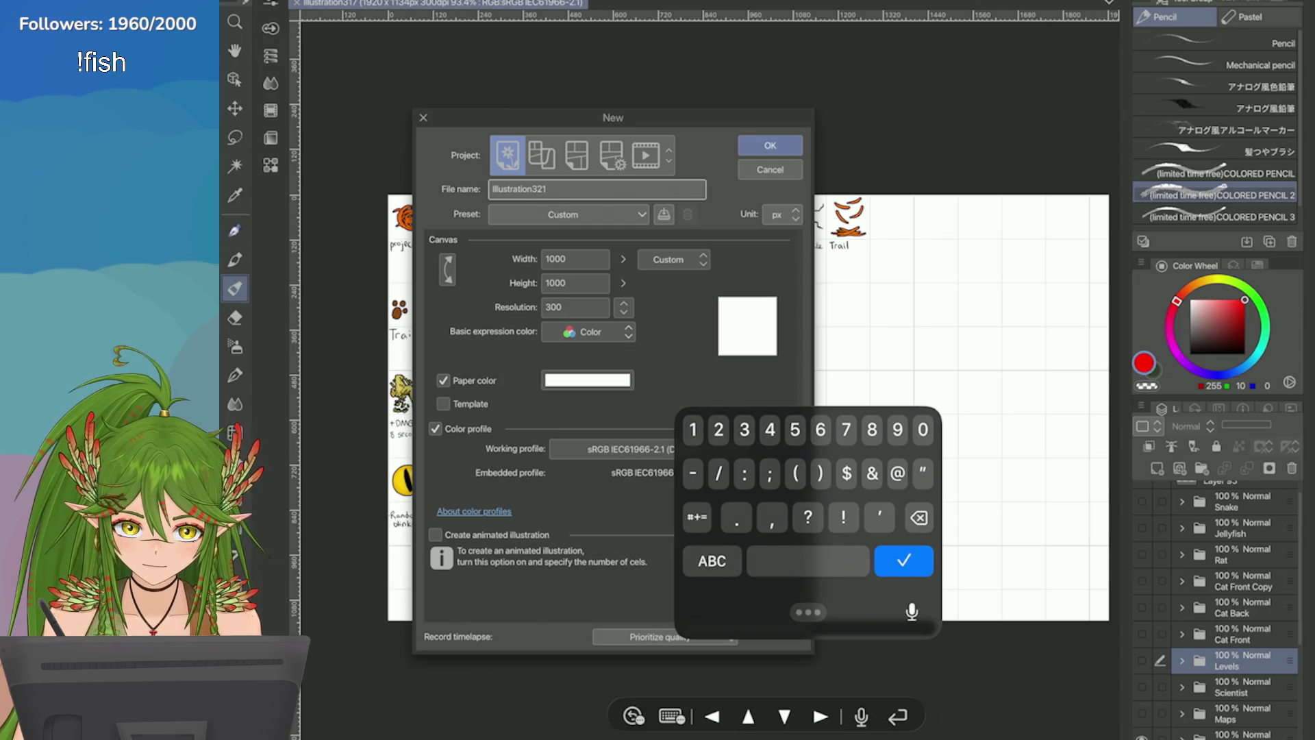
{"action": "left_click", "coordinate": [904, 561]}
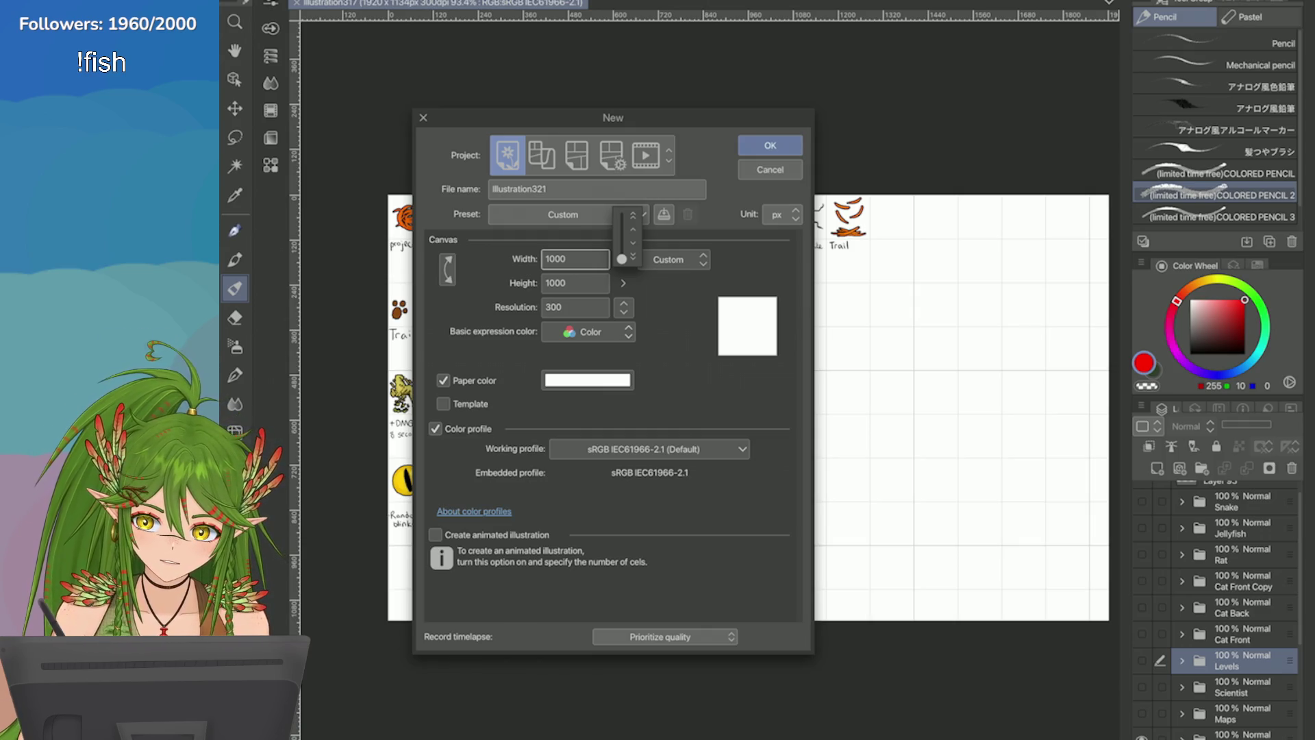
{"action": "left_click", "coordinate": [770, 145]}
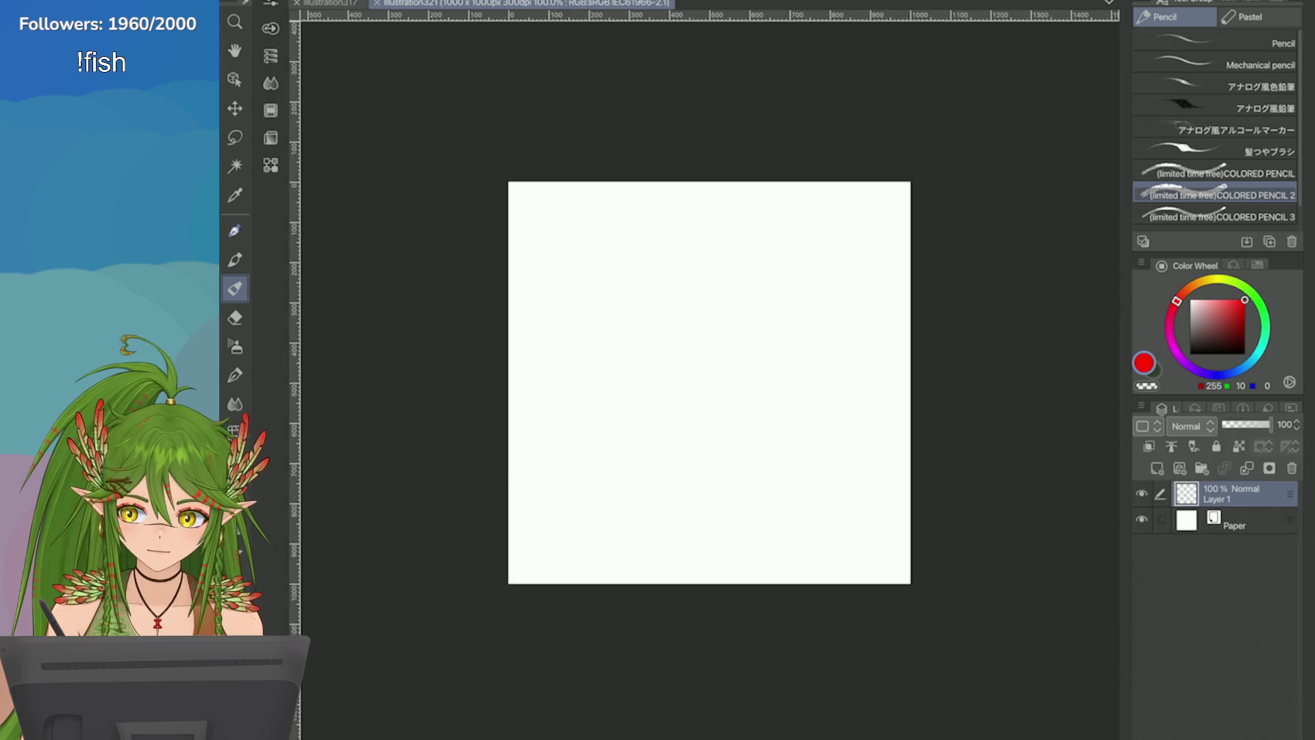
{"action": "left_click", "coordinate": [305, 3]}
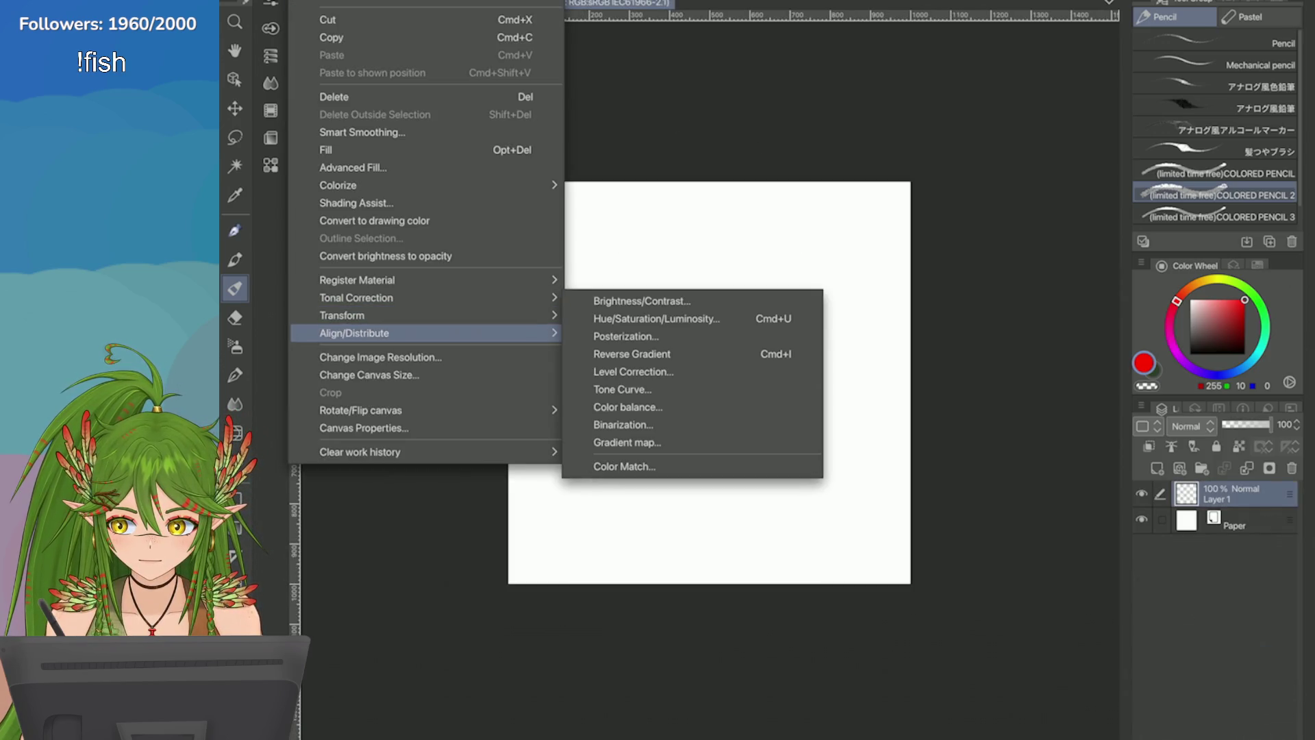
Step: Resize the illustration321 canvas to 1280×1280 px with Change Canvas Size
{"action": "mouse_move", "coordinate": [355, 333]}
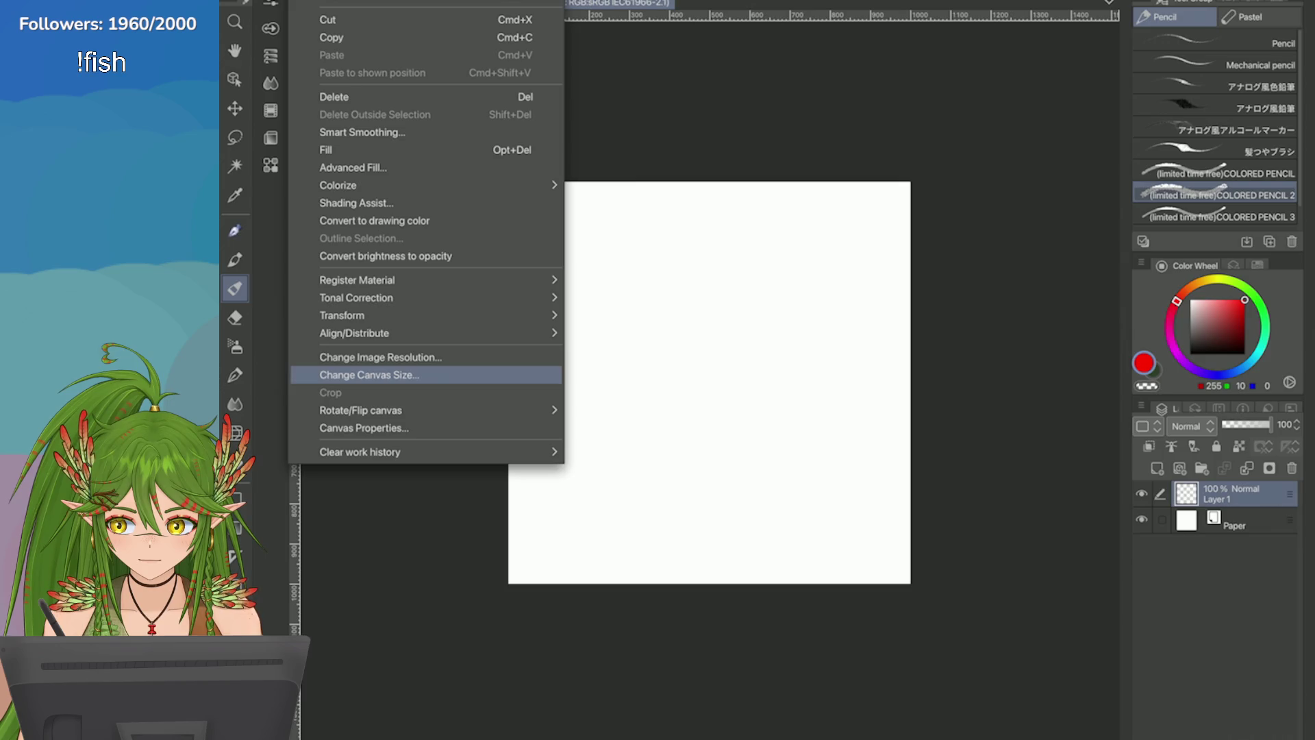
{"action": "left_click", "coordinate": [370, 374]}
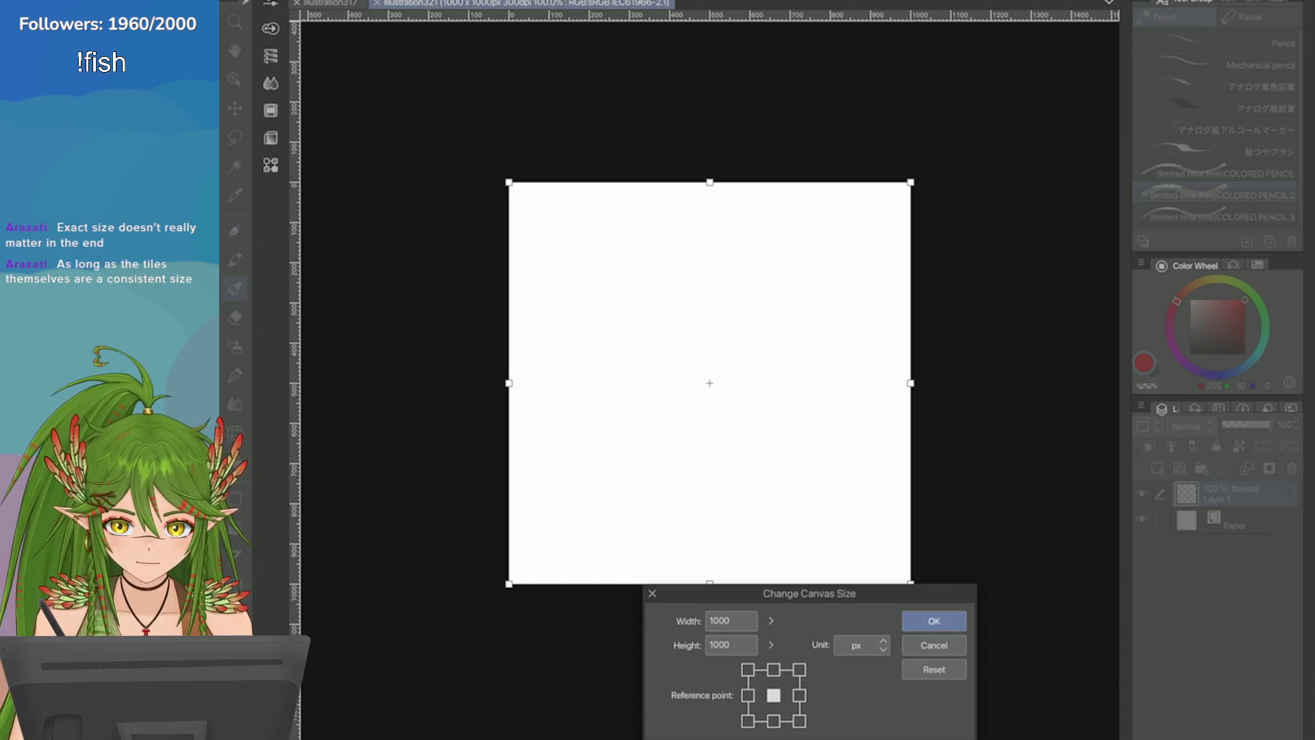
{"action": "mouse_move", "coordinate": [719, 593]}
{"action": "left_mouse_down"}
{"action": "mouse_move", "coordinate": [658, 360]}
{"action": "mouse_move", "coordinate": [720, 383]}
{"action": "mouse_move", "coordinate": [712, 412]}
{"action": "left_mouse_up"}
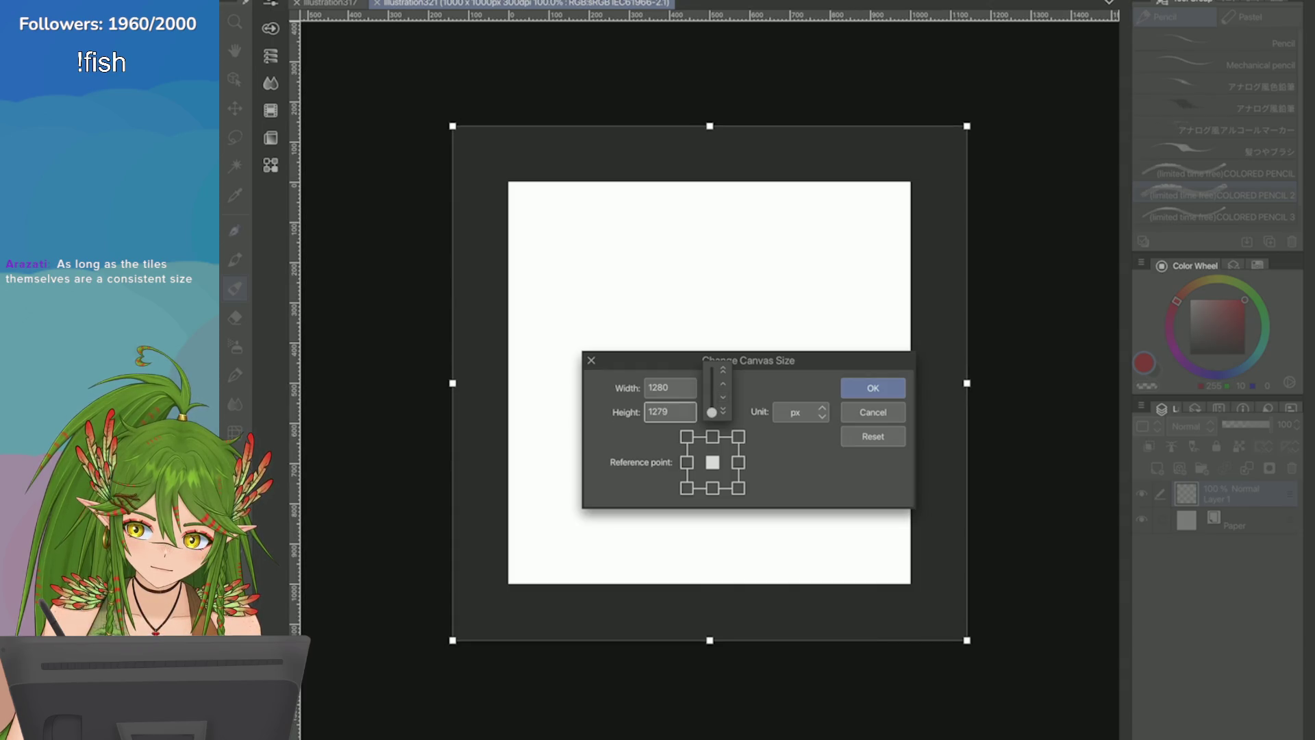
{"action": "key", "text": "Return"}
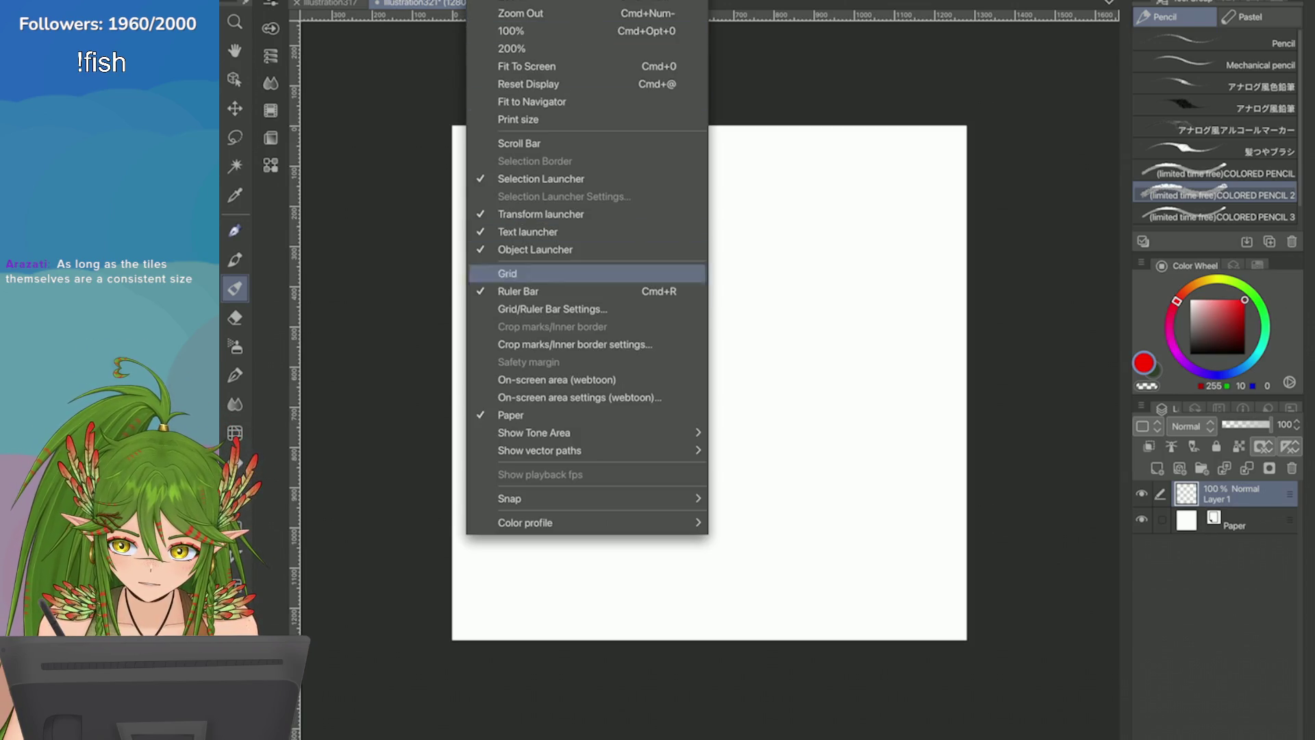
Step: Show the canvas grid and set its gap to 128 px with 4 divisions
{"action": "left_click", "coordinate": [515, 273]}
{"action": "left_click", "coordinate": [555, 2]}
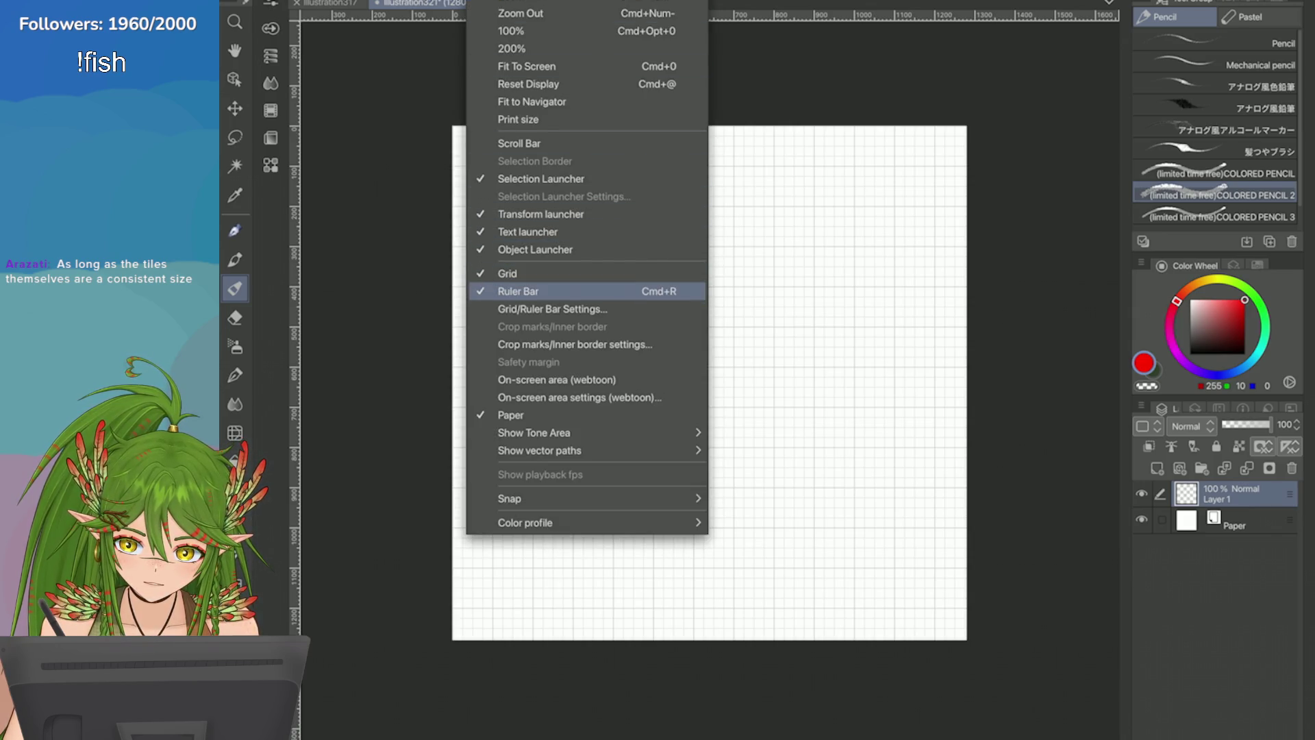
{"action": "left_click", "coordinate": [552, 309]}
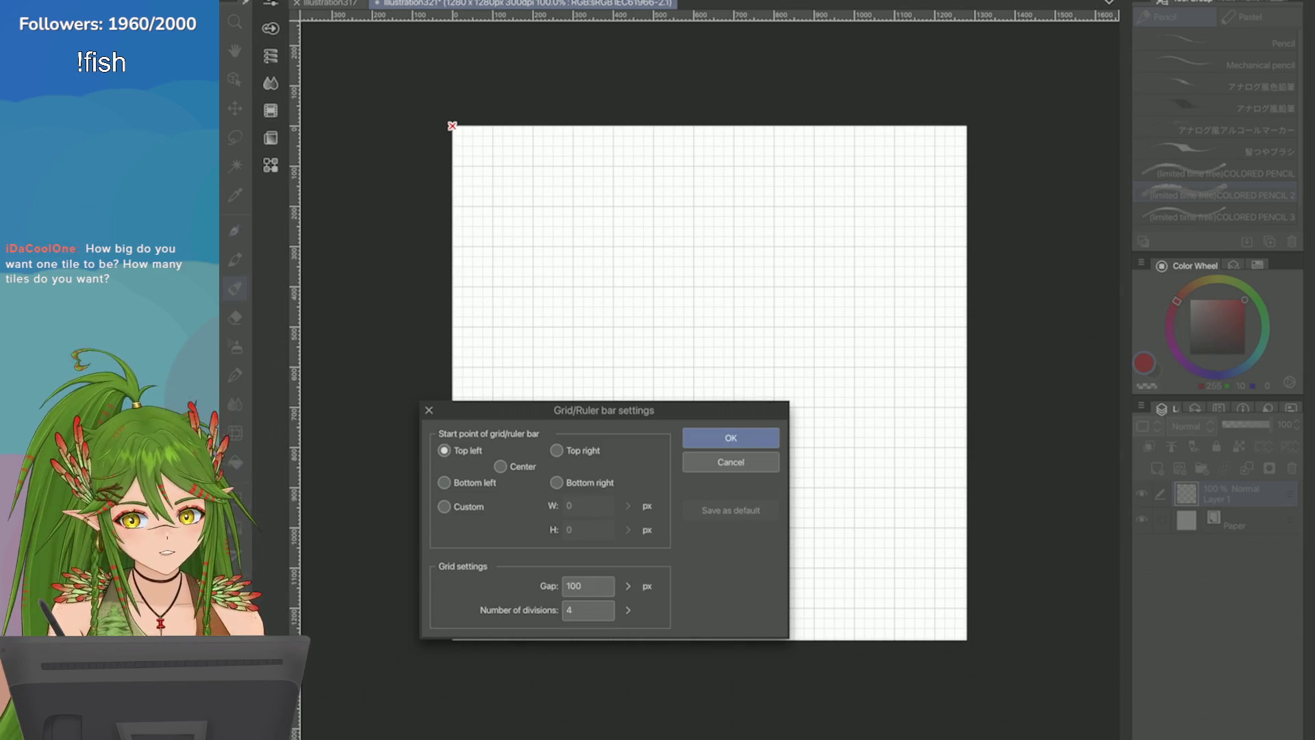
{"action": "scroll", "coordinate": [753, 343], "scroll_direction": "up", "scroll_amount": 3}
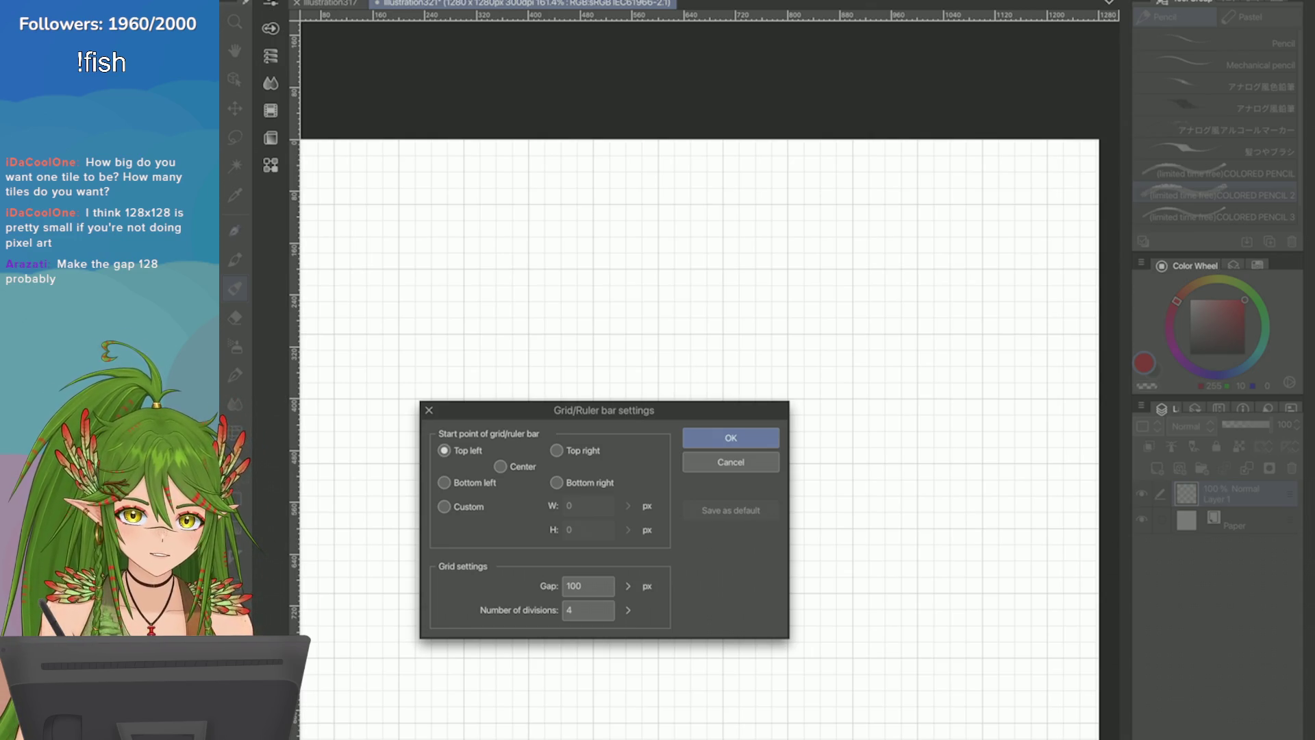
{"action": "left_click", "coordinate": [627, 586]}
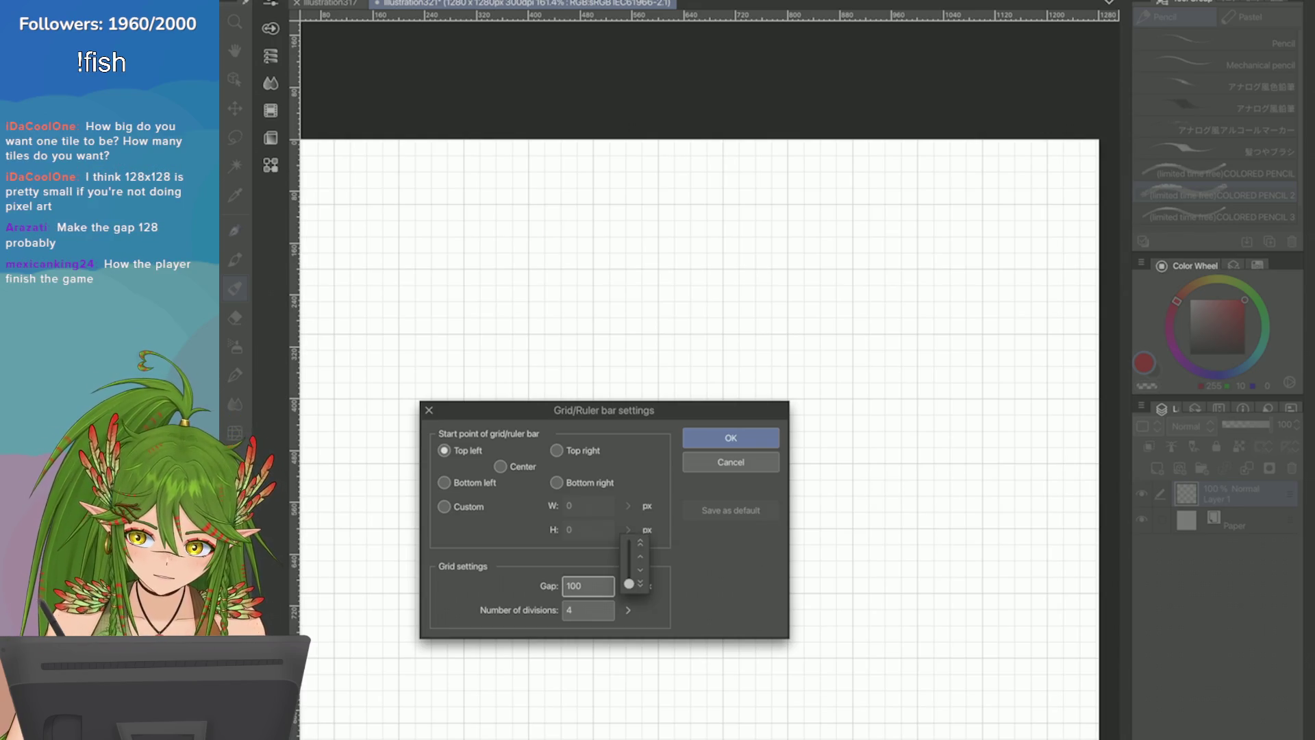
{"action": "left_click_drag", "start_coordinate": [628, 584], "coordinate": [629, 582]}
{"action": "type", "text": "128"}
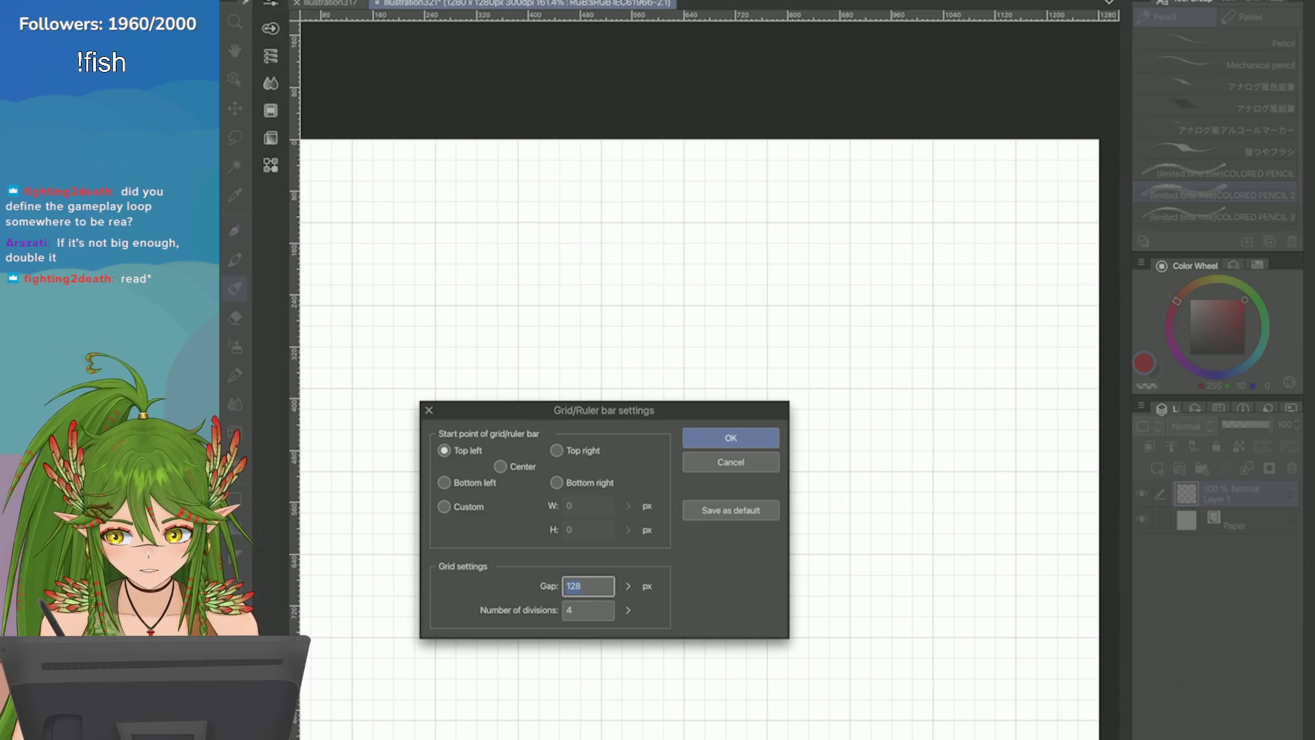
{"action": "left_click", "coordinate": [582, 585]}
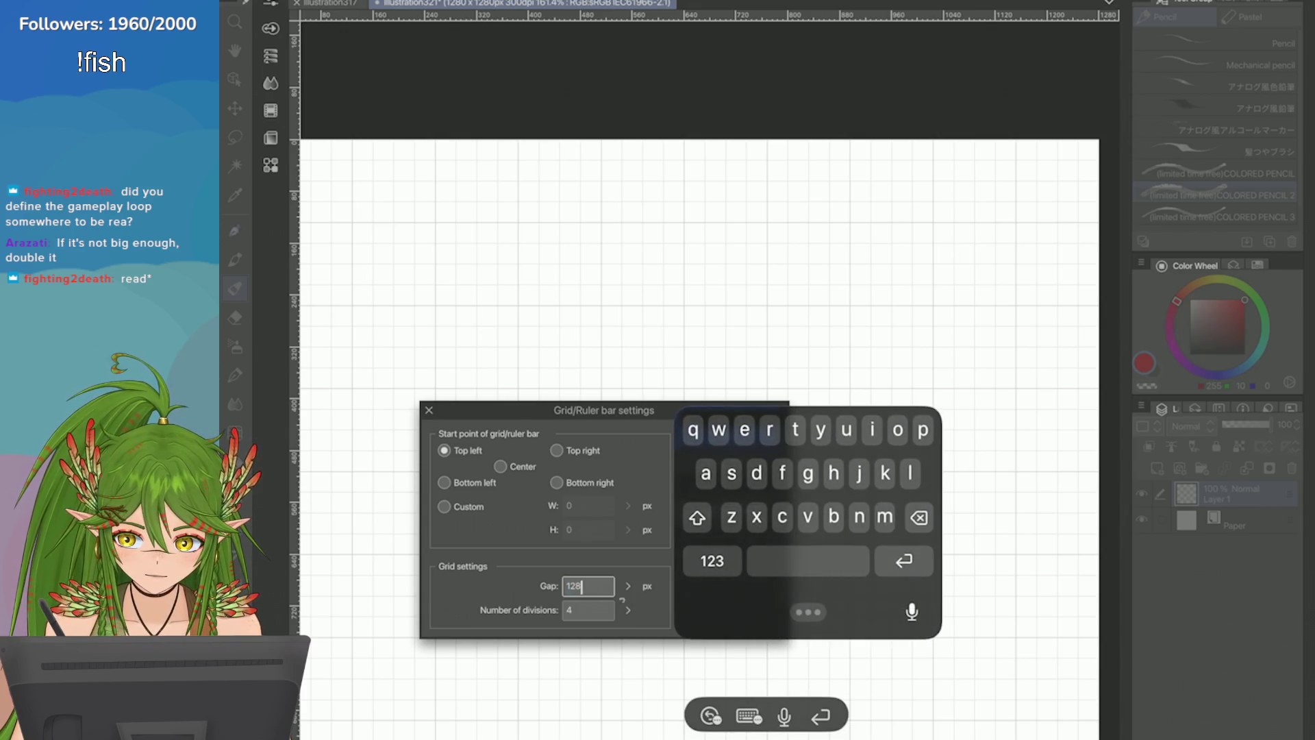
{"action": "mouse_move", "coordinate": [808, 611]}
{"action": "left_mouse_down"}
{"action": "mouse_move", "coordinate": [816, 520]}
{"action": "mouse_move", "coordinate": [937, 518]}
{"action": "left_mouse_up"}
{"action": "left_click", "coordinate": [587, 610]}
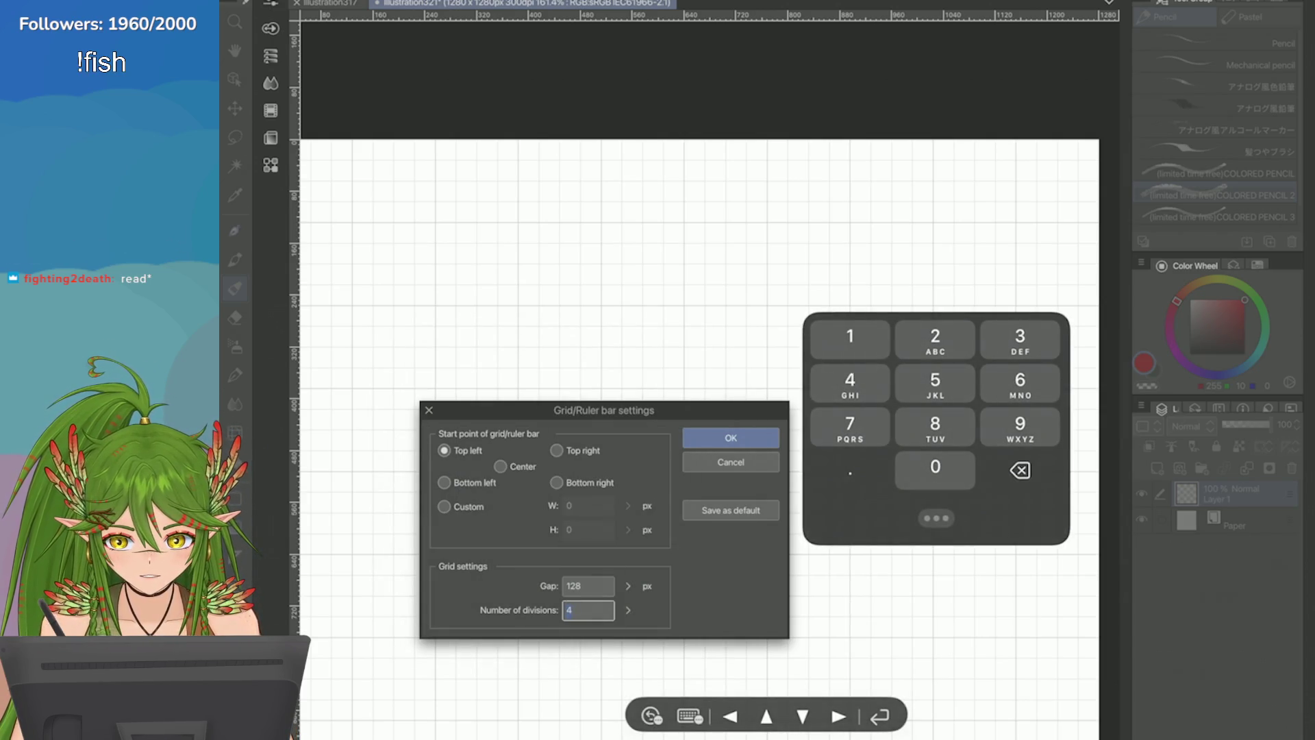
{"action": "left_click", "coordinate": [731, 437]}
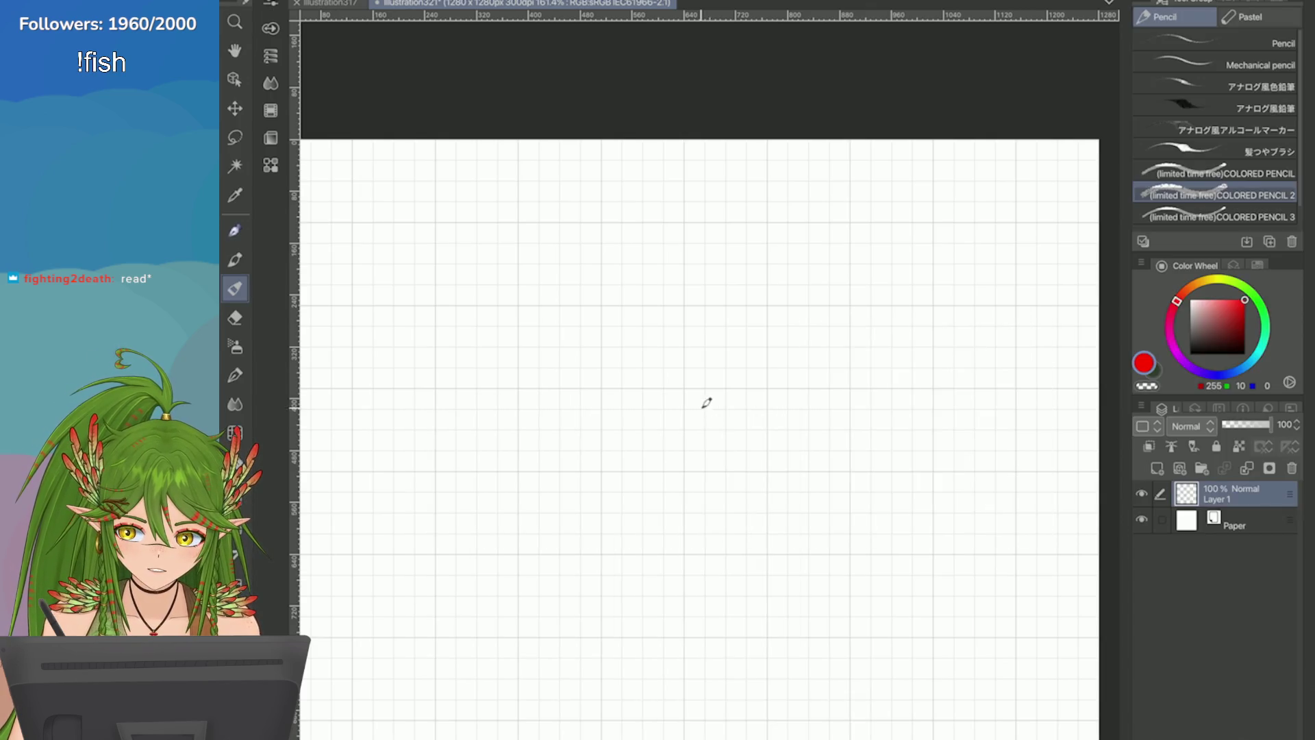
{"action": "key", "text": "ctrl+alt+0"}
Step: Change the grid's Number of divisions from 4 to 2, apply it, and zoom in on the canvas
{"action": "left_click", "coordinate": [301, 1]}
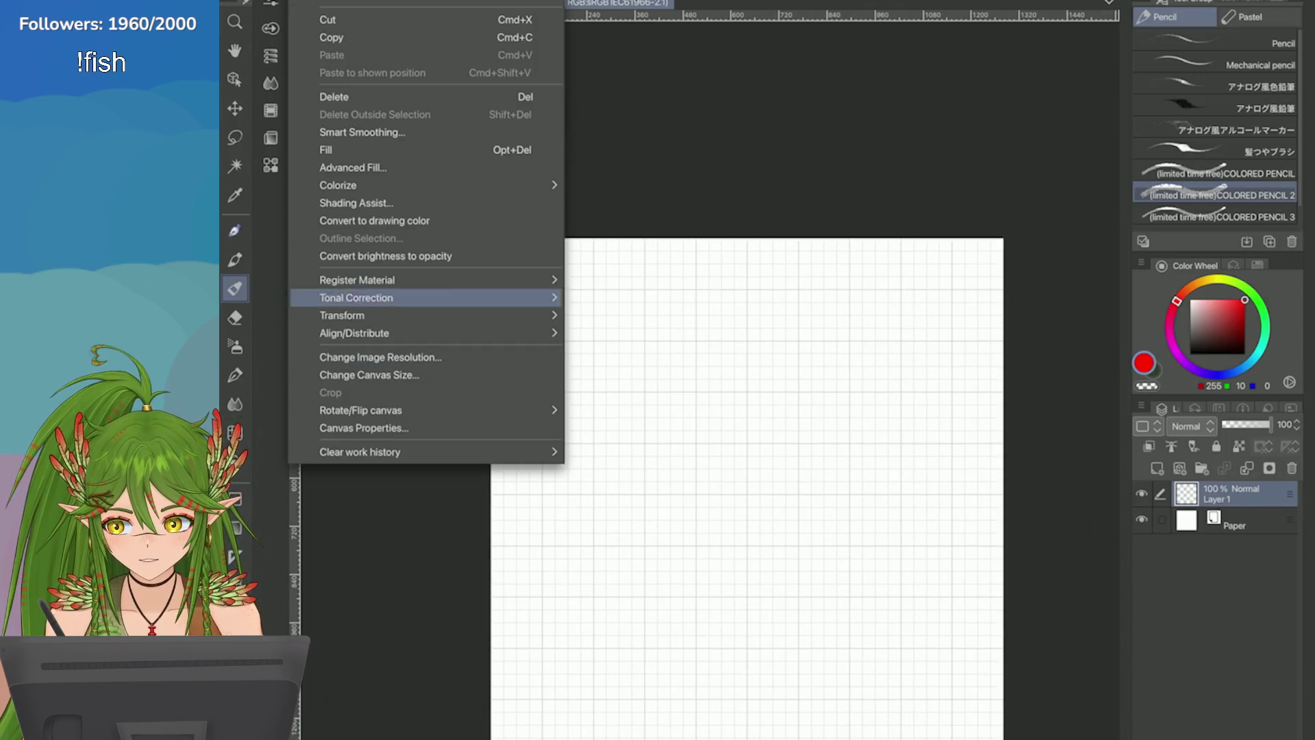
{"action": "left_click", "coordinate": [520, 0]}
{"action": "mouse_move", "coordinate": [483, 0]}
{"action": "left_click", "coordinate": [552, 308]}
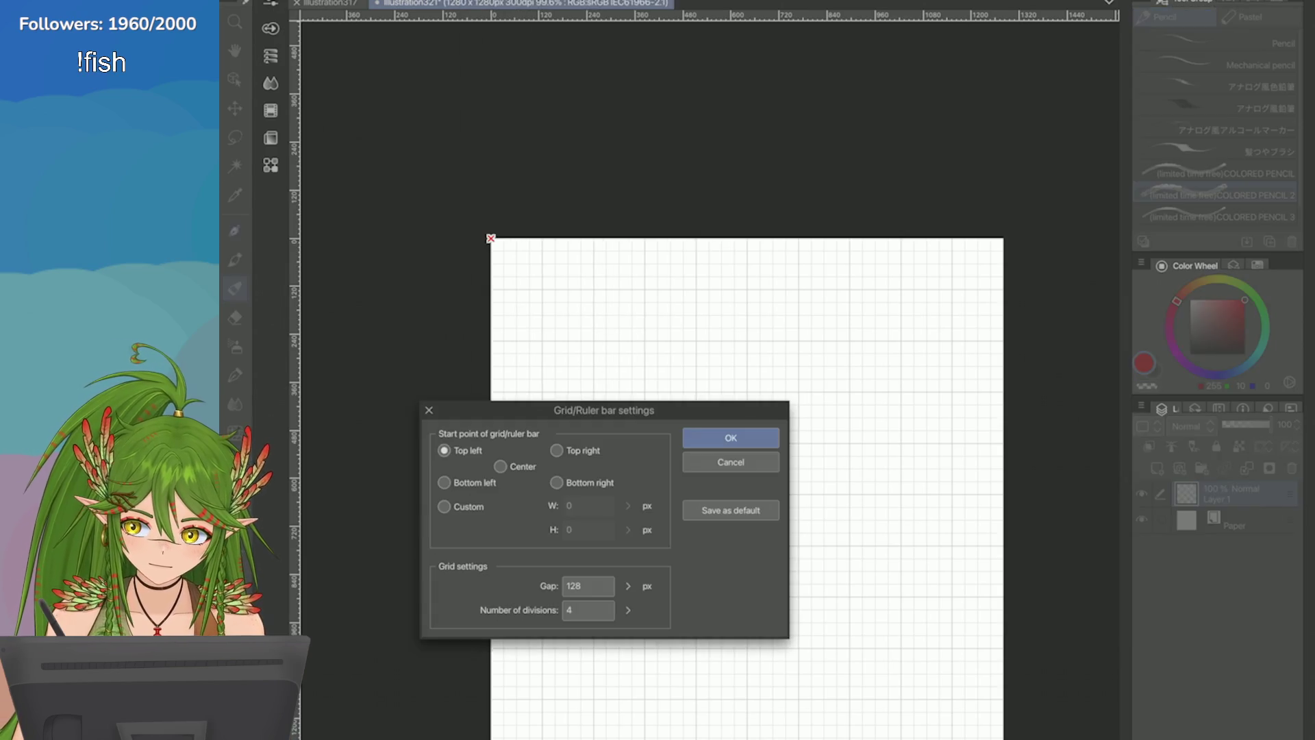
{"action": "left_click", "coordinate": [628, 610]}
{"action": "left_click_drag", "start_coordinate": [635, 611], "coordinate": [635, 624]}
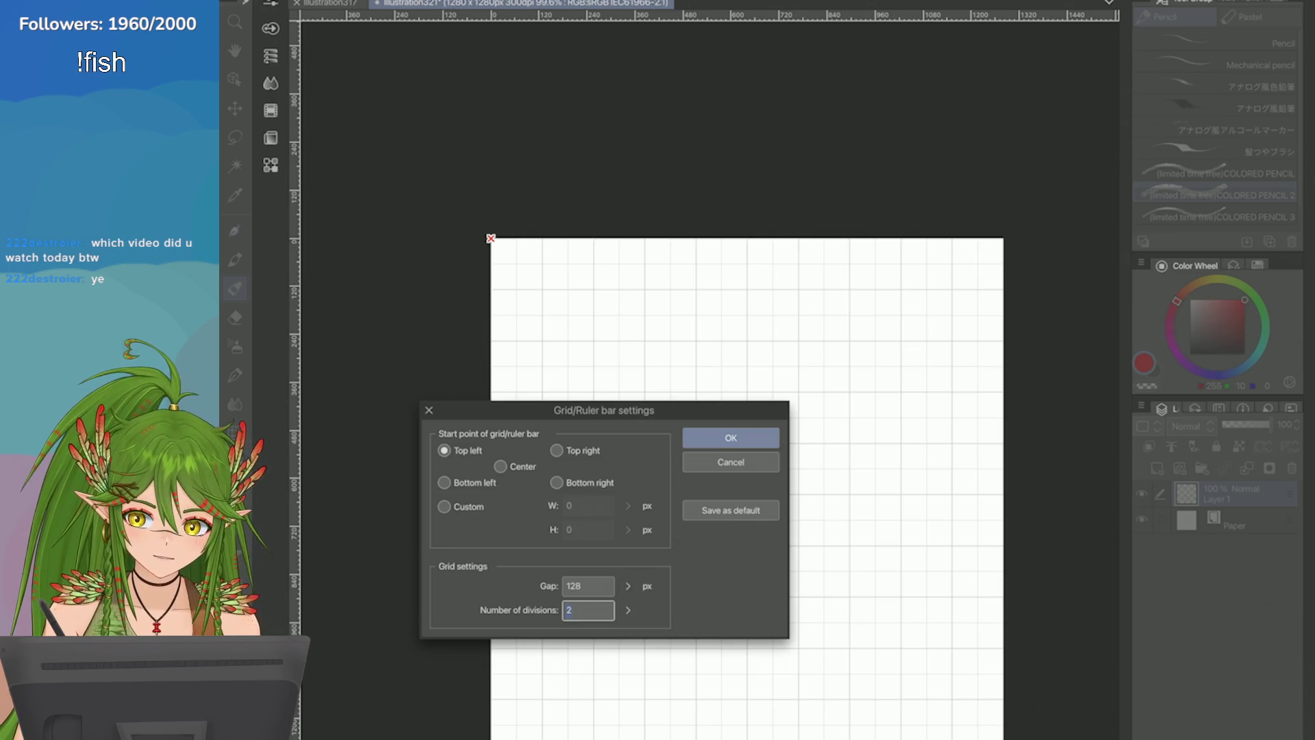
{"action": "left_click", "coordinate": [731, 437]}
{"action": "key", "text": "ctrl+plus"}
{"action": "scroll", "coordinate": [769, 462], "scroll_direction": "up", "scroll_amount": 1}
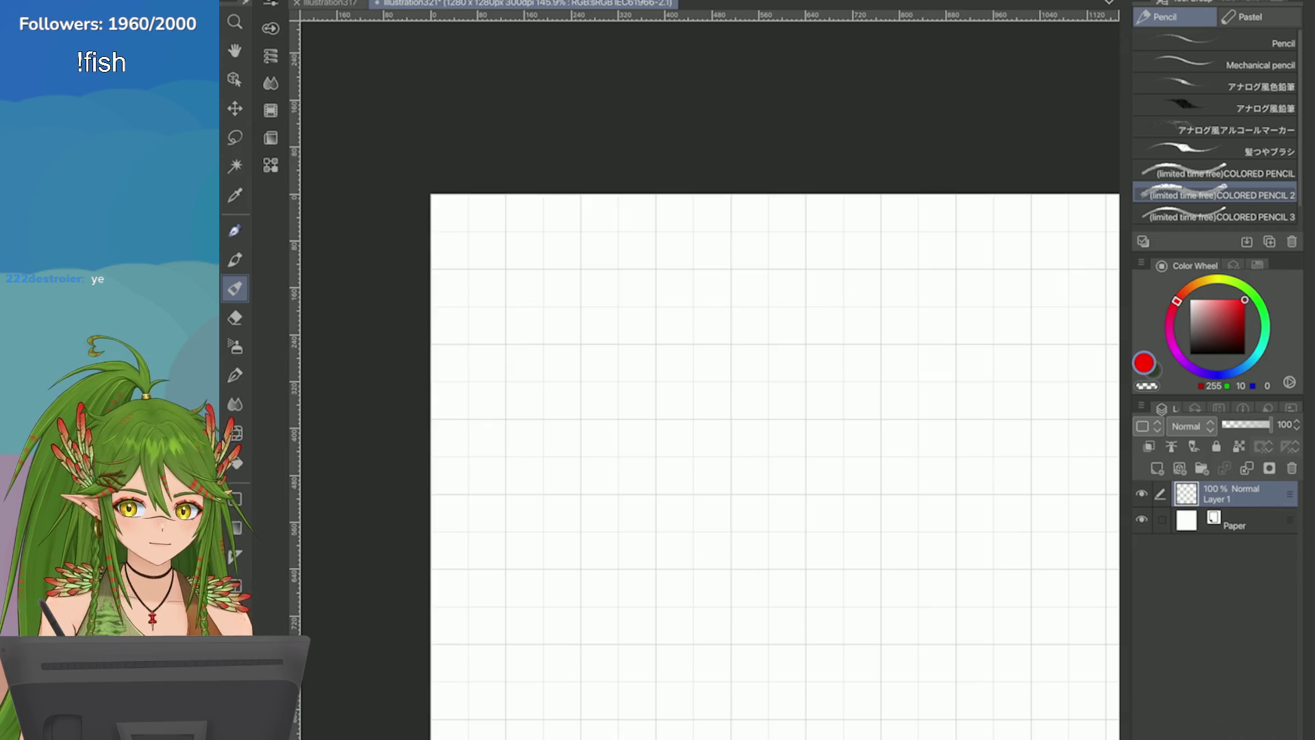
{"action": "scroll", "coordinate": [843, 255], "scroll_direction": "down", "scroll_amount": 3}
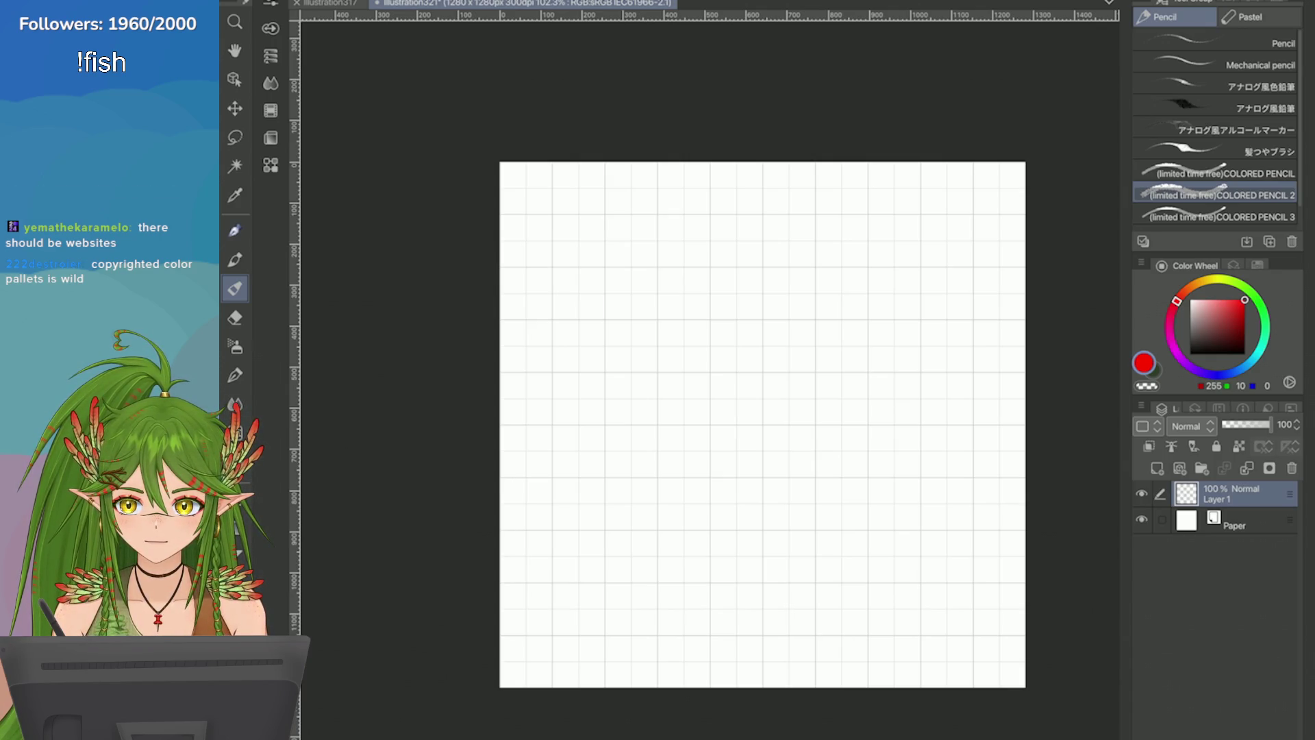
{"action": "key", "text": "alt+Tab"}
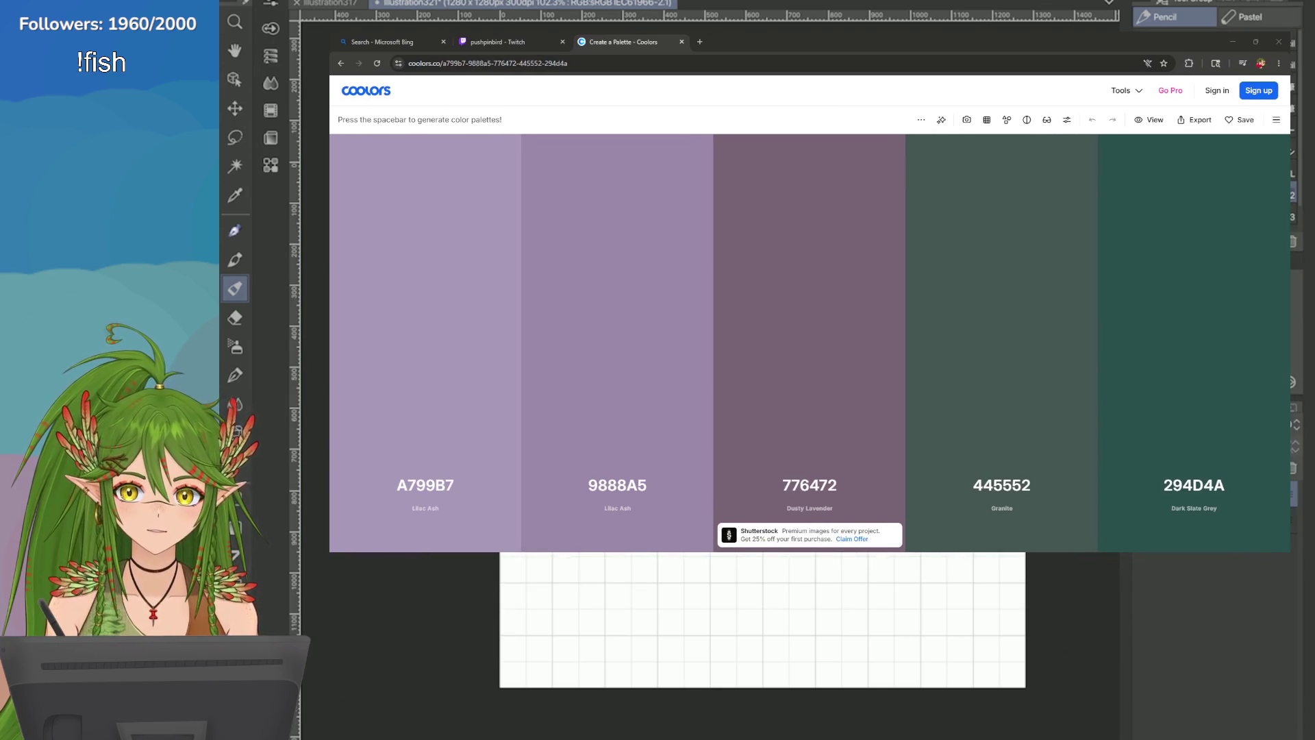
Step: Show the Coolors palette page in fullscreen with F11
{"action": "key", "text": "F11"}
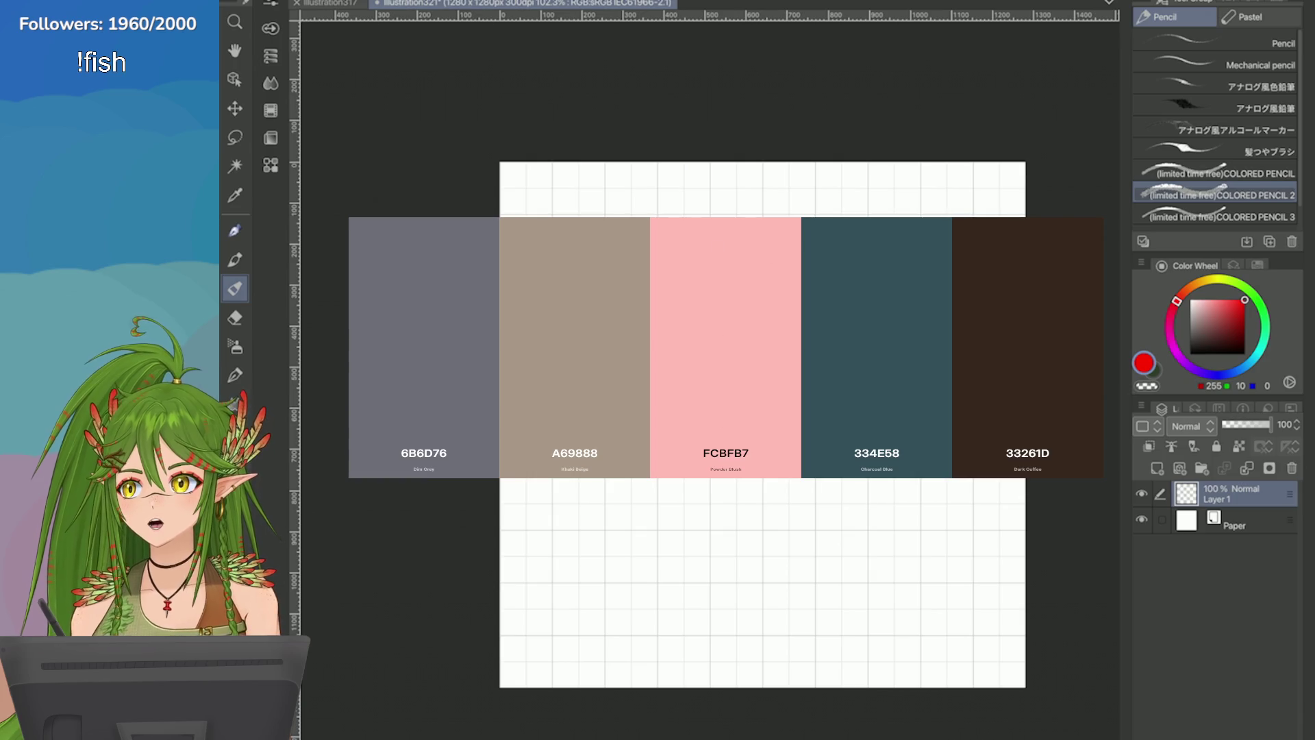
Step: Generate palettes until the greens 132A13, 31572C, 4F772D, 90A955 and ECF39E appear, then save
{"action": "key", "text": "space"}
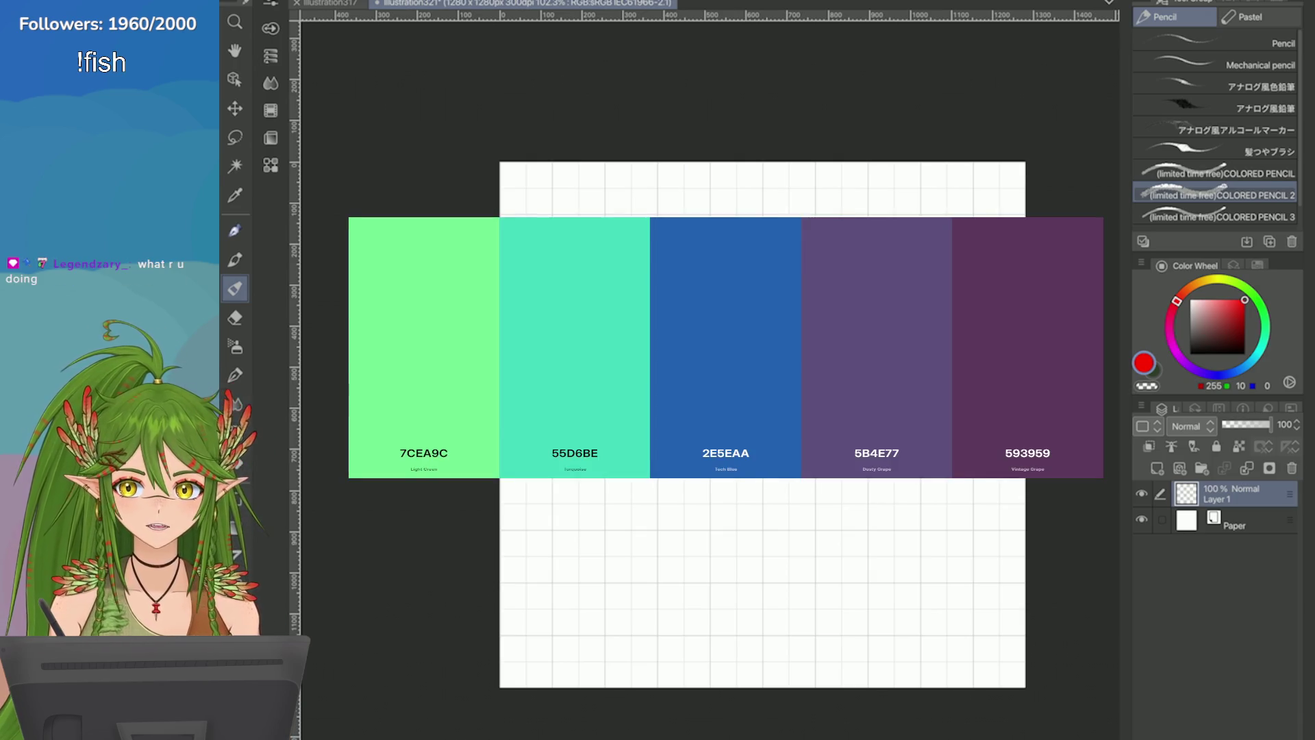
{"action": "key", "text": "space"}
{"action": "key", "text": "space"}
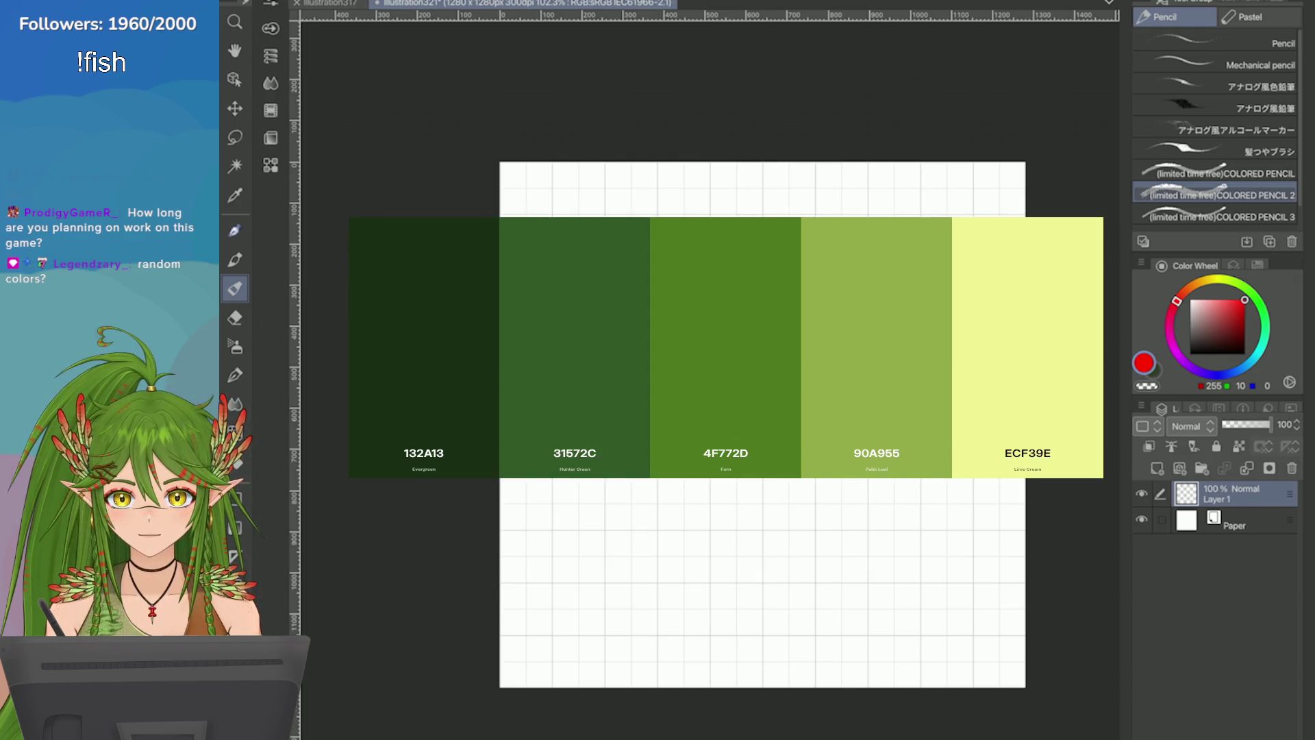
{"action": "mouse_move", "coordinate": [718, 362]}
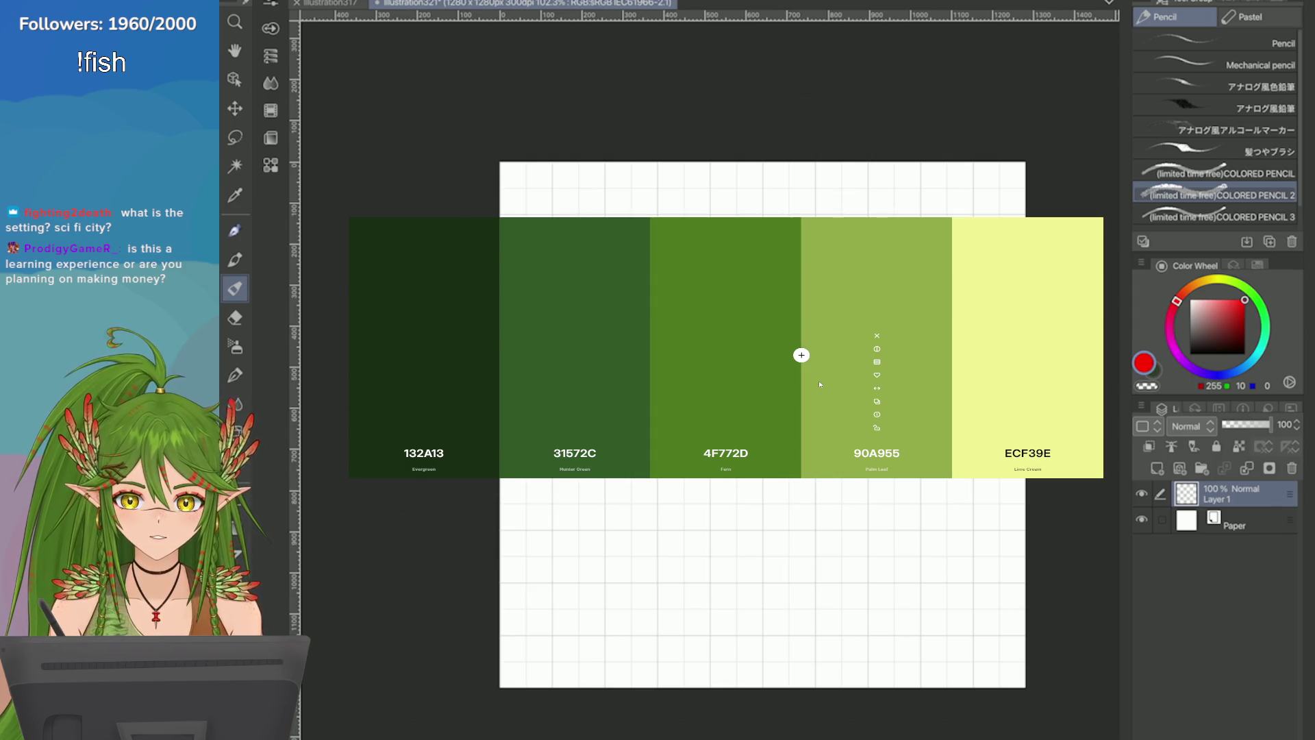
{"action": "key", "text": "ctrl+s"}
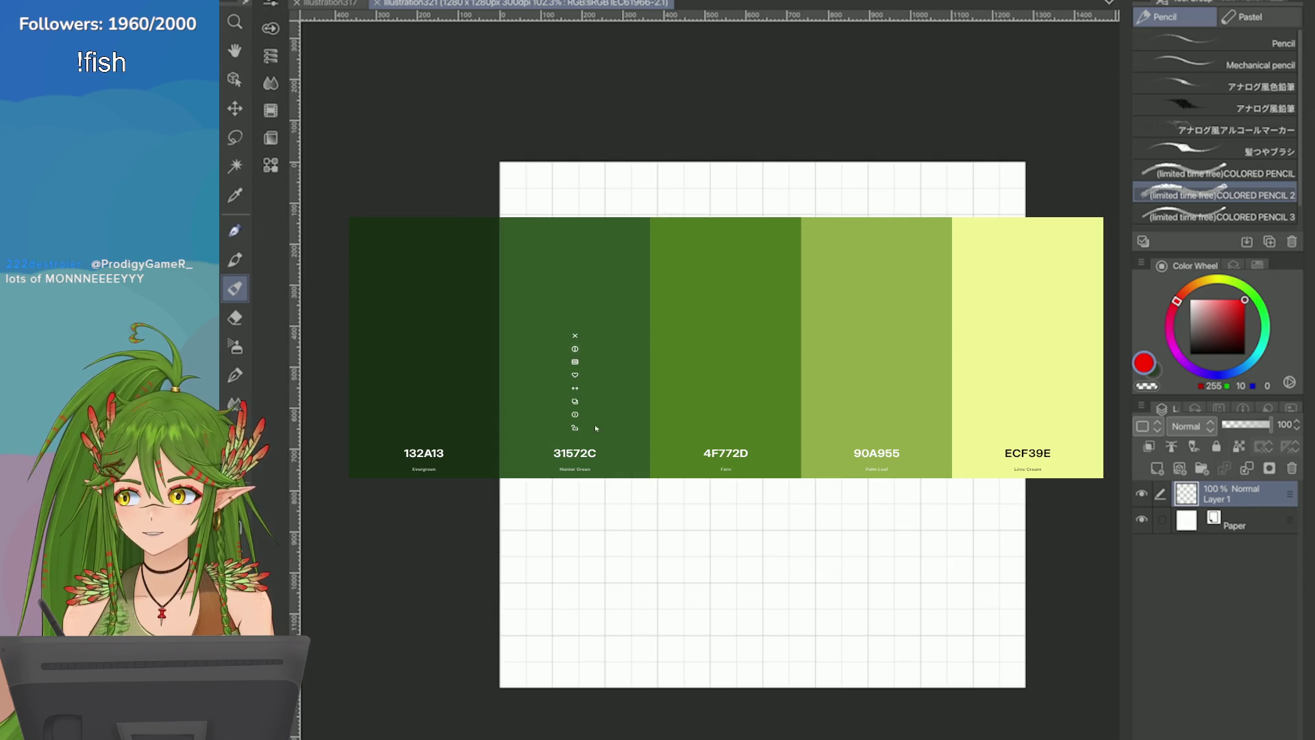
Step: Inspect the green swatches, rearrange their order, and copy the 4F772D hex code
{"action": "left_click", "coordinate": [574, 453]}
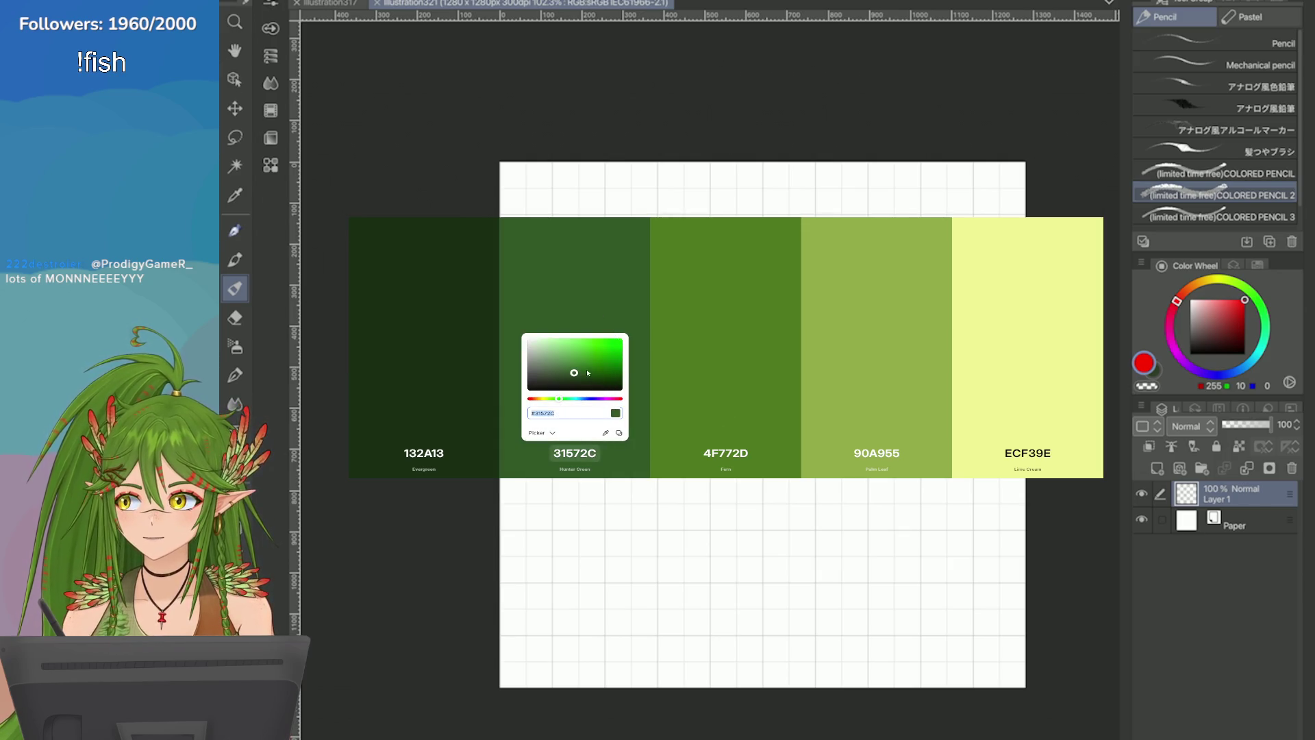
{"action": "left_click", "coordinate": [689, 371]}
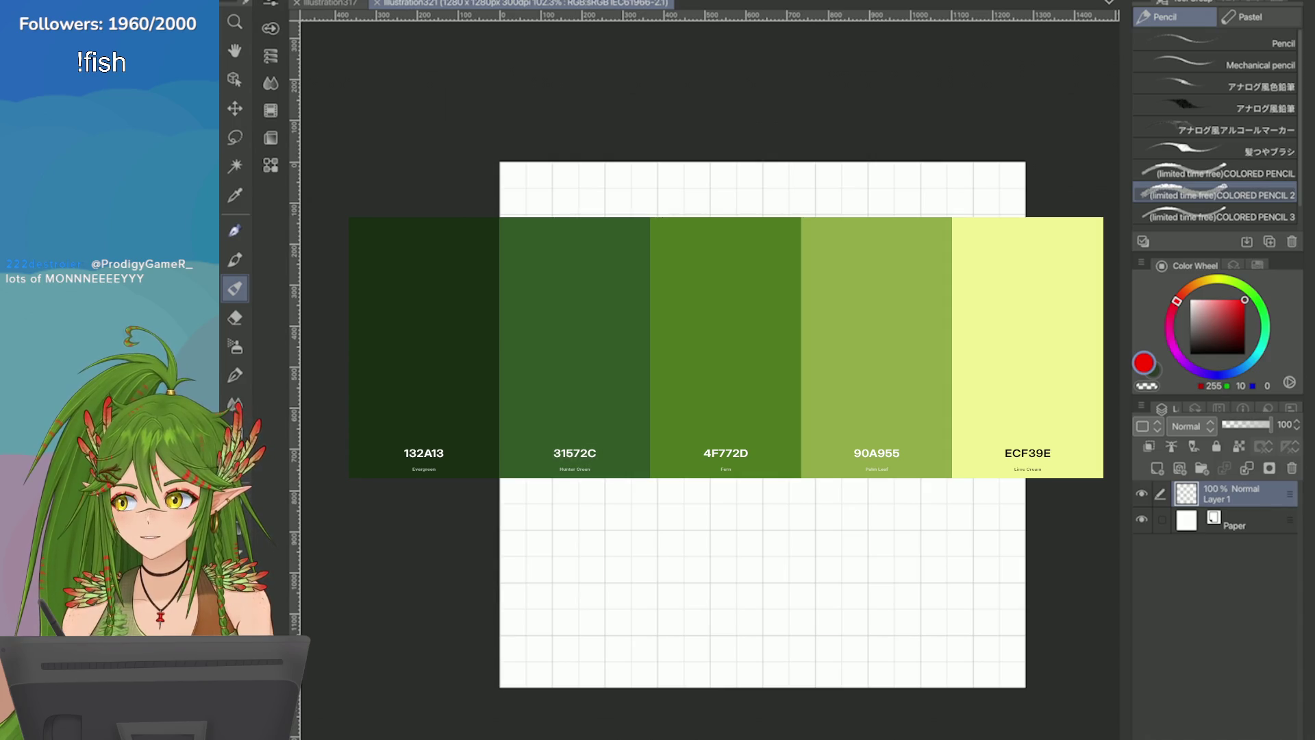
{"action": "mouse_move", "coordinate": [579, 435]}
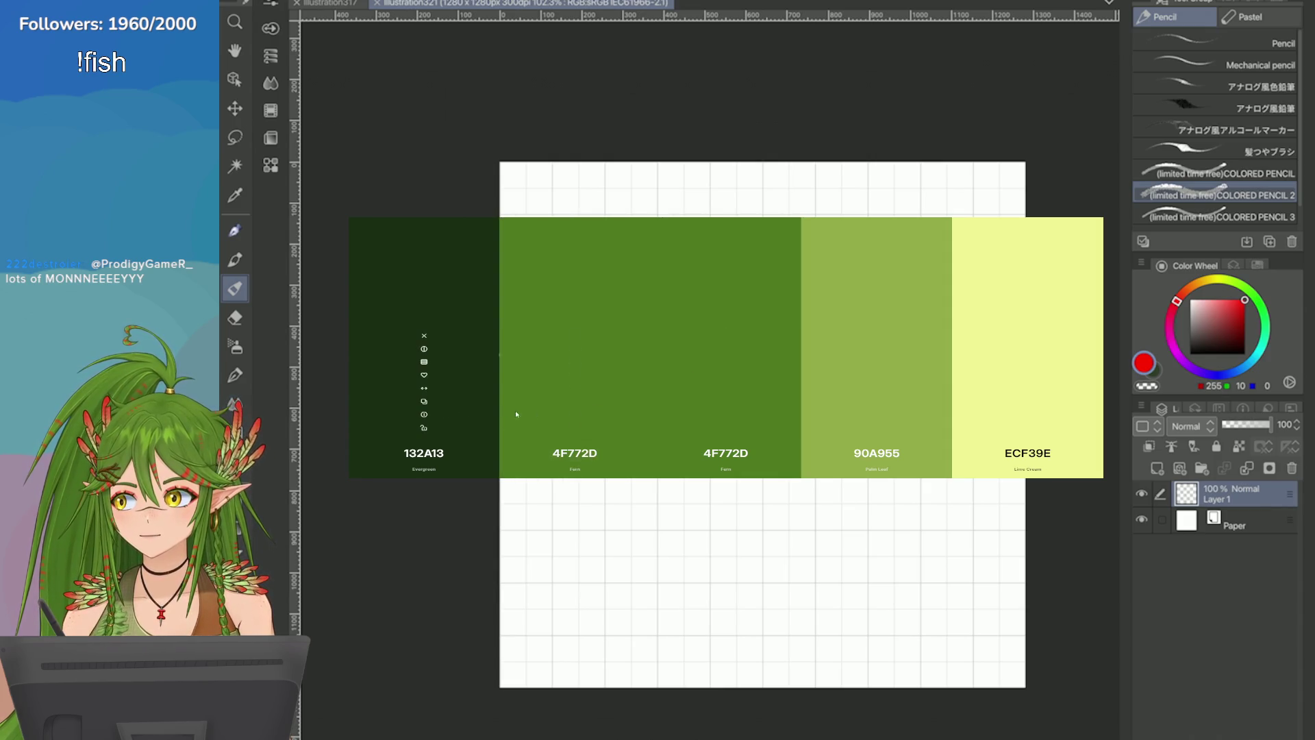
{"action": "left_click", "coordinate": [590, 450]}
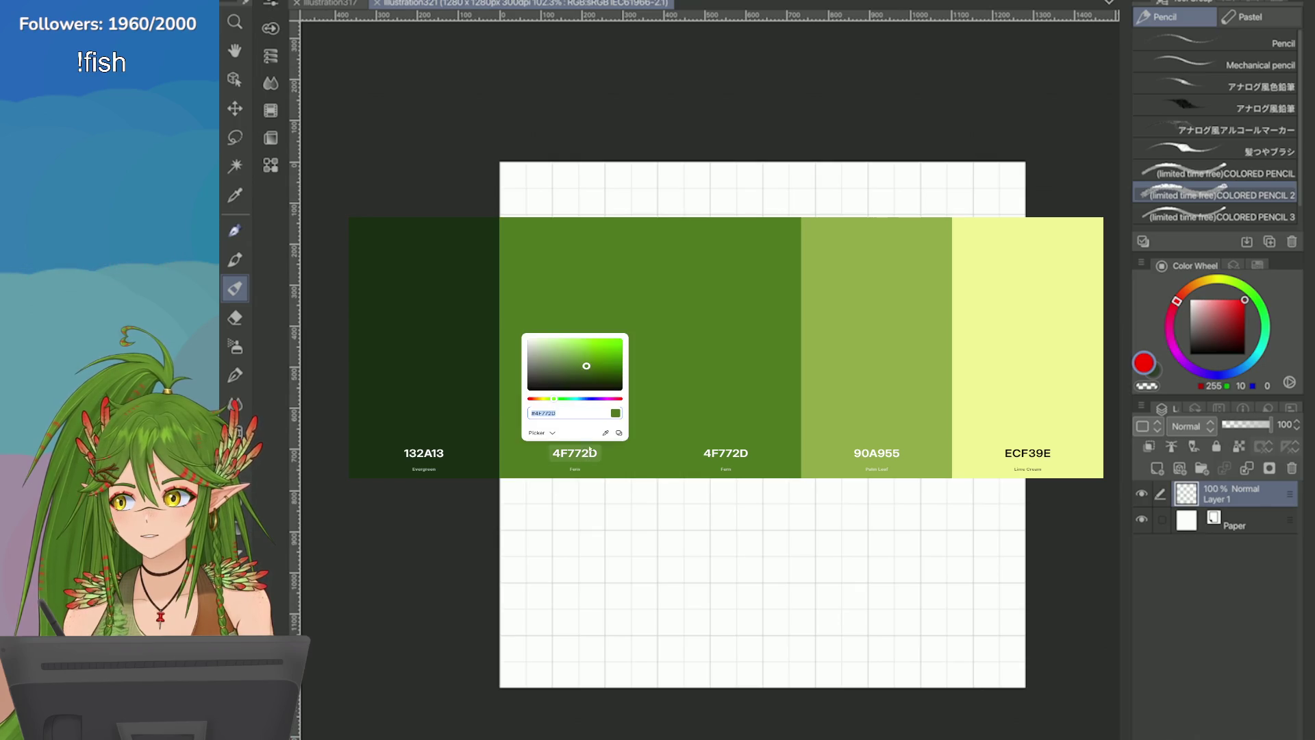
{"action": "left_click", "coordinate": [605, 434]}
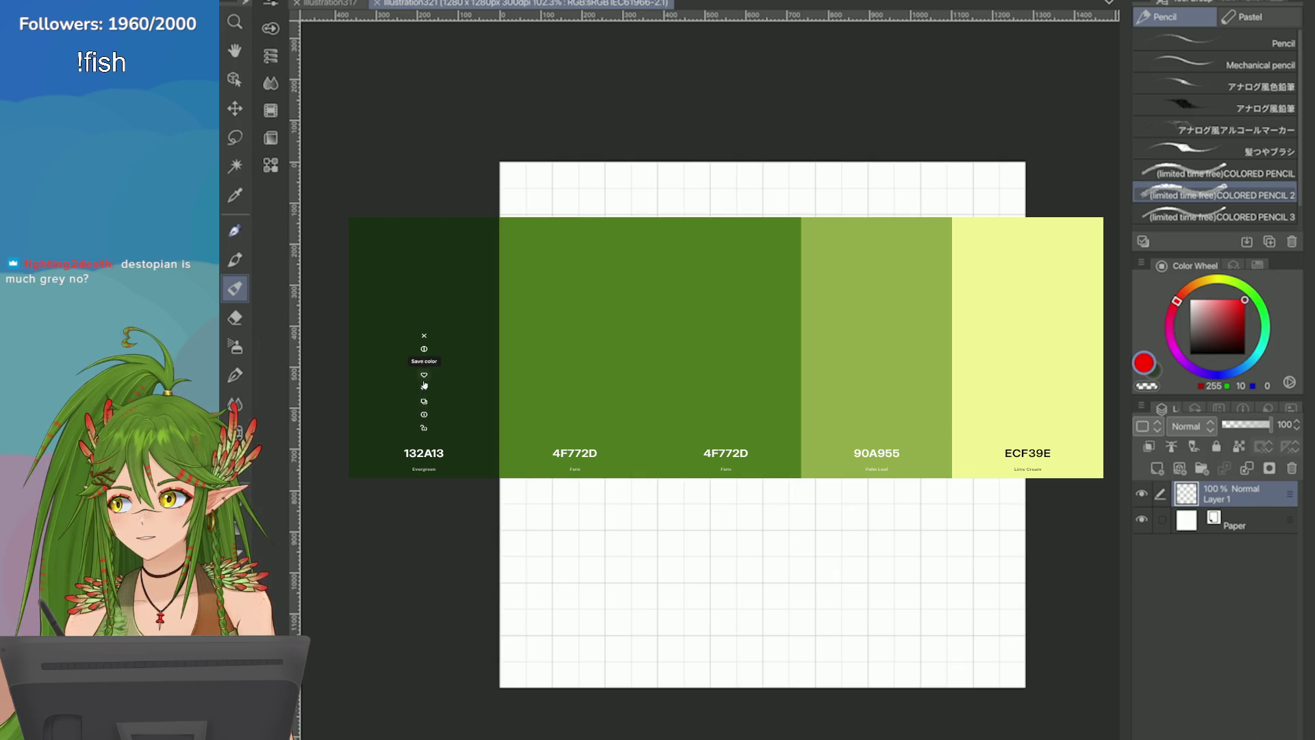
{"action": "mouse_move", "coordinate": [575, 388]}
{"action": "left_mouse_down"}
{"action": "mouse_move", "coordinate": [445, 384]}
{"action": "mouse_move", "coordinate": [499, 388]}
{"action": "mouse_move", "coordinate": [566, 443]}
{"action": "left_mouse_up"}
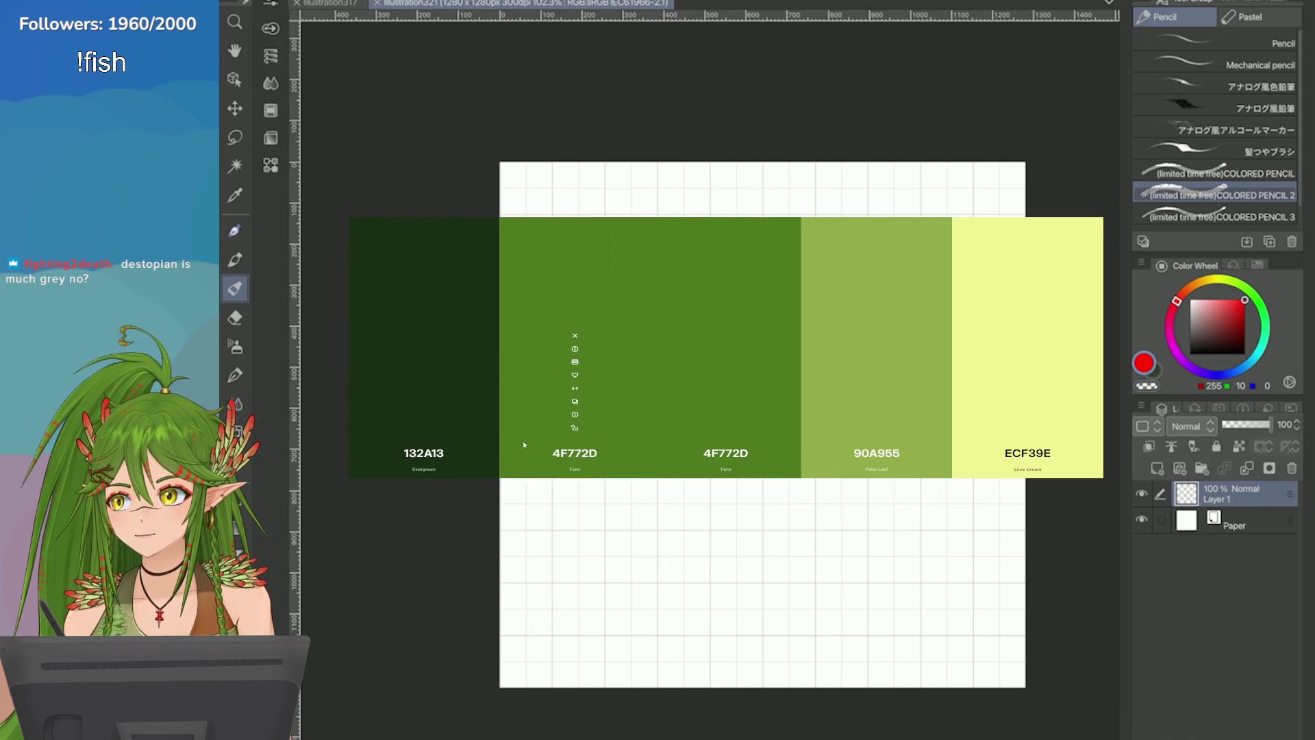
{"action": "mouse_move", "coordinate": [575, 424]}
{"action": "left_click", "coordinate": [575, 402]}
Step: Make the first swatch the darker 314A1C shade, copy its hex, and switch to the Twitch dashboard
{"action": "left_click", "coordinate": [426, 454]}
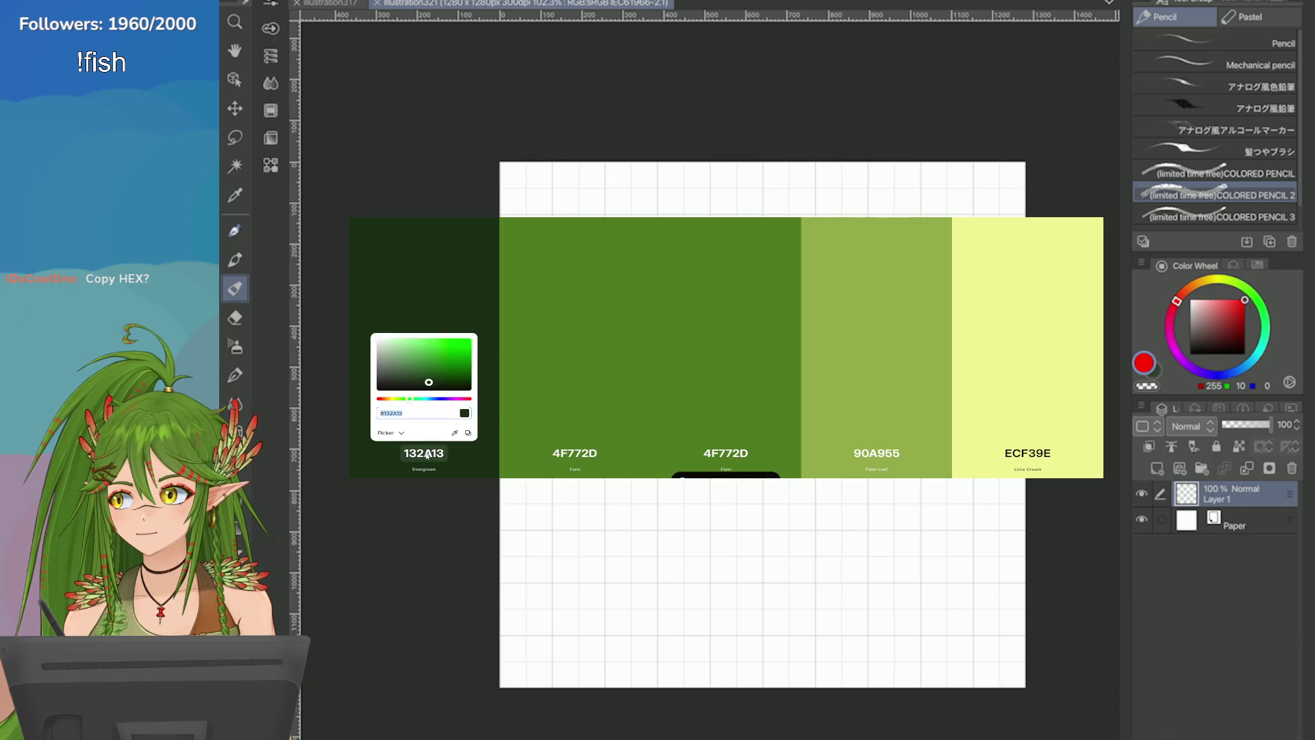
{"action": "left_click", "coordinate": [409, 412]}
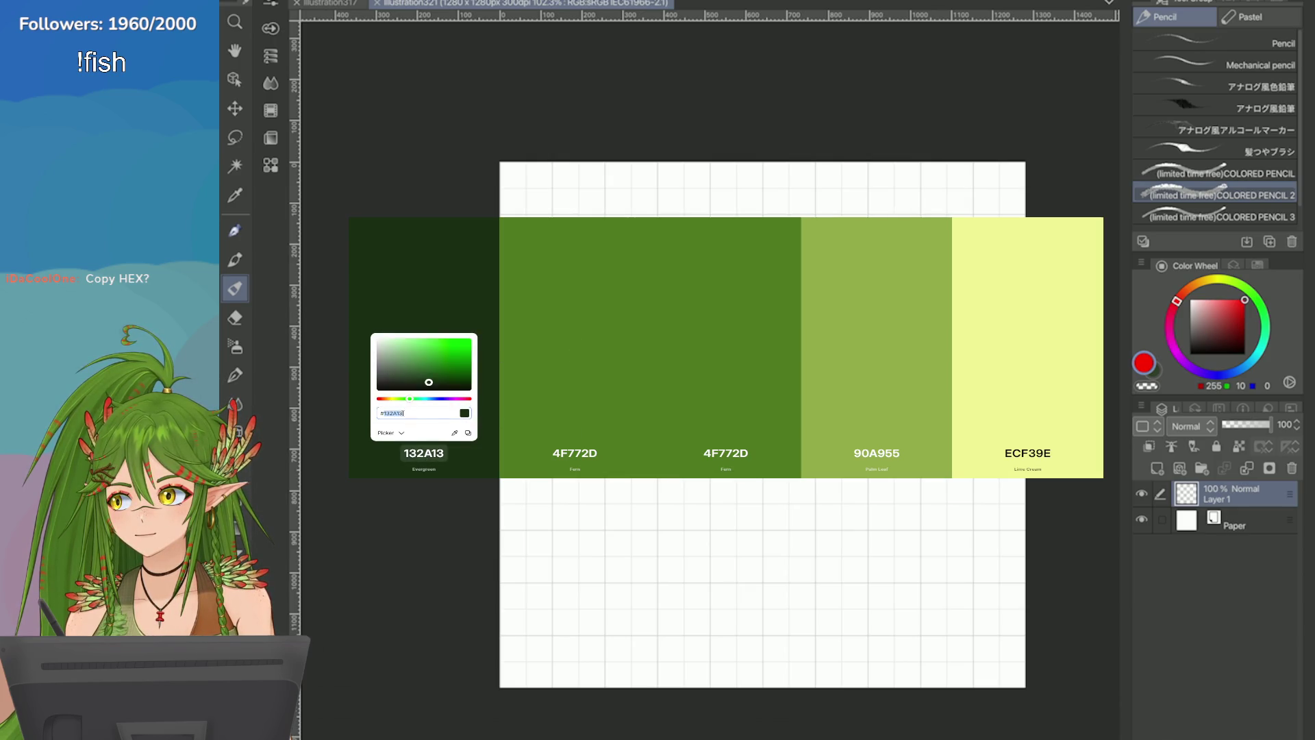
{"action": "key", "text": "Escape"}
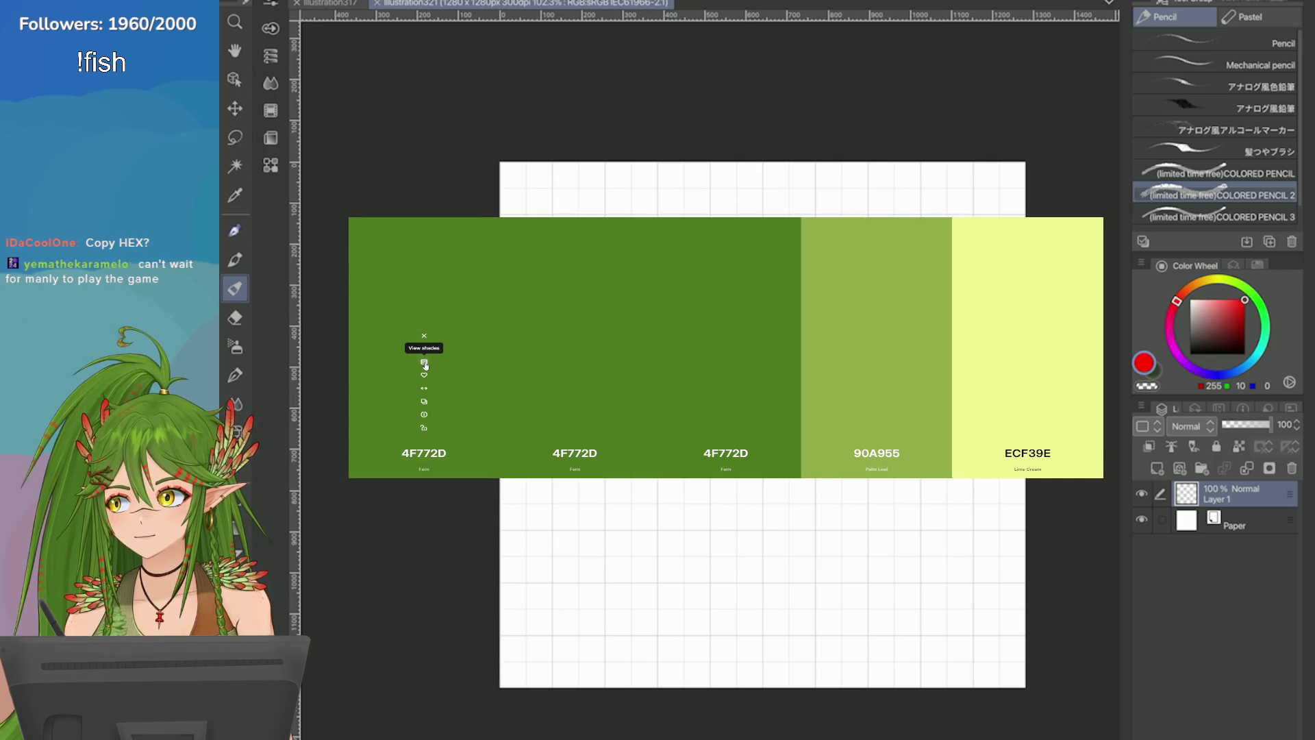
{"action": "left_click", "coordinate": [424, 359]}
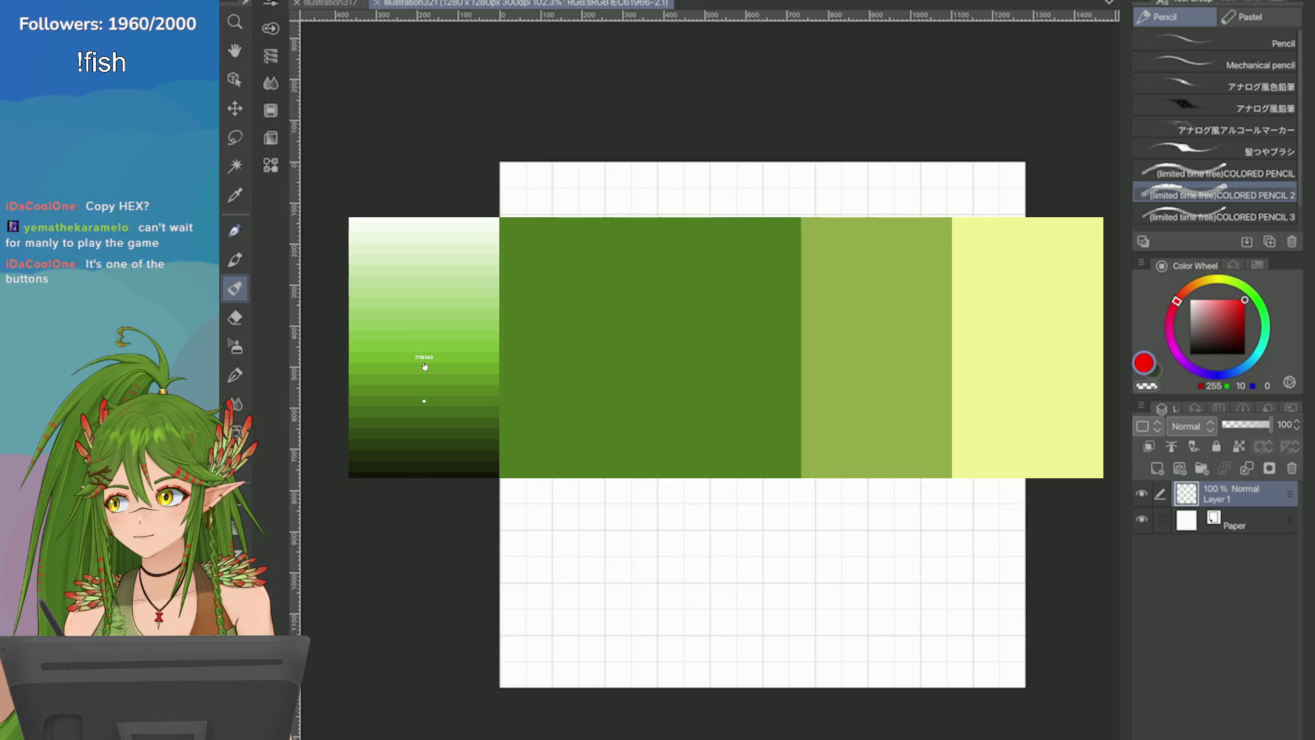
{"action": "left_click", "coordinate": [431, 439]}
{"action": "left_click", "coordinate": [424, 403]}
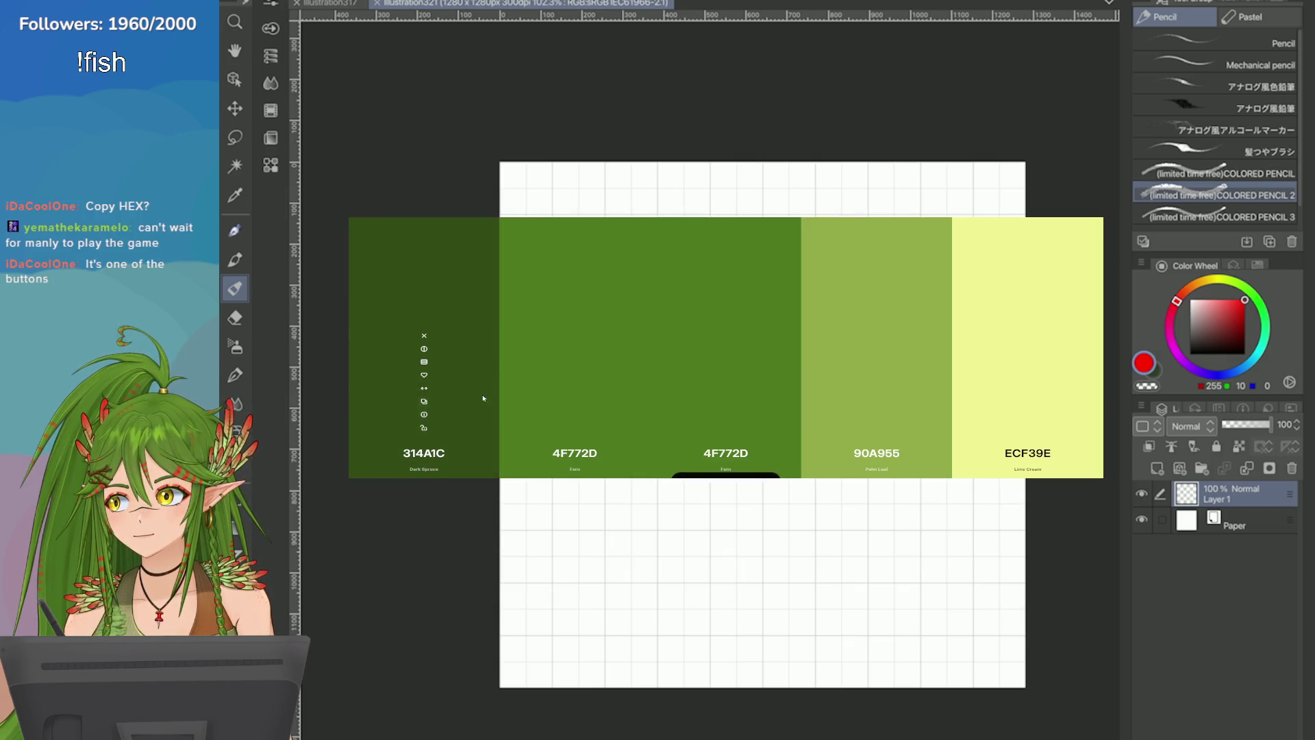
{"action": "left_click", "coordinate": [423, 389]}
{"action": "left_click", "coordinate": [424, 452]}
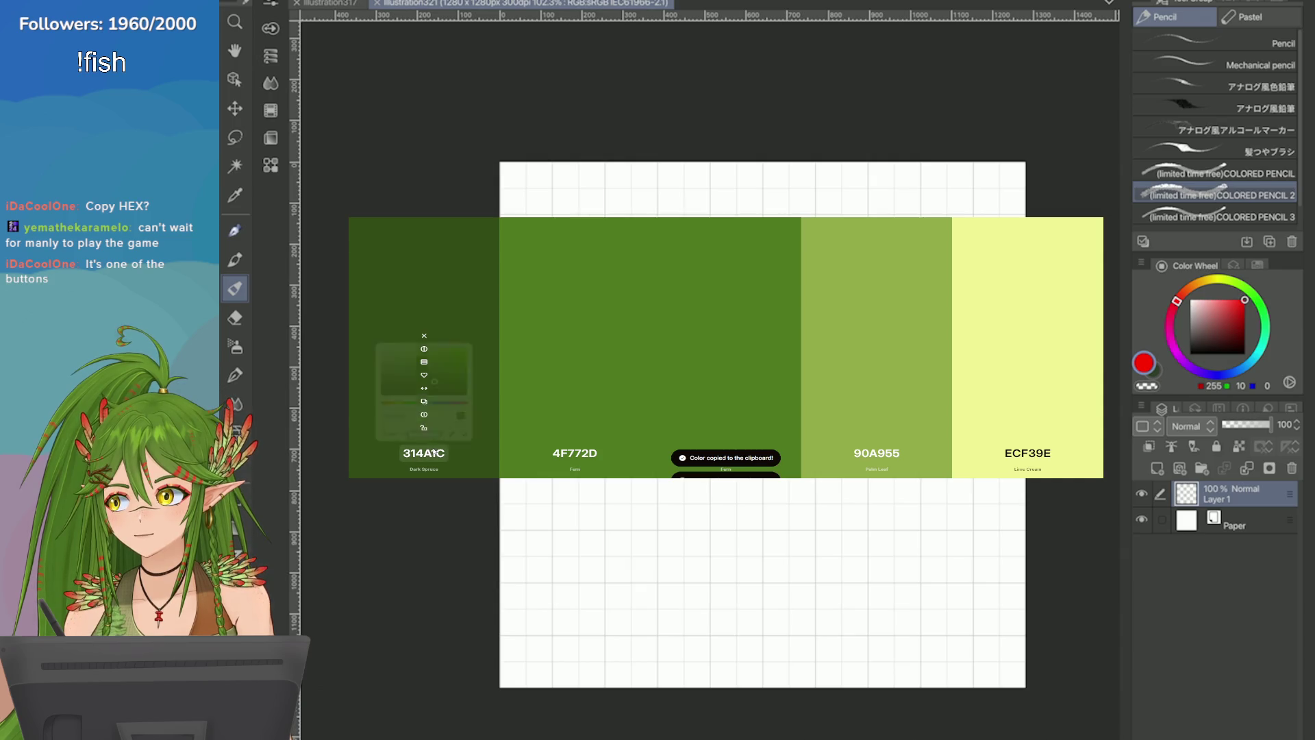
{"action": "key", "text": "ctrl+Tab"}
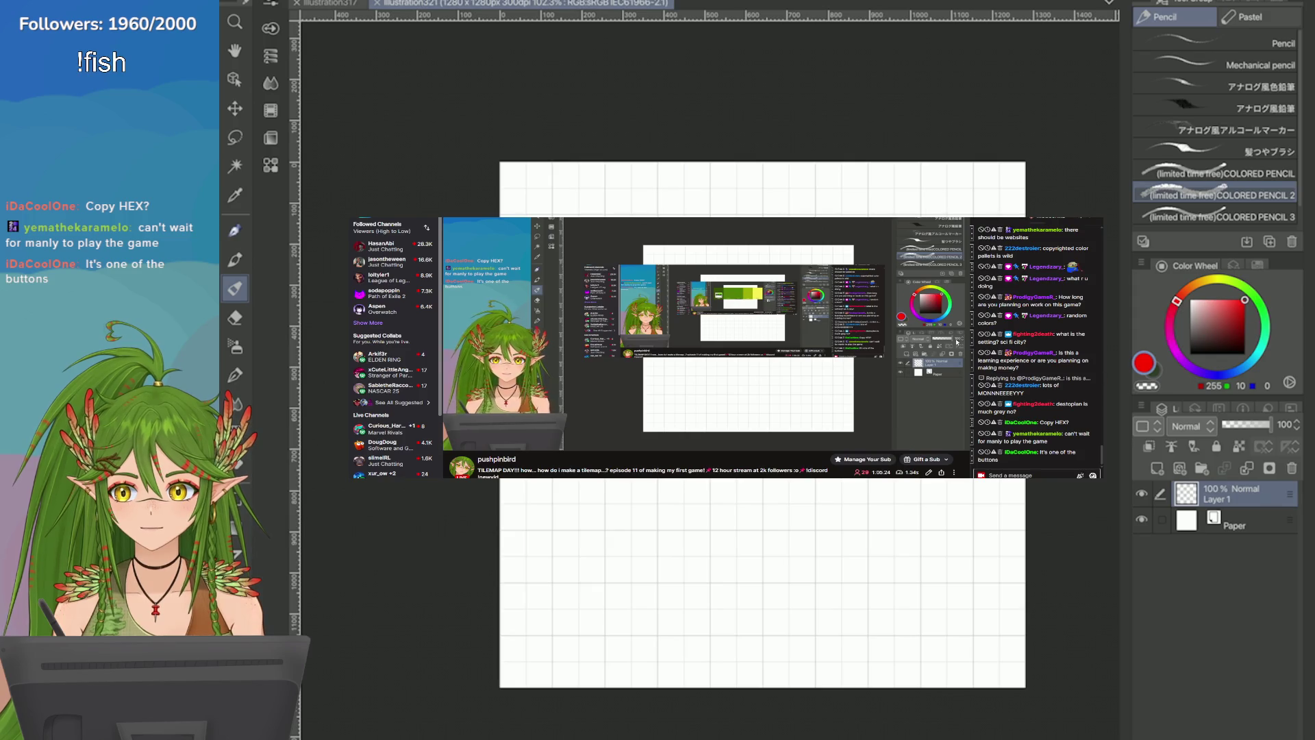
Step: Hide the Twitch dashboard and bring the green Coolors palette back over the canvas
{"action": "key", "text": "alt+Tab"}
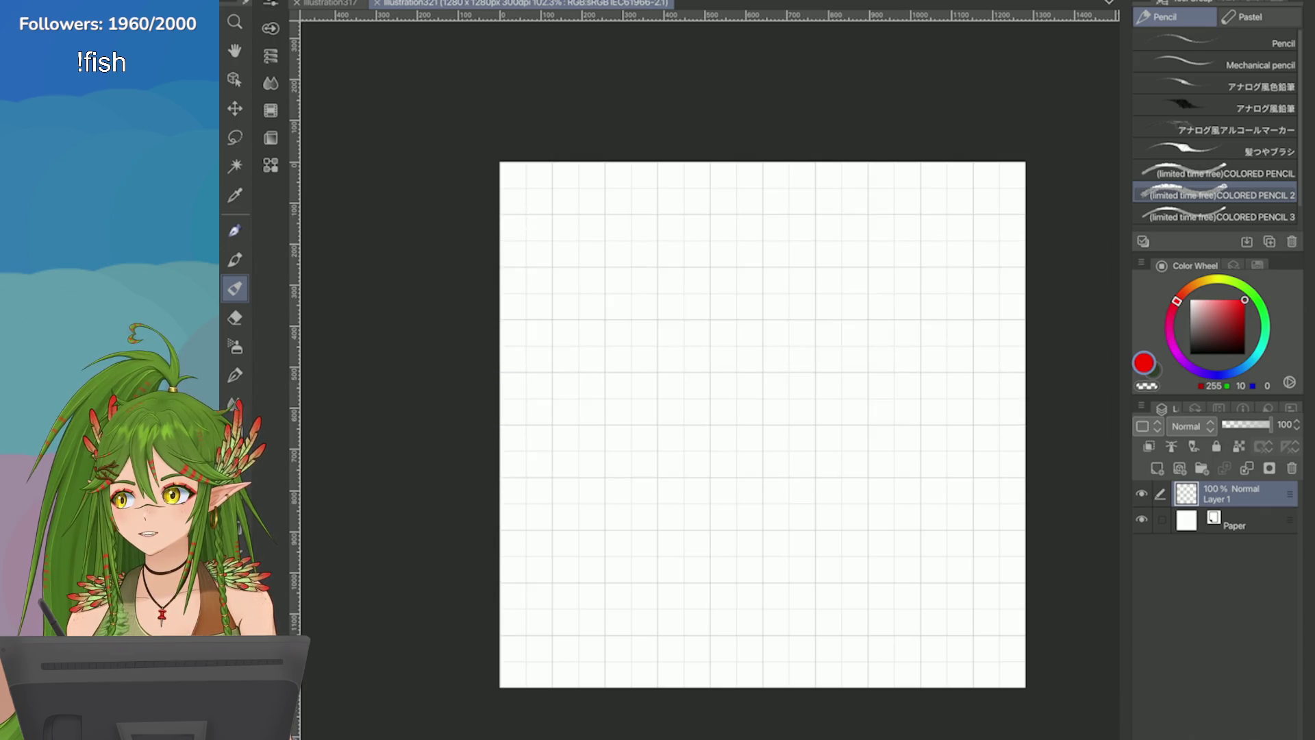
{"action": "key", "text": "alt+Tab"}
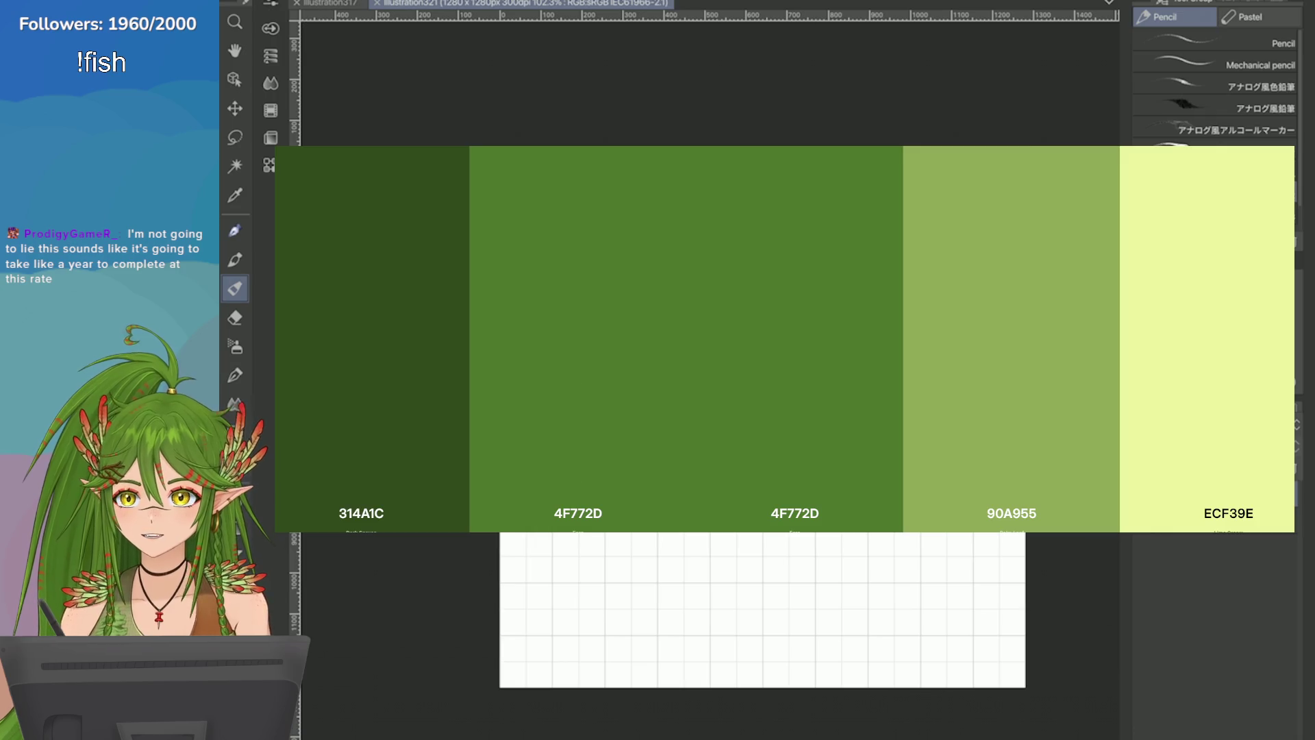
Step: Recolour the first swatch to dark green 084914 and the second to green 467D17
{"action": "left_click", "coordinate": [363, 513]}
{"action": "mouse_move", "coordinate": [339, 447]}
{"action": "left_mouse_down"}
{"action": "mouse_move", "coordinate": [403, 418]}
{"action": "mouse_move", "coordinate": [335, 448]}
{"action": "mouse_move", "coordinate": [348, 448]}
{"action": "left_mouse_up"}
{"action": "left_click", "coordinate": [554, 430]}
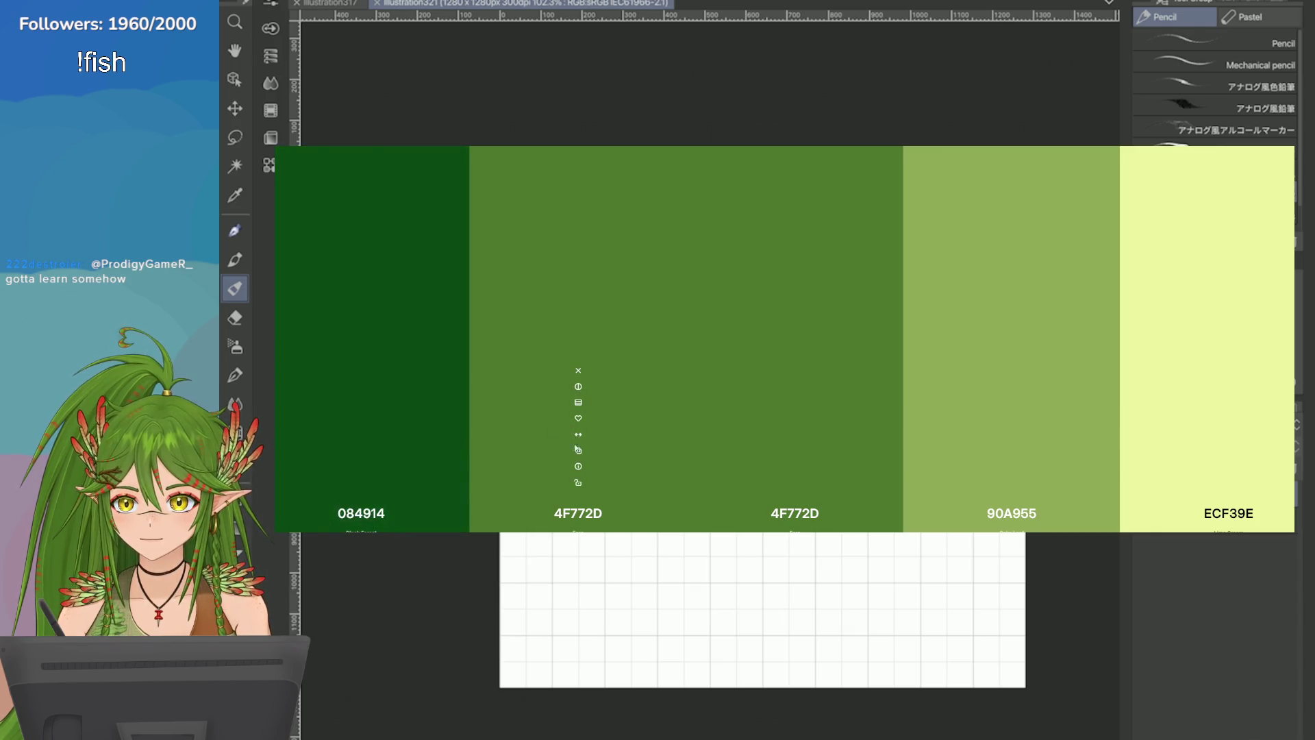
{"action": "left_click", "coordinate": [578, 513]}
{"action": "left_click_drag", "start_coordinate": [606, 411], "coordinate": [611, 406]}
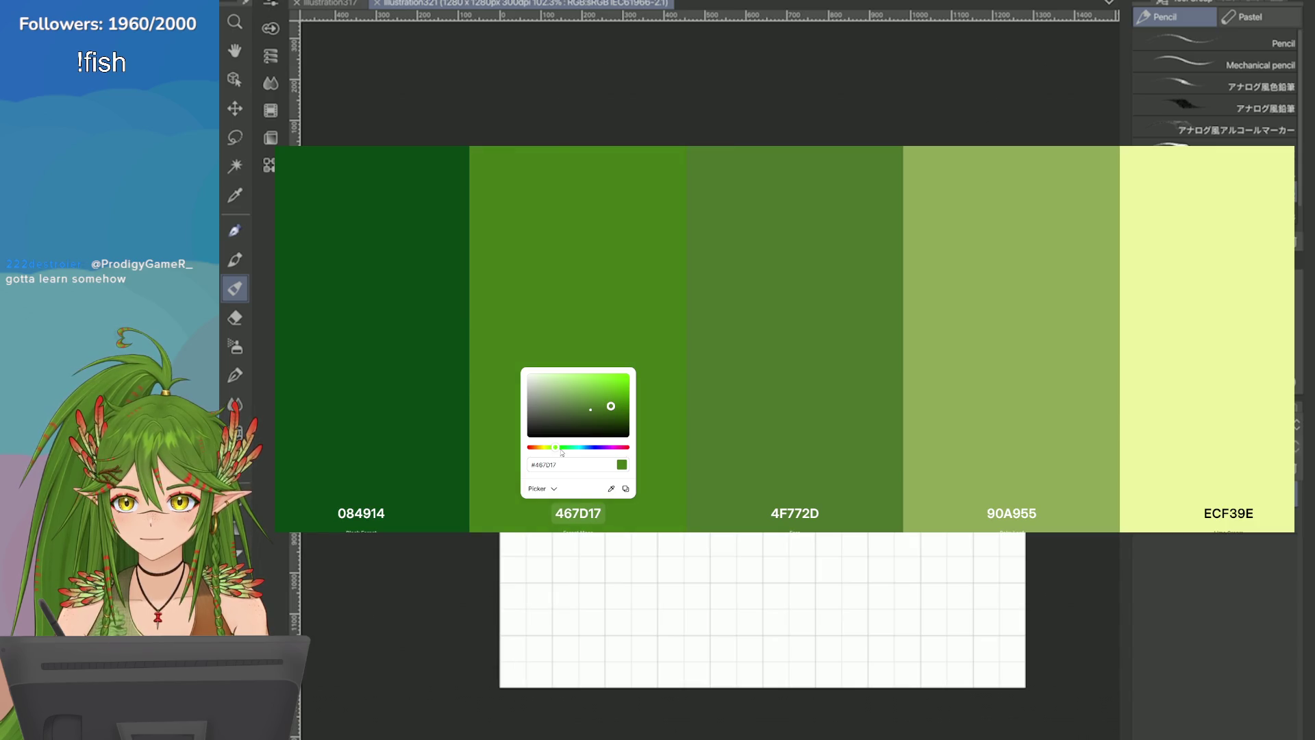
Step: Tune the third swatch's hue and brightness until it reads lime ABD539
{"action": "left_click", "coordinate": [788, 442]}
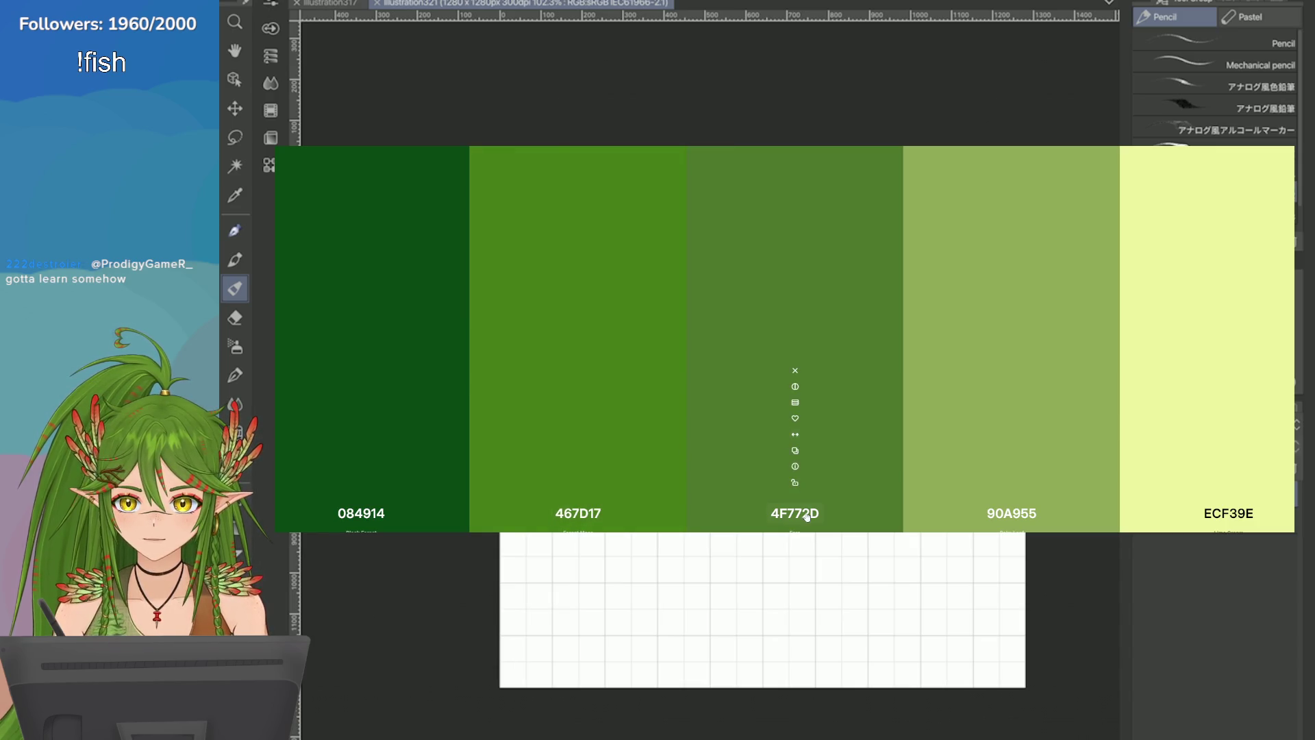
{"action": "left_click", "coordinate": [795, 513]}
{"action": "left_click_drag", "start_coordinate": [773, 448], "coordinate": [766, 448]}
{"action": "left_click_drag", "start_coordinate": [809, 407], "coordinate": [814, 396]}
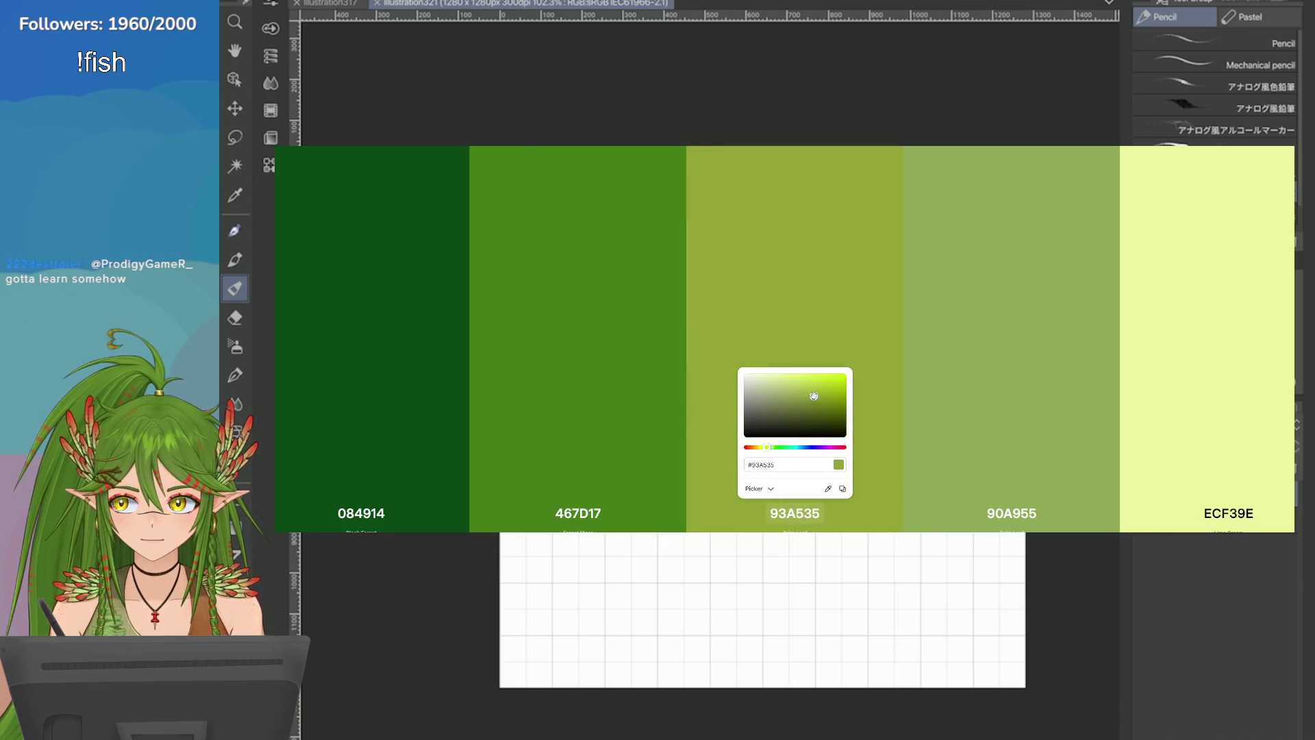
{"action": "left_click_drag", "start_coordinate": [766, 446], "coordinate": [769, 446]}
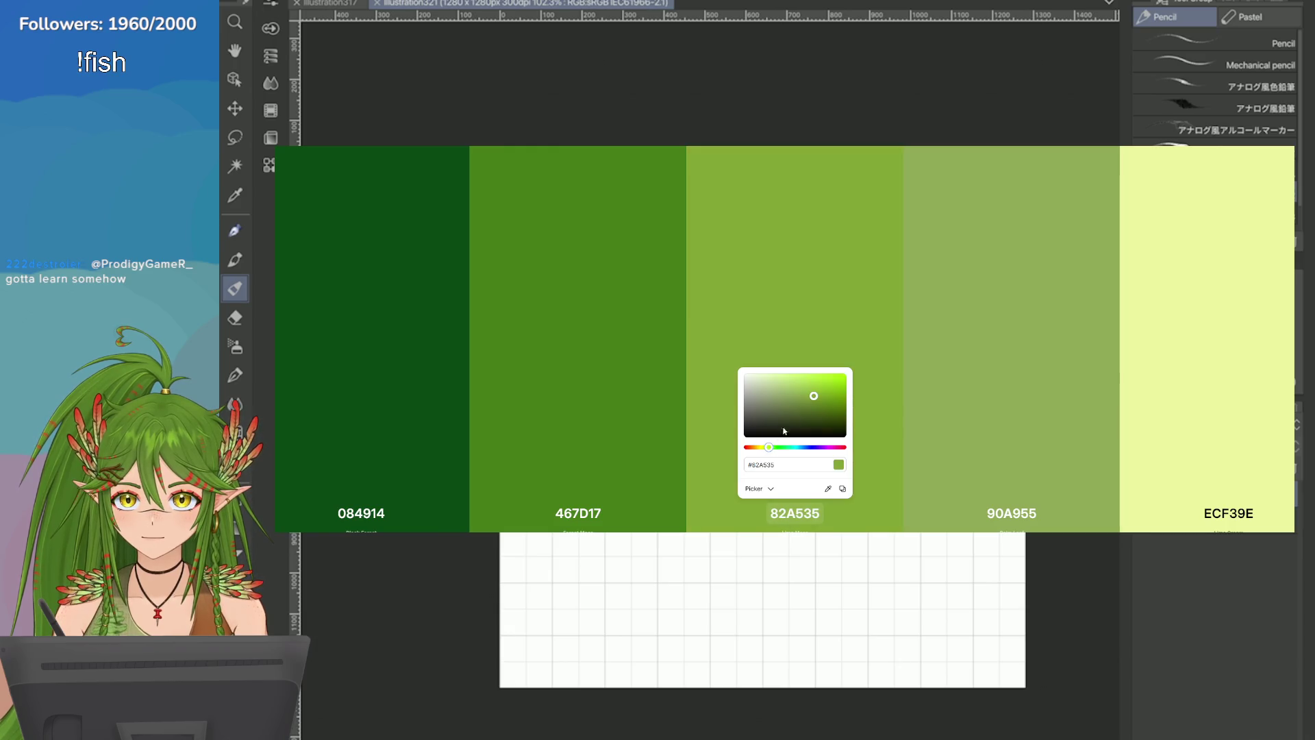
{"action": "mouse_move", "coordinate": [814, 396]}
{"action": "left_mouse_down"}
{"action": "mouse_move", "coordinate": [820, 370]}
{"action": "mouse_move", "coordinate": [809, 388]}
{"action": "mouse_move", "coordinate": [826, 386]}
{"action": "left_mouse_up"}
{"action": "left_click", "coordinate": [768, 447]}
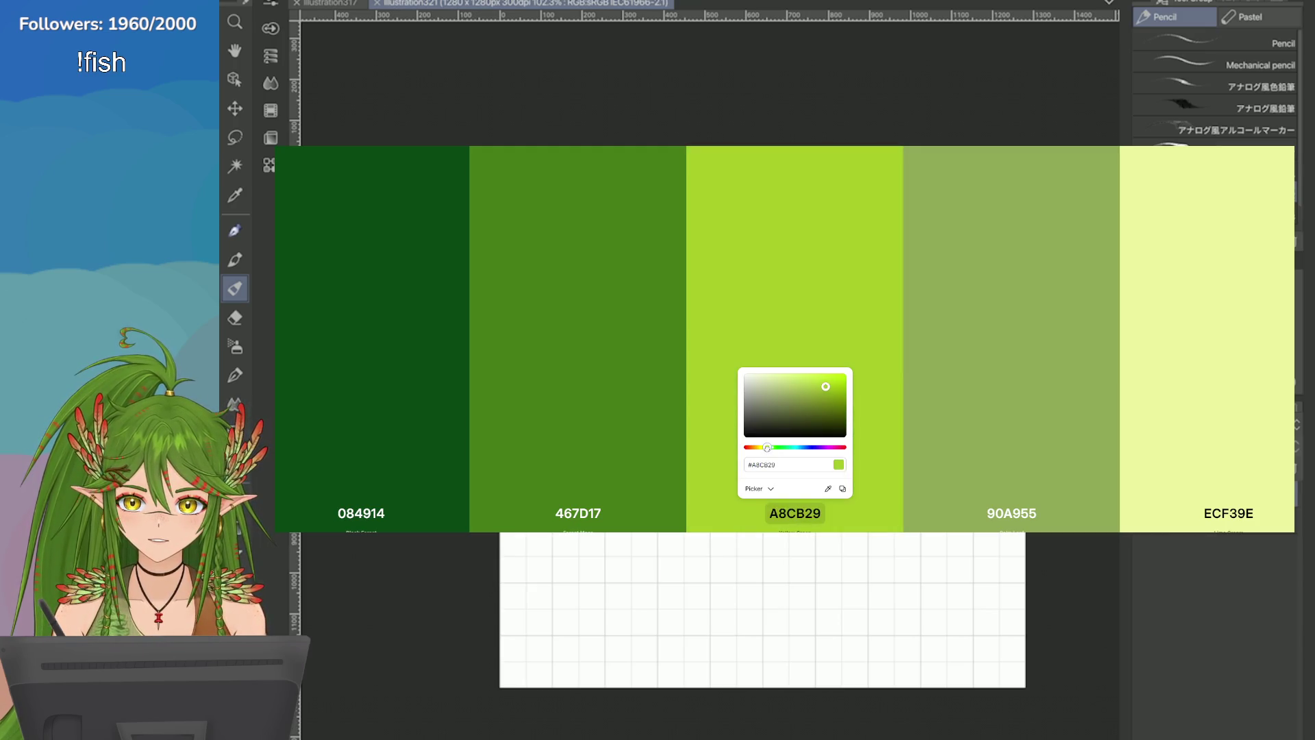
{"action": "left_click_drag", "start_coordinate": [767, 447], "coordinate": [769, 448]}
{"action": "left_click_drag", "start_coordinate": [825, 385], "coordinate": [825, 386]}
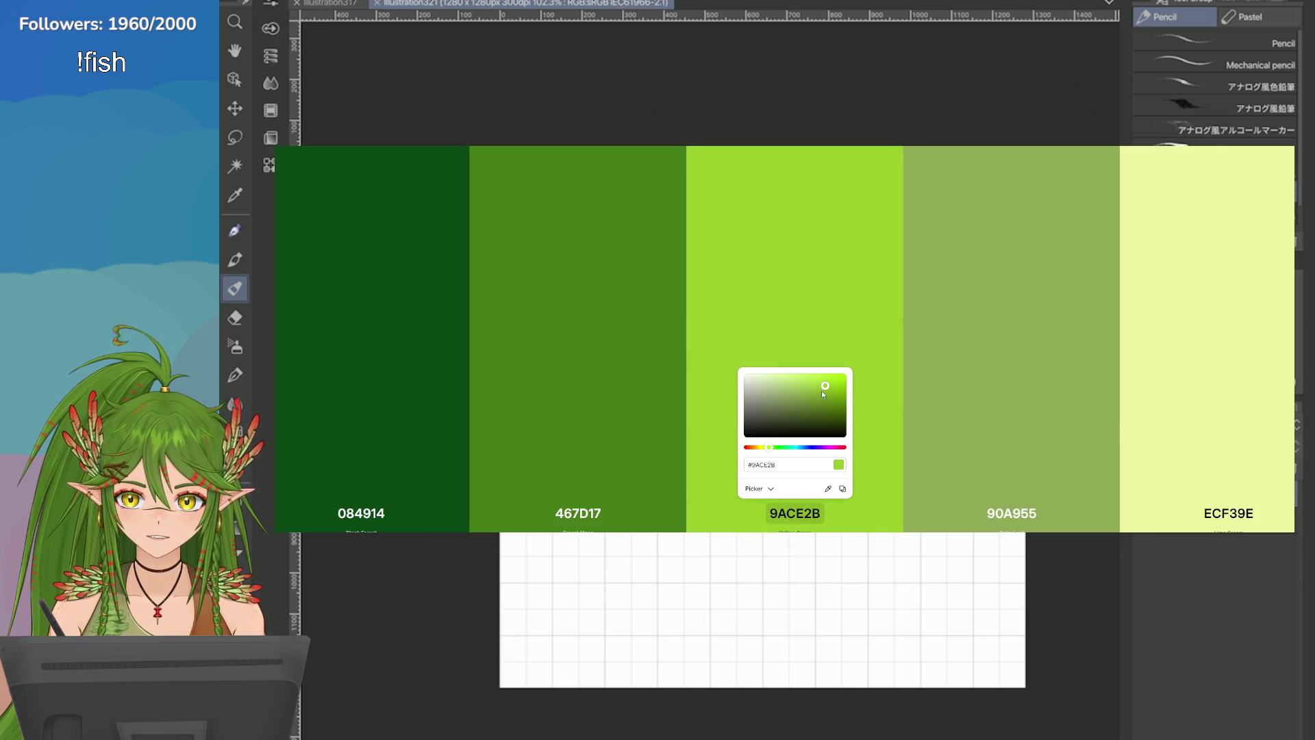
{"action": "left_click_drag", "start_coordinate": [768, 449], "coordinate": [768, 447]}
{"action": "left_click_drag", "start_coordinate": [825, 386], "coordinate": [820, 384]}
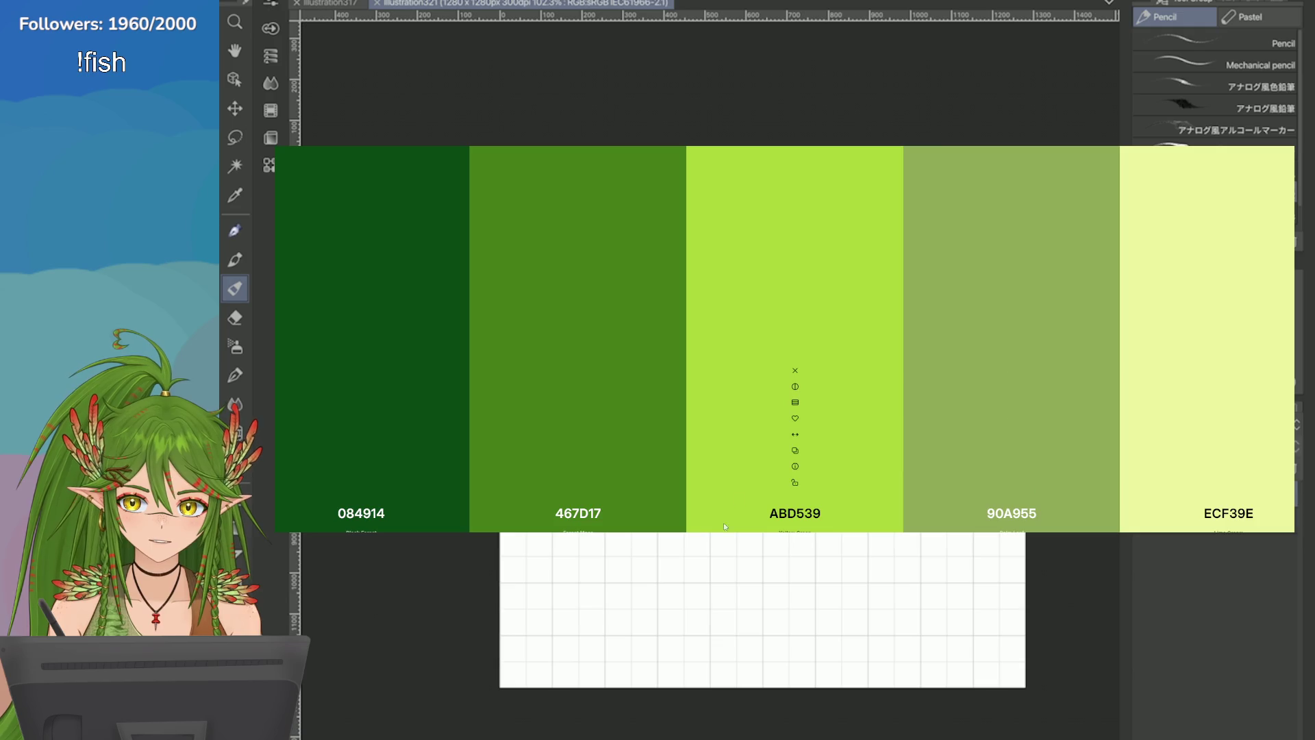
{"action": "left_click", "coordinate": [1012, 513]}
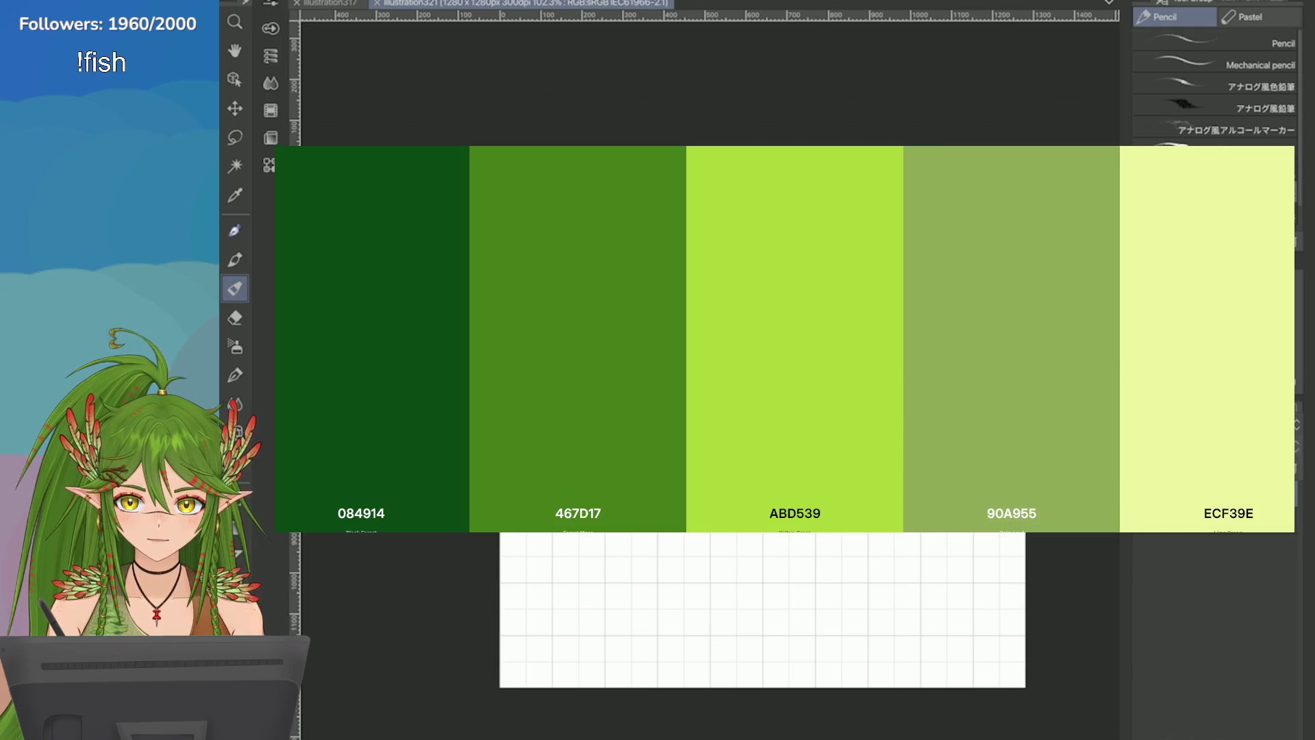
Step: Recolour the fourth swatch from sage green 90A955 to brown 804D0B
{"action": "left_click", "coordinate": [578, 403]}
{"action": "left_click", "coordinate": [1028, 515]}
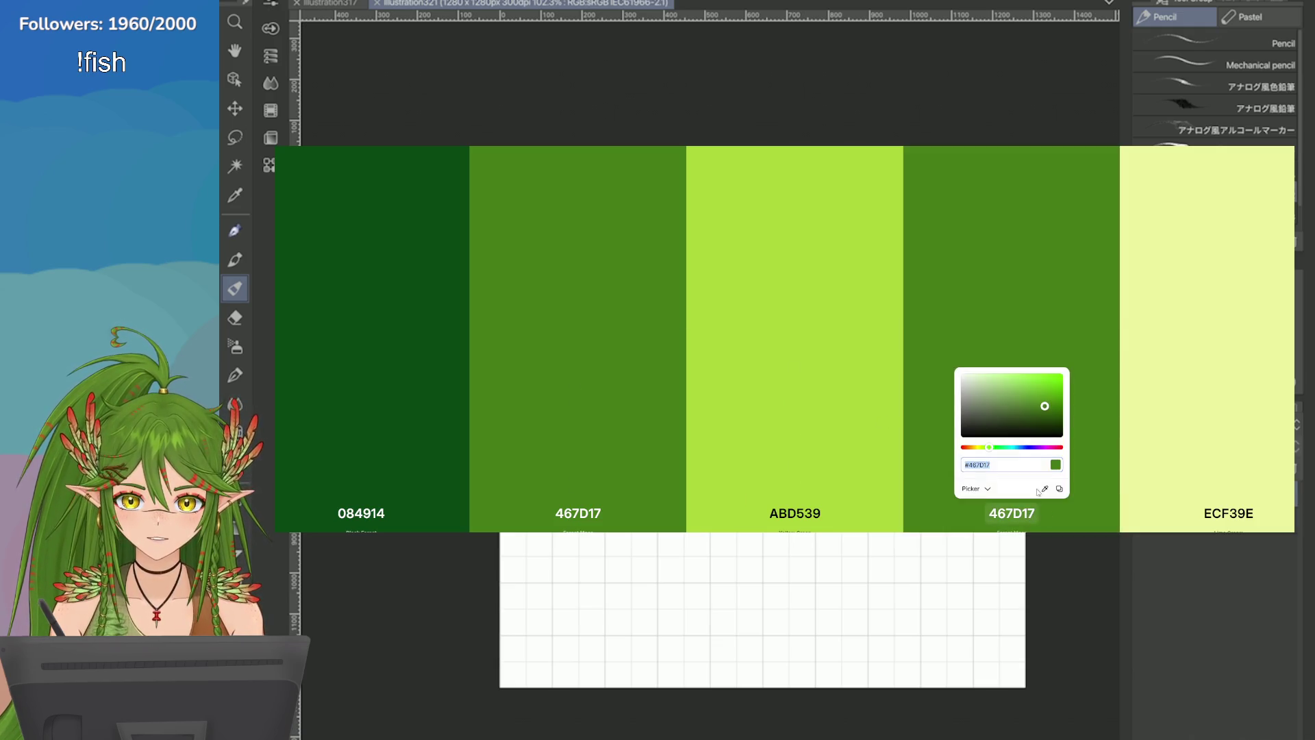
{"action": "left_click_drag", "start_coordinate": [979, 449], "coordinate": [976, 447]}
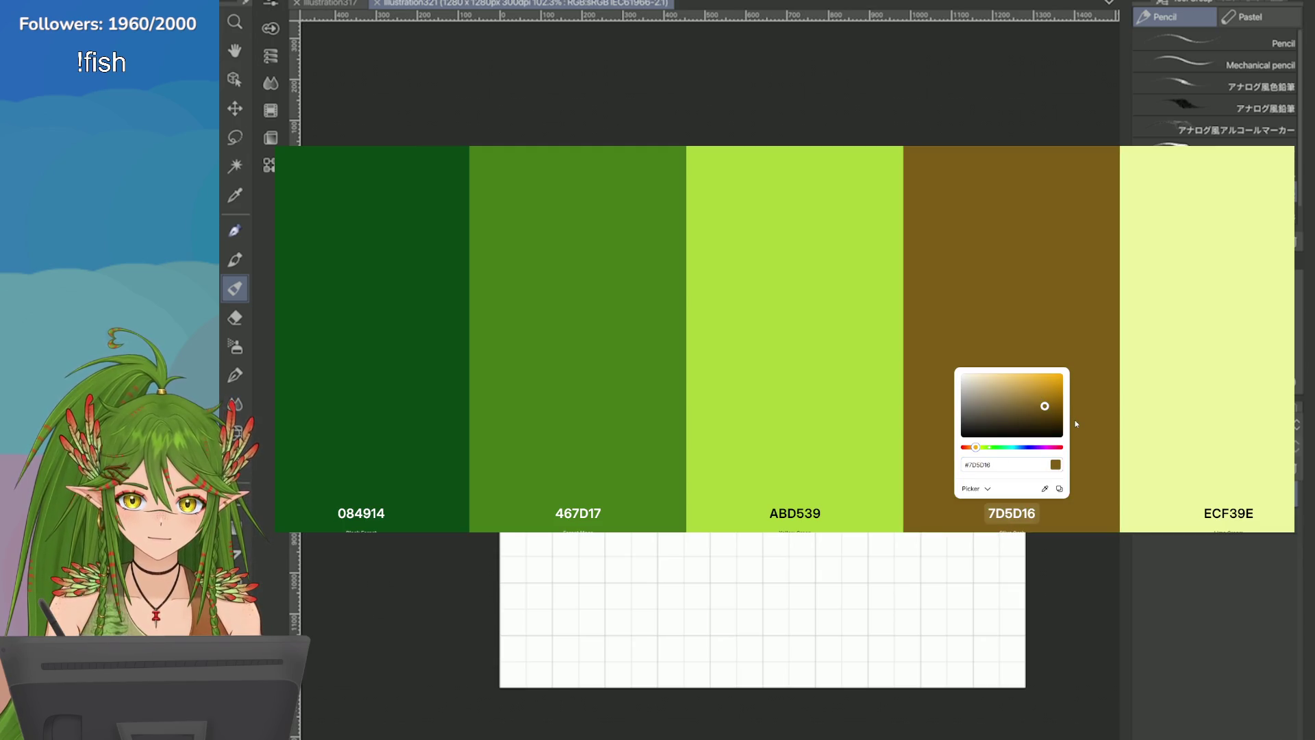
{"action": "left_click_drag", "start_coordinate": [1045, 405], "coordinate": [1052, 407]}
{"action": "left_click_drag", "start_coordinate": [973, 445], "coordinate": [974, 447]}
{"action": "mouse_move", "coordinate": [1053, 409]}
{"action": "left_mouse_down"}
{"action": "mouse_move", "coordinate": [1044, 394]}
{"action": "mouse_move", "coordinate": [1055, 405]}
{"action": "left_mouse_up"}
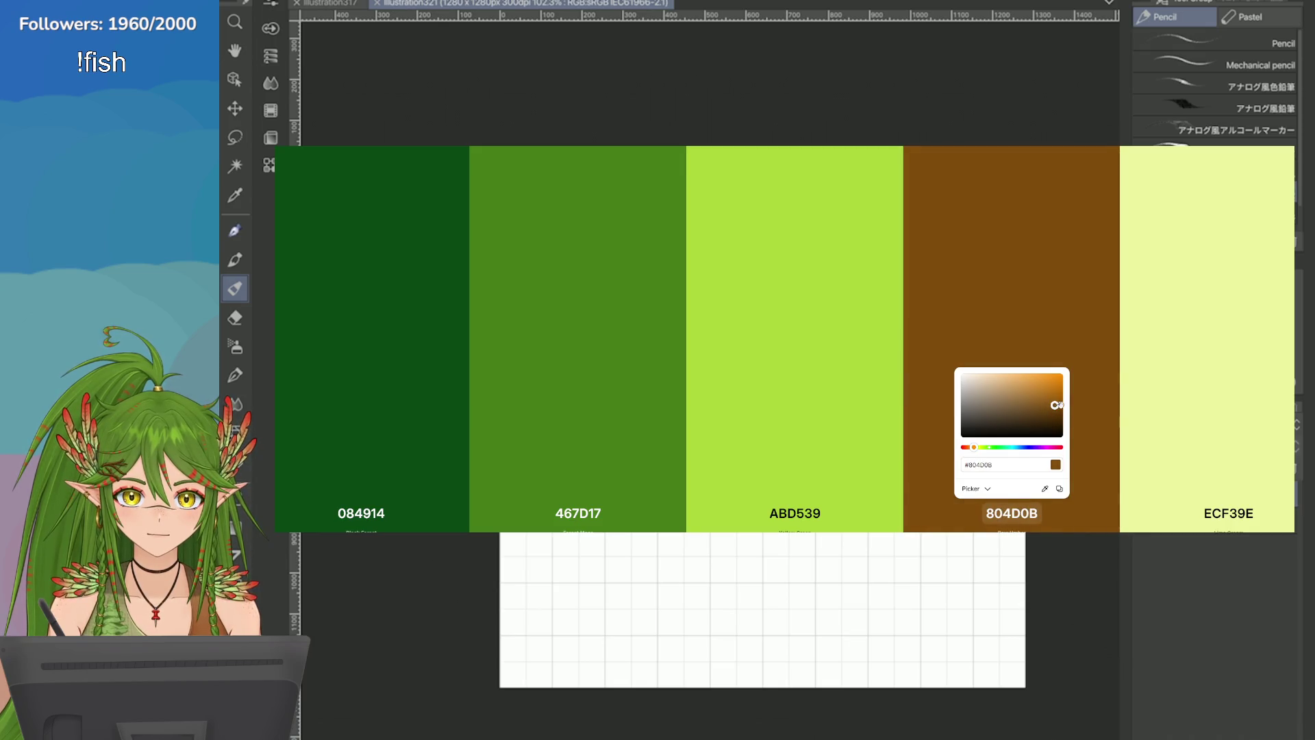
{"action": "left_click", "coordinate": [1257, 454]}
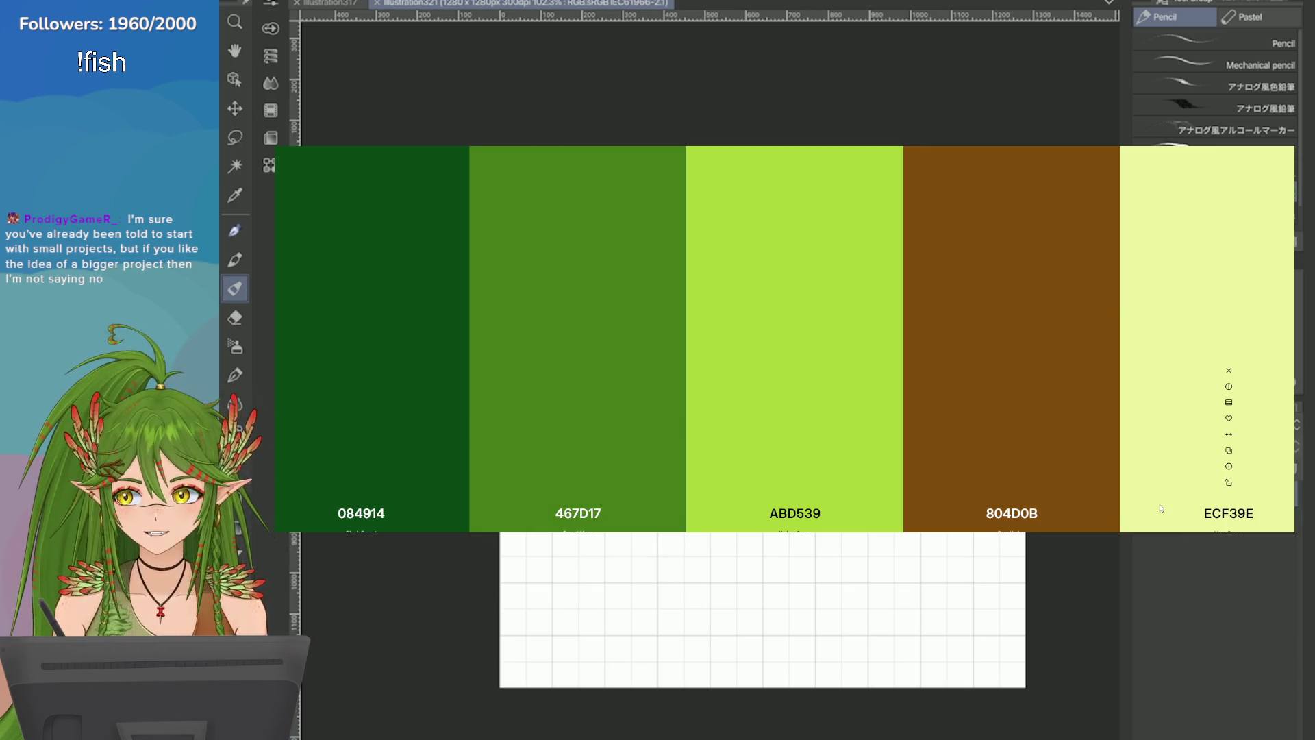
Step: Copy the brown into the fifth swatch and warm it toward a saturated golden yellow
{"action": "left_click", "coordinate": [1229, 513]}
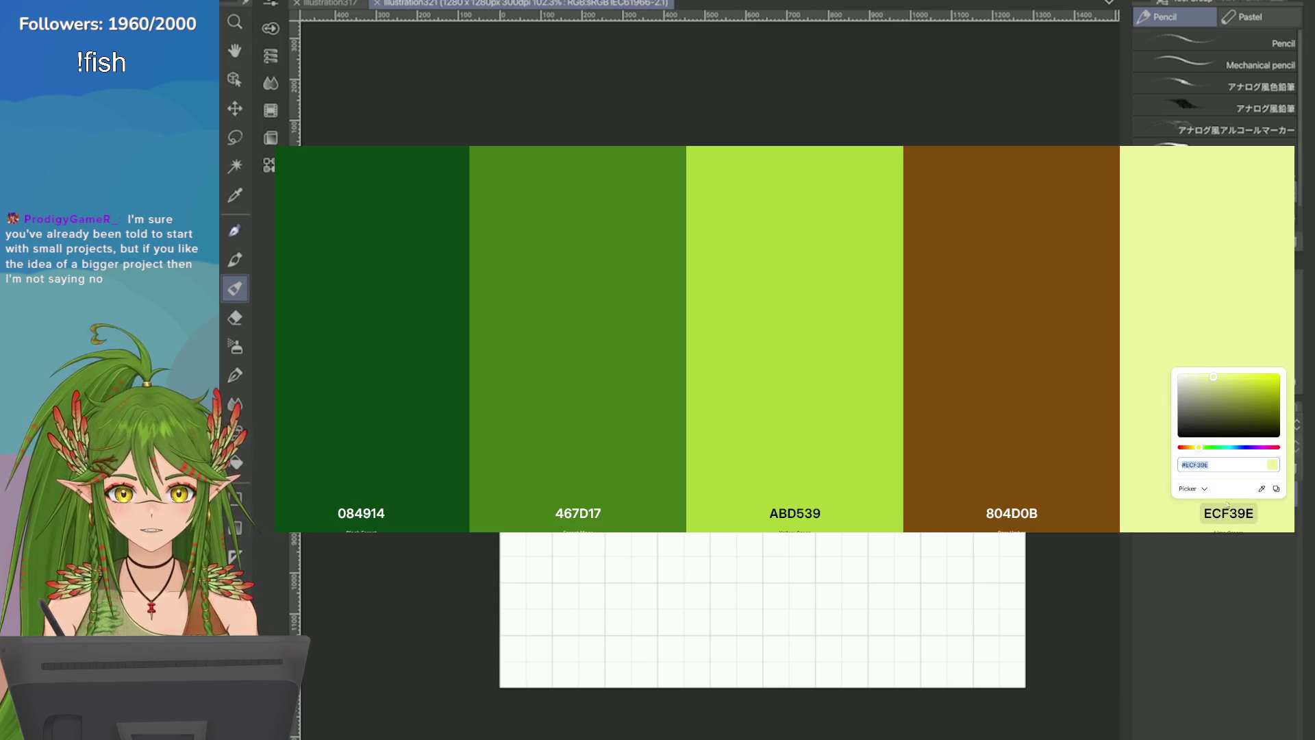
{"action": "left_click", "coordinate": [1275, 489]}
{"action": "left_click", "coordinate": [1012, 402]}
{"action": "left_click", "coordinate": [1229, 513]}
{"action": "left_click_drag", "start_coordinate": [1269, 397], "coordinate": [1262, 390]}
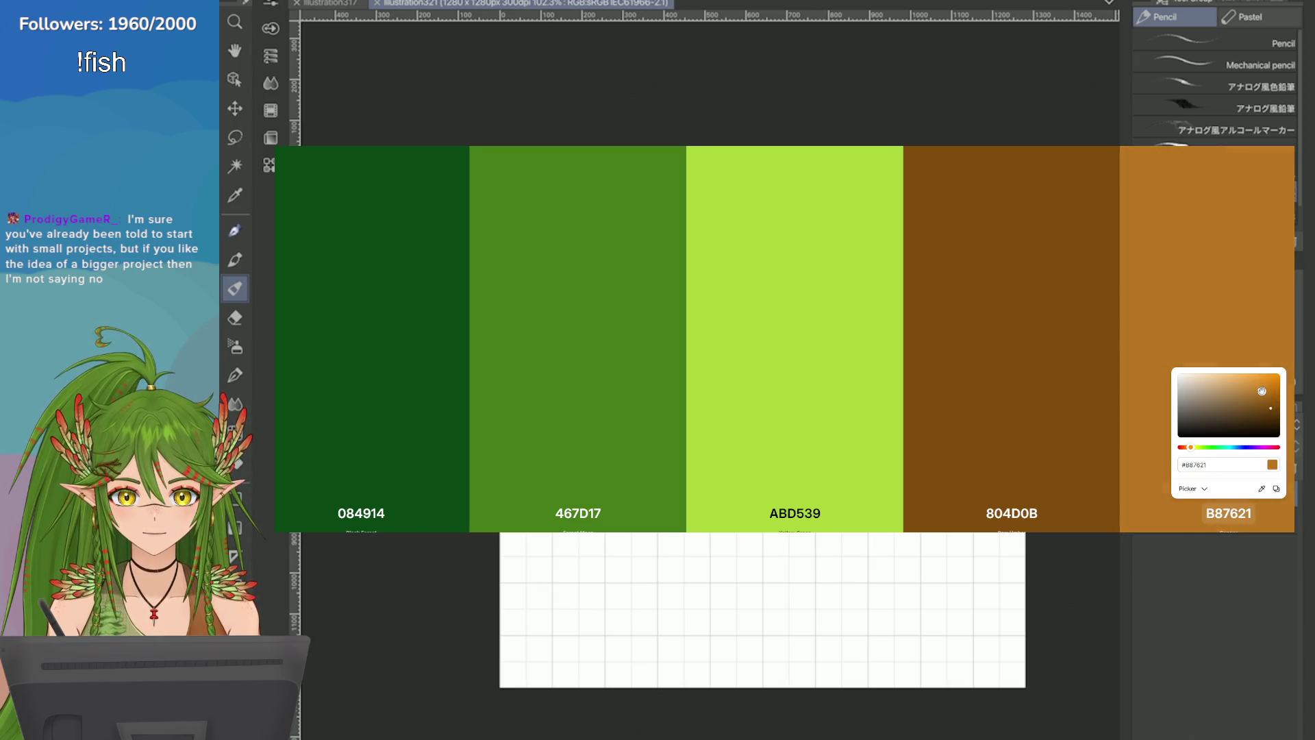
{"action": "left_click_drag", "start_coordinate": [1191, 446], "coordinate": [1196, 447]}
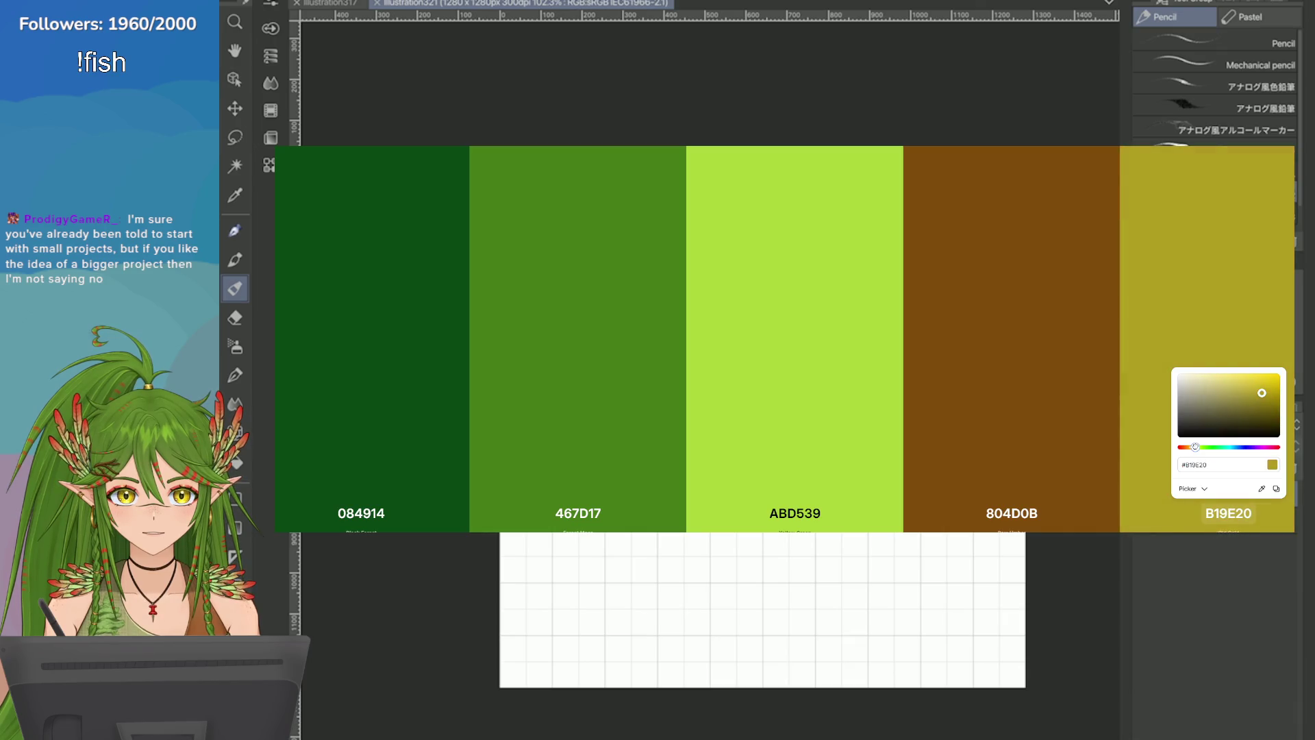
{"action": "left_click_drag", "start_coordinate": [1261, 387], "coordinate": [1277, 386]}
{"action": "left_click_drag", "start_coordinate": [1195, 447], "coordinate": [1195, 448]}
{"action": "left_click_drag", "start_coordinate": [1275, 385], "coordinate": [1271, 380]}
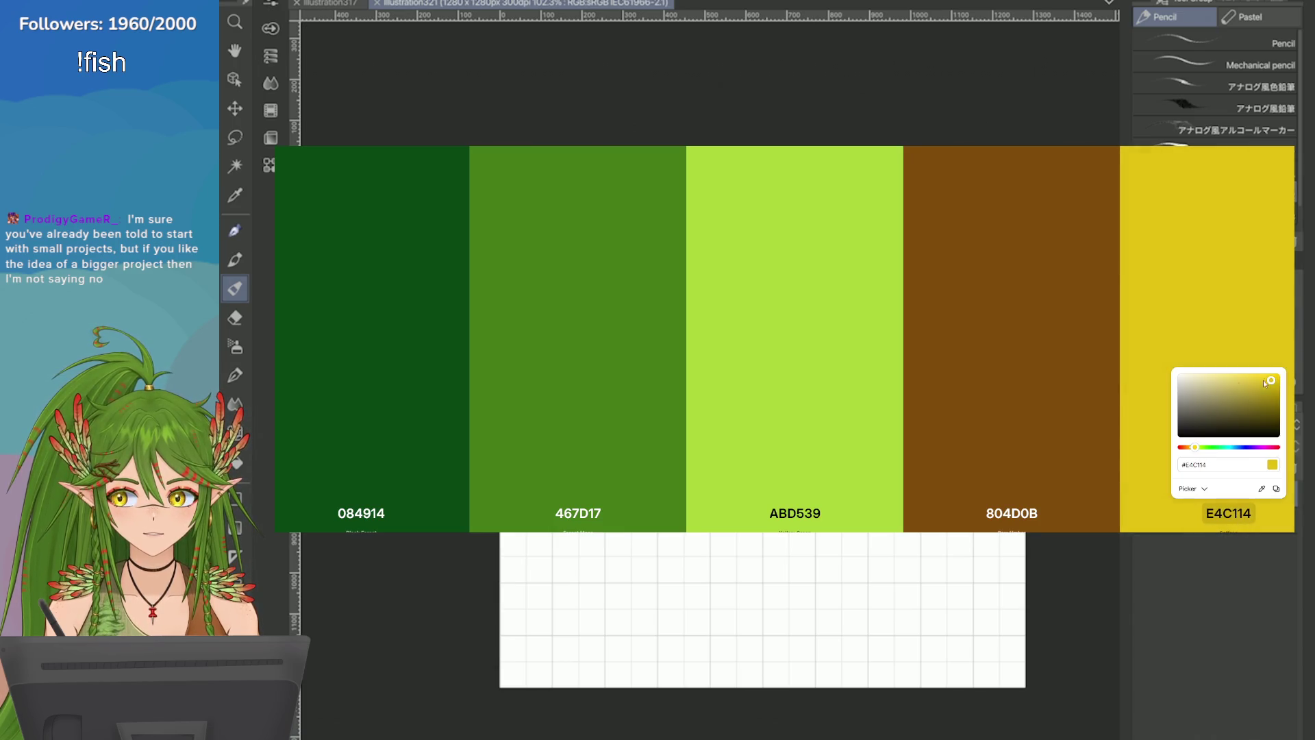
Step: Nudge the first swatch's hue so it reads 084A25
{"action": "left_click", "coordinate": [361, 513]}
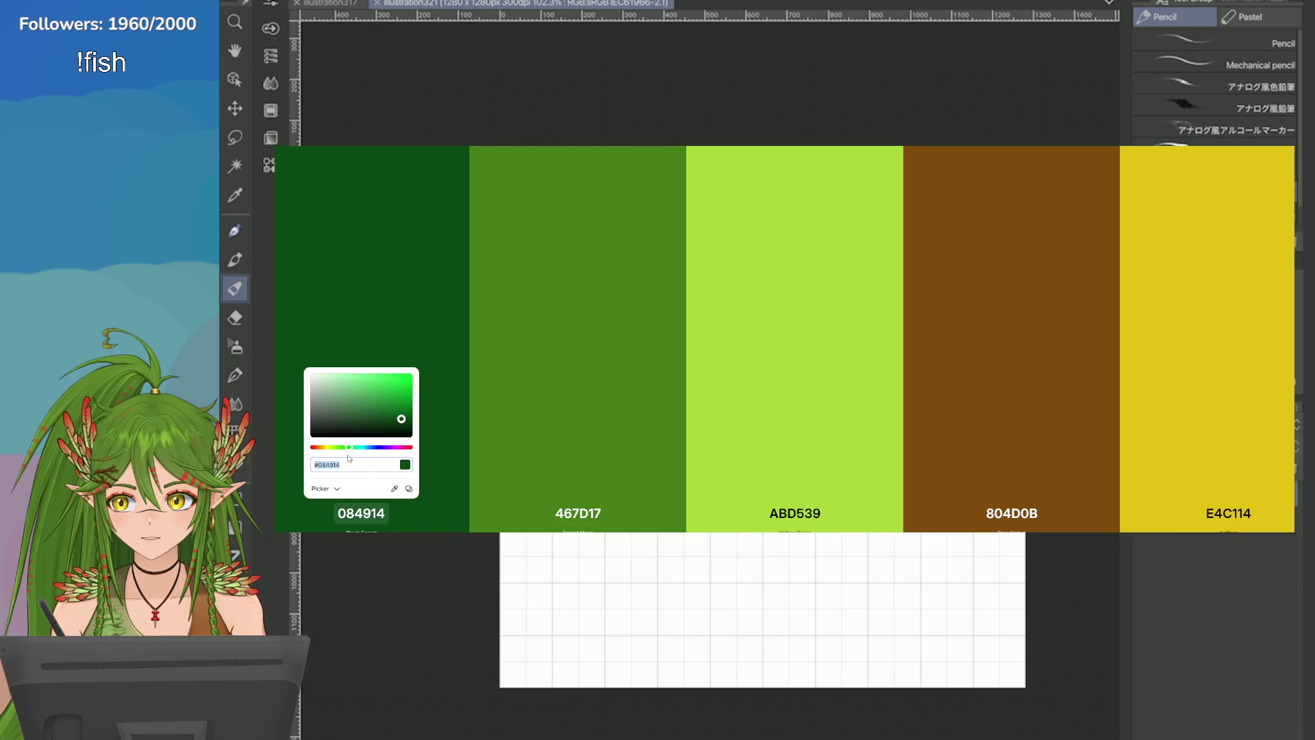
{"action": "left_click_drag", "start_coordinate": [350, 446], "coordinate": [353, 447]}
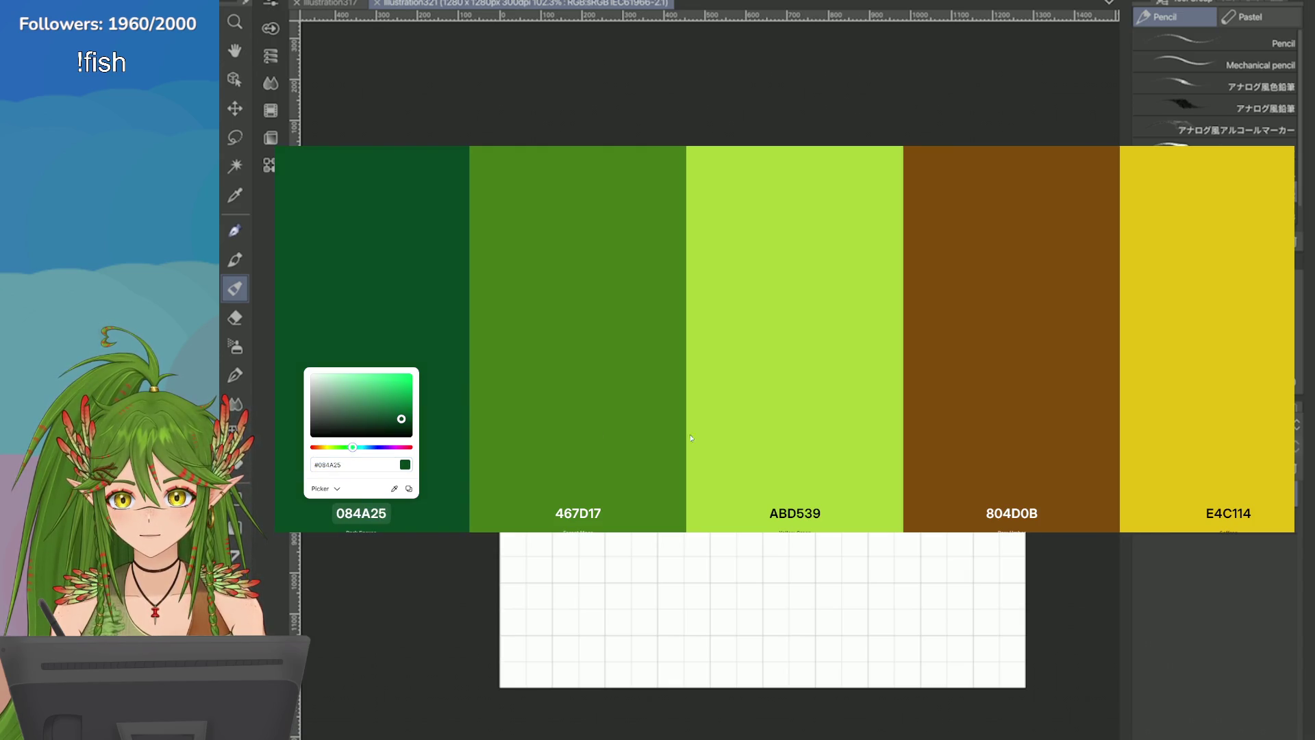
{"action": "left_click", "coordinate": [795, 513]}
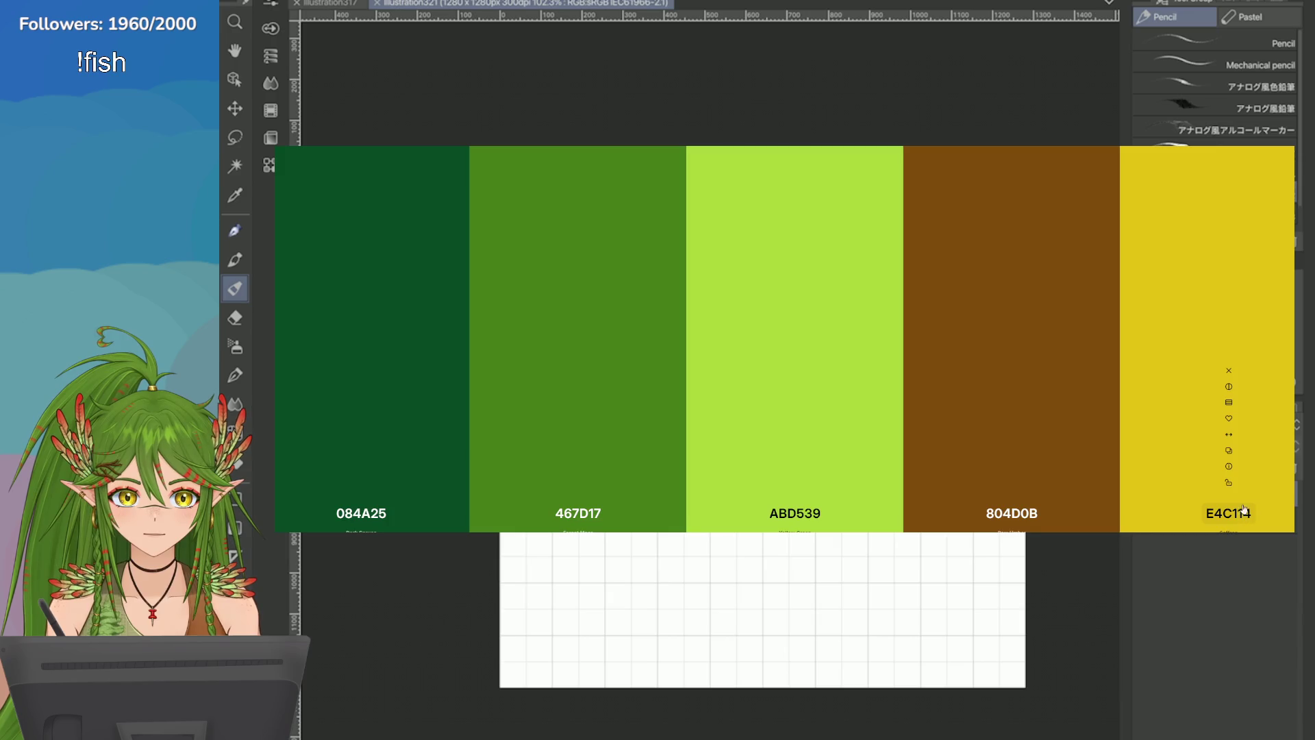
Step: Experiment with yellow and orange hues for the fifth swatch
{"action": "left_click", "coordinate": [1229, 513]}
{"action": "mouse_move", "coordinate": [1263, 409]}
{"action": "left_mouse_down"}
{"action": "mouse_move", "coordinate": [1271, 374]}
{"action": "mouse_move", "coordinate": [1244, 377]}
{"action": "left_mouse_up"}
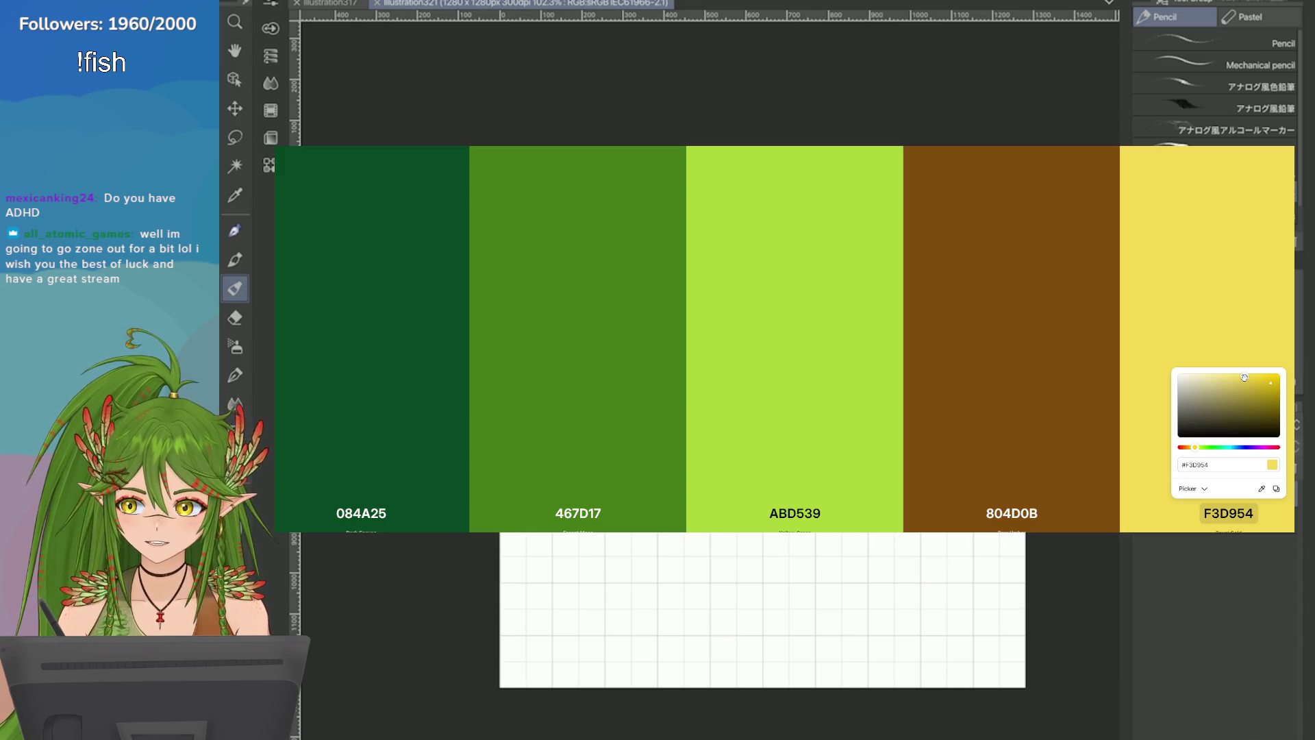
{"action": "mouse_move", "coordinate": [1245, 378]}
{"action": "left_mouse_down"}
{"action": "mouse_move", "coordinate": [1260, 378]}
{"action": "mouse_move", "coordinate": [1242, 370]}
{"action": "left_mouse_up"}
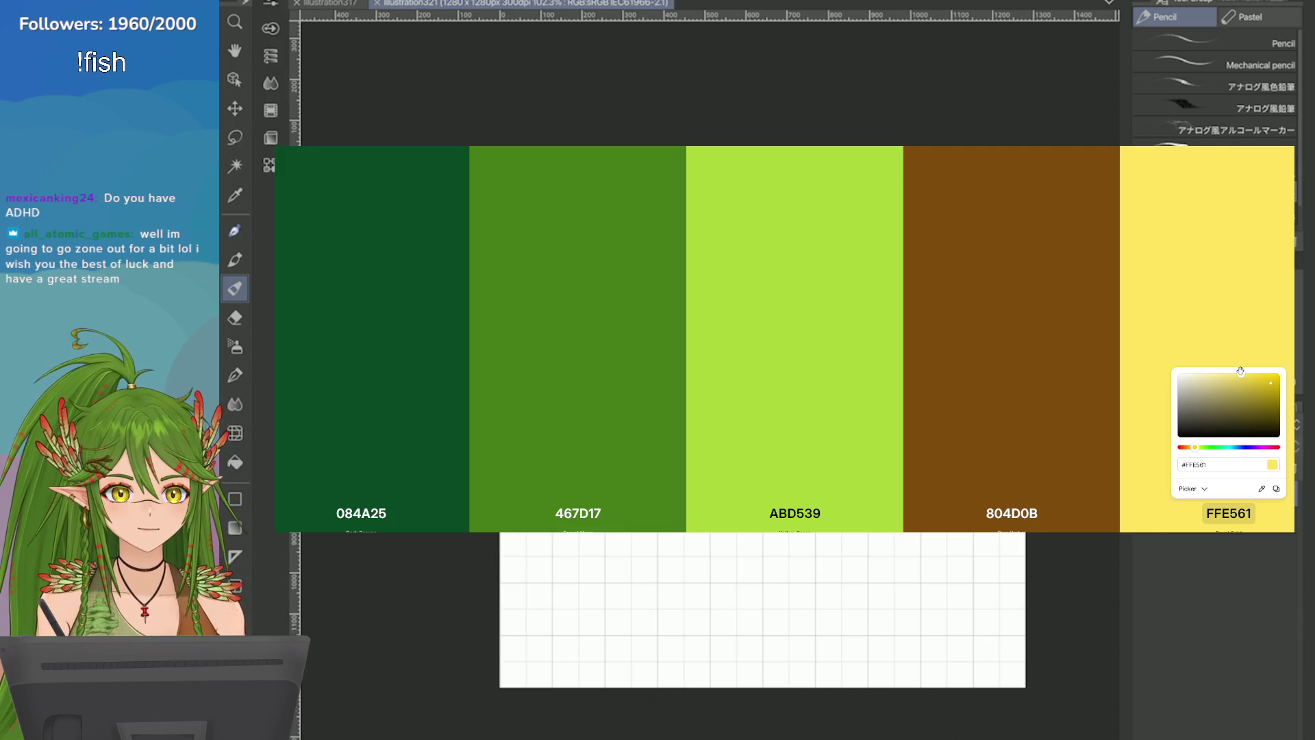
{"action": "left_click_drag", "start_coordinate": [1267, 379], "coordinate": [1269, 374]}
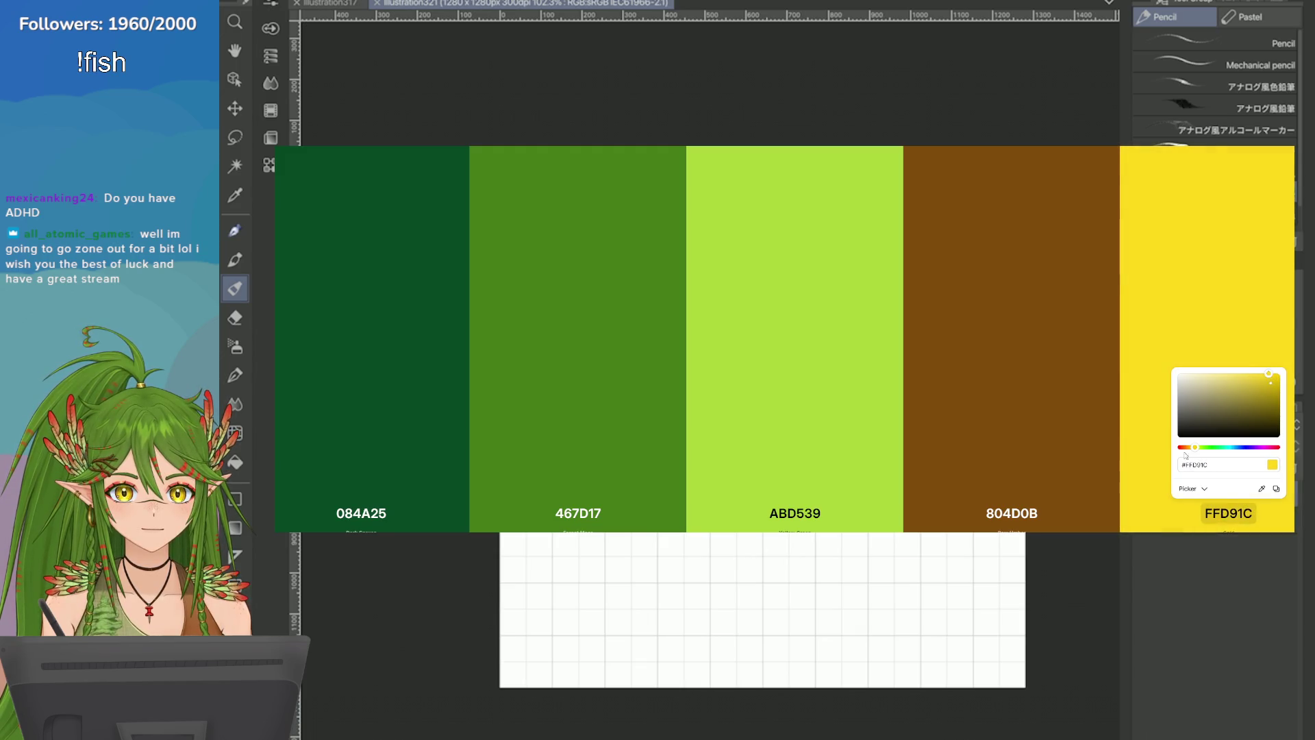
{"action": "left_click_drag", "start_coordinate": [1195, 448], "coordinate": [1197, 448]}
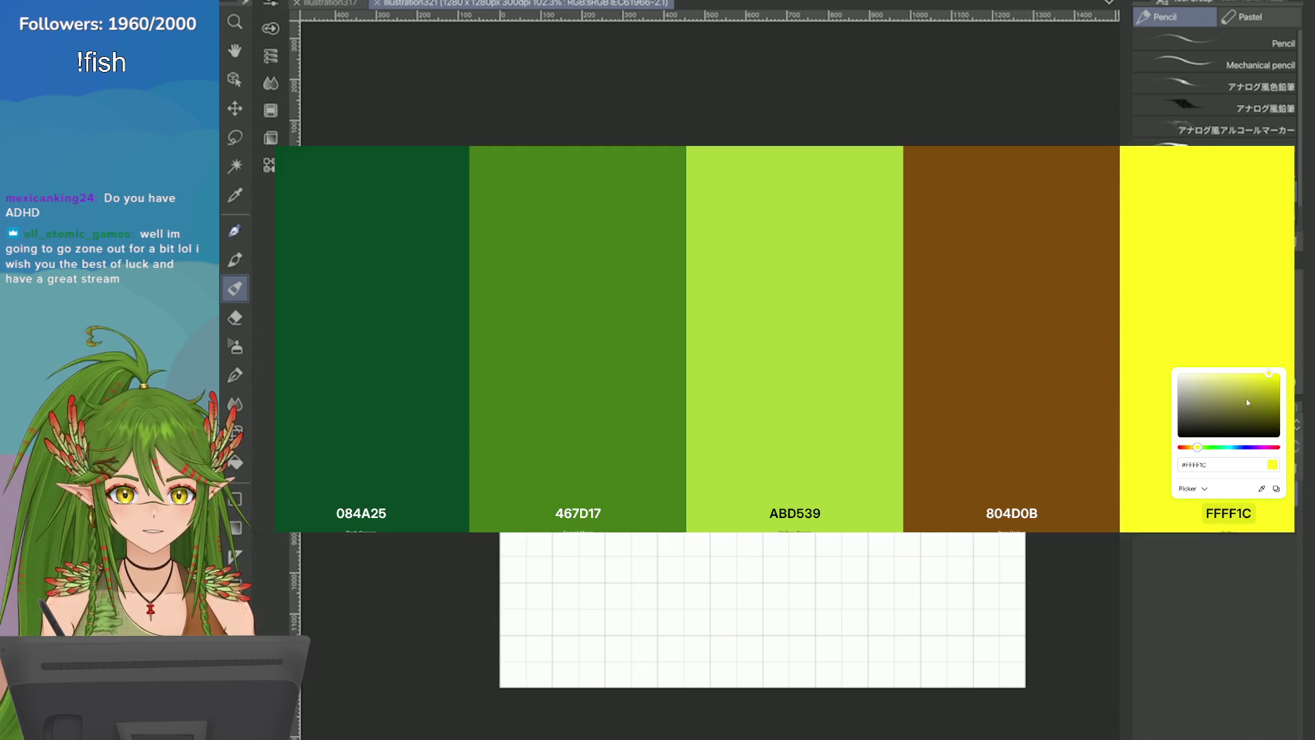
{"action": "left_click_drag", "start_coordinate": [1247, 402], "coordinate": [1268, 386]}
{"action": "mouse_move", "coordinate": [1197, 448]}
{"action": "left_mouse_down"}
{"action": "mouse_move", "coordinate": [1287, 457]}
{"action": "mouse_move", "coordinate": [1256, 424]}
{"action": "mouse_move", "coordinate": [1227, 245]}
{"action": "mouse_move", "coordinate": [1221, 312]}
{"action": "mouse_move", "coordinate": [1181, 379]}
{"action": "mouse_move", "coordinate": [1193, 448]}
{"action": "mouse_move", "coordinate": [1267, 447]}
{"action": "mouse_move", "coordinate": [1192, 446]}
{"action": "left_mouse_up"}
{"action": "left_click", "coordinate": [1229, 513]}
Step: Adjust the fifth swatch to the ochre B07200
{"action": "left_click_drag", "start_coordinate": [1267, 384], "coordinate": [1269, 389]}
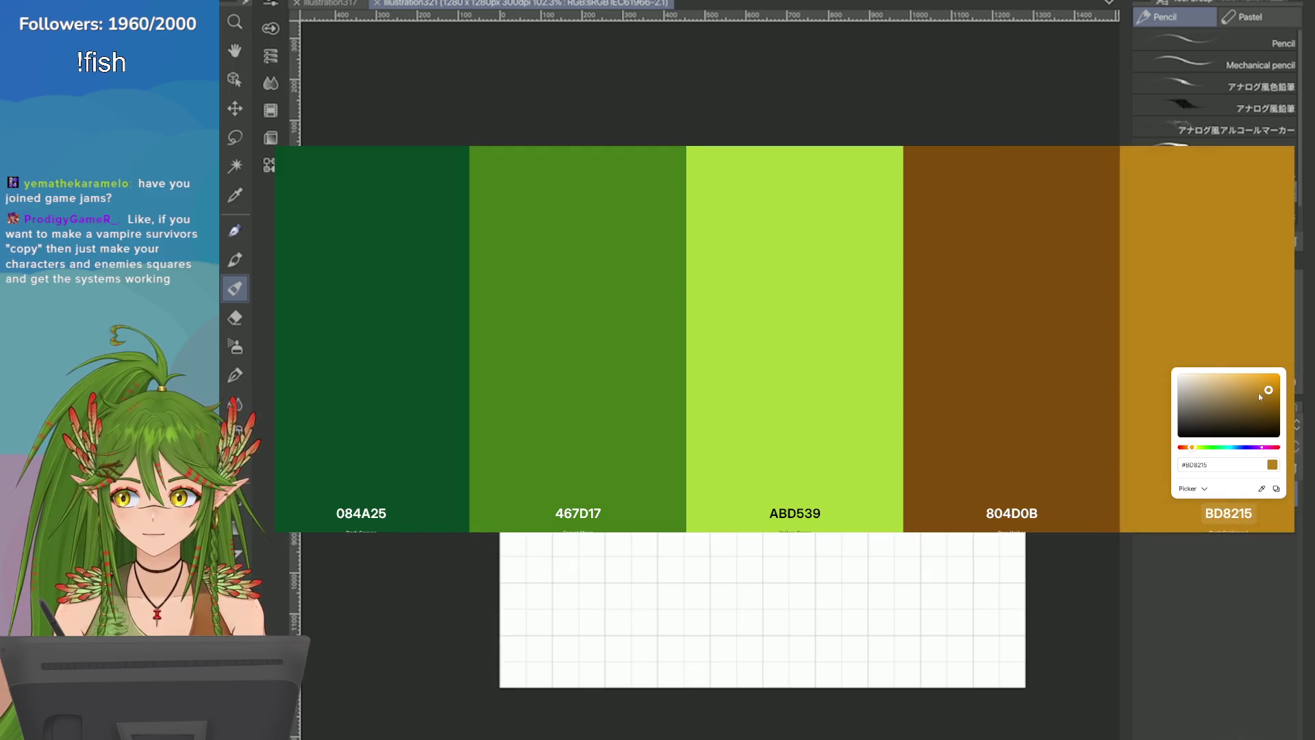
{"action": "left_click", "coordinate": [1237, 163]}
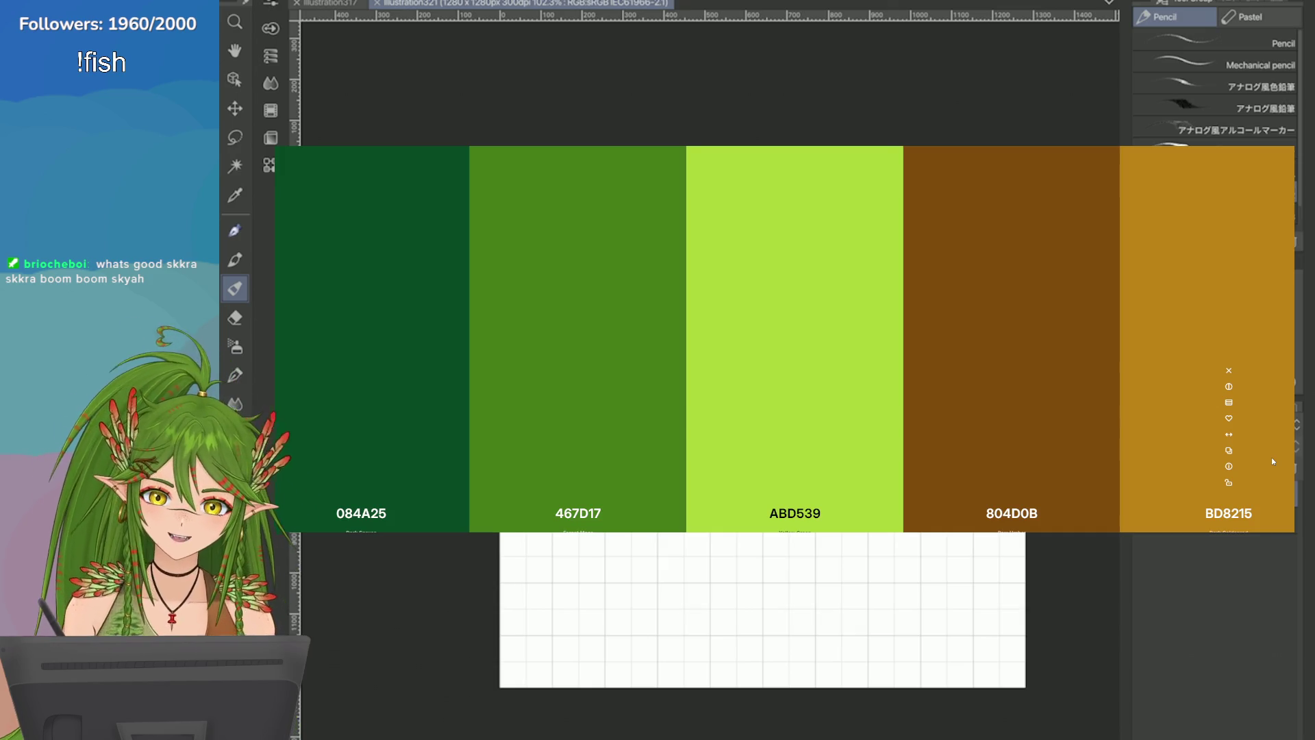
{"action": "left_click", "coordinate": [1226, 513]}
{"action": "left_click_drag", "start_coordinate": [1276, 385], "coordinate": [1287, 393]}
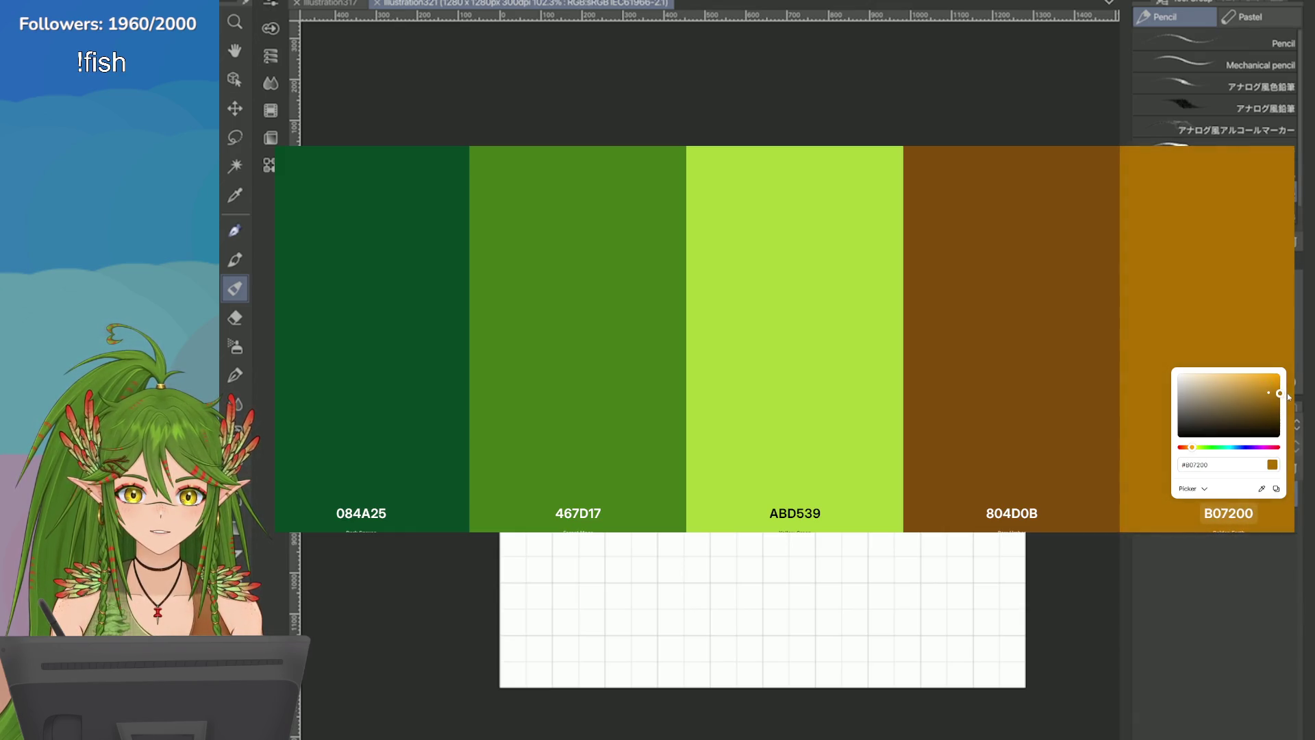
Step: Enter 8A4E00 as the fourth swatch's brown hex value
{"action": "left_click", "coordinate": [1033, 513]}
{"action": "type", "text": "8A4E00"}
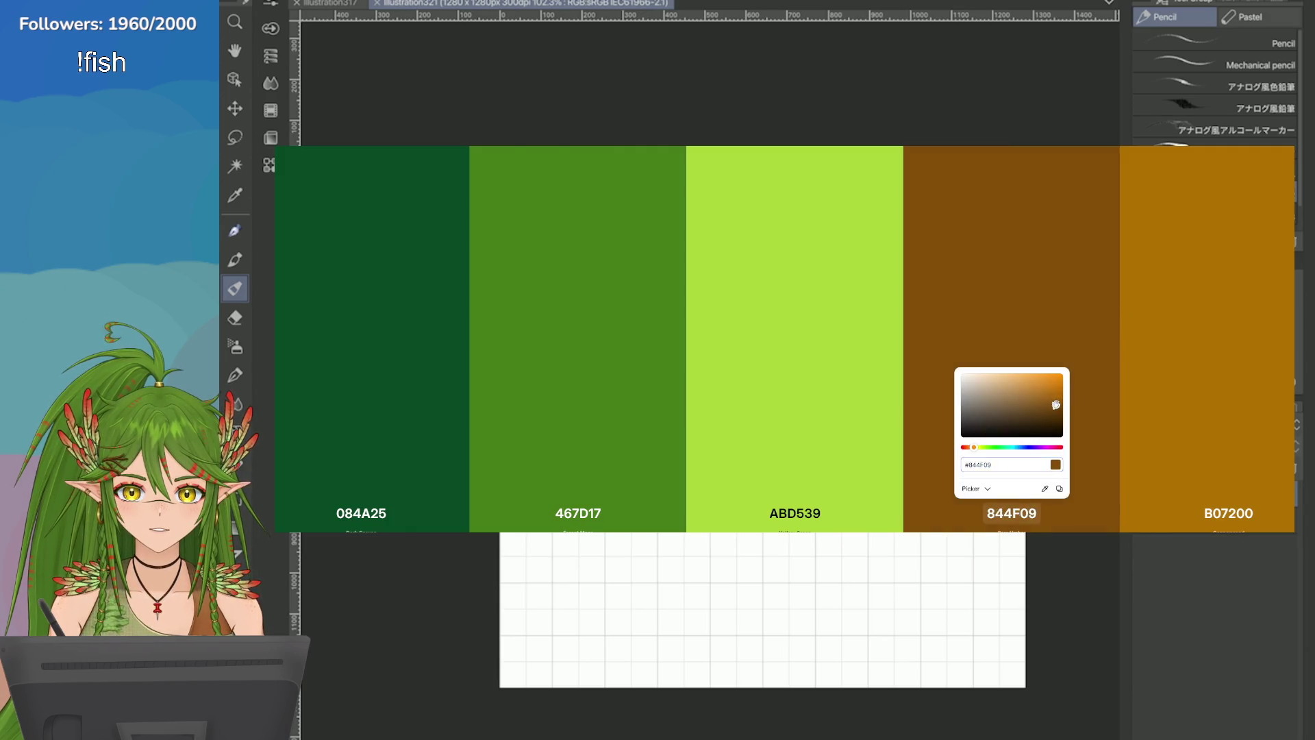
{"action": "key", "text": "Return"}
{"action": "left_click", "coordinate": [1230, 513]}
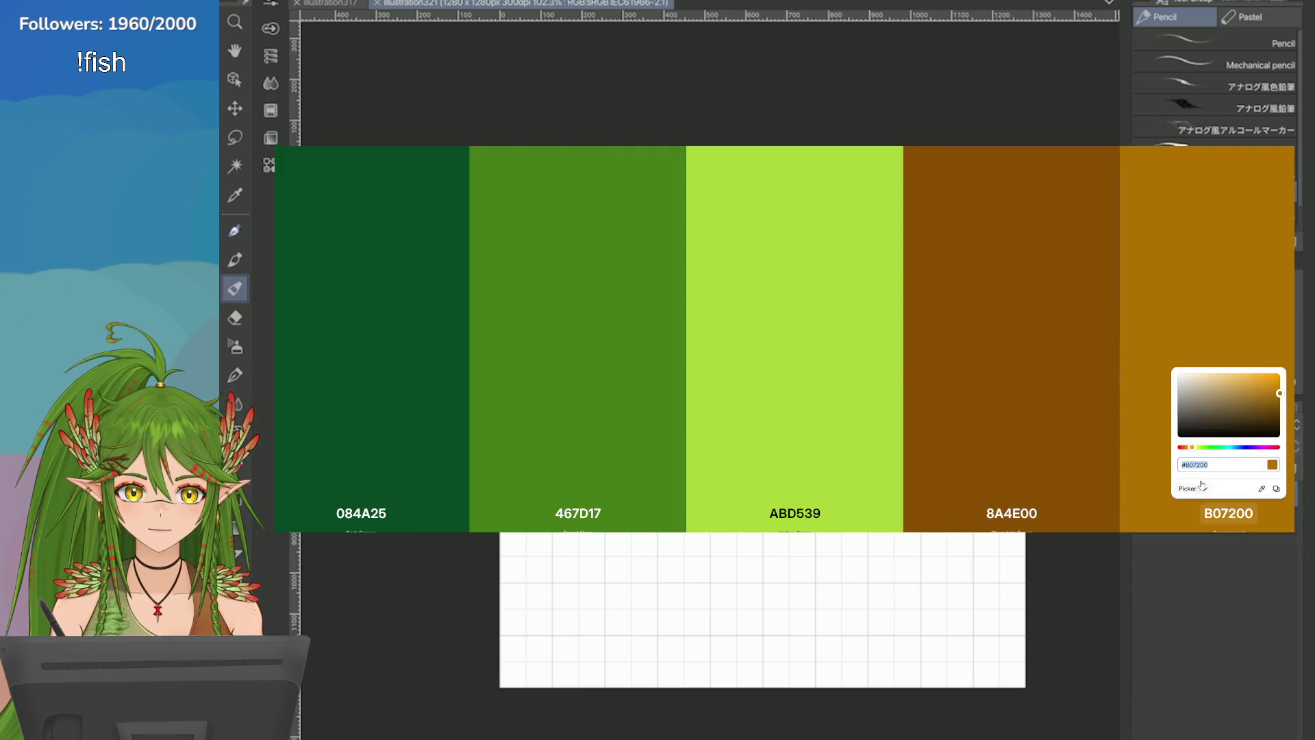